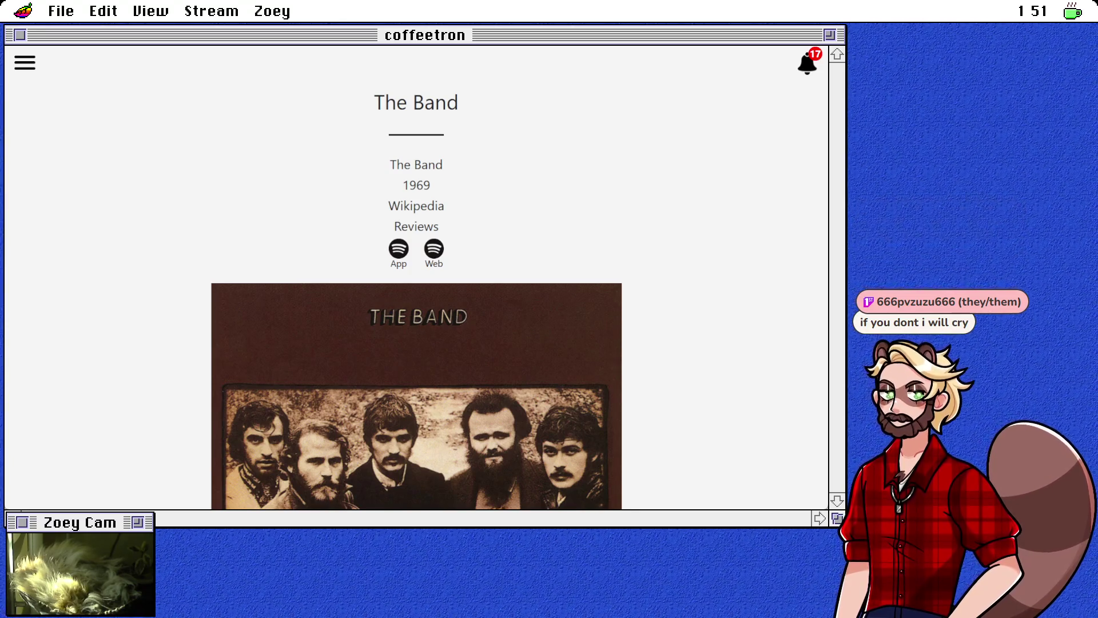
Load the shared 'nirvana the band - stolen band name' YouTube link in a new tab and play it to the end
key("ctrl+t")
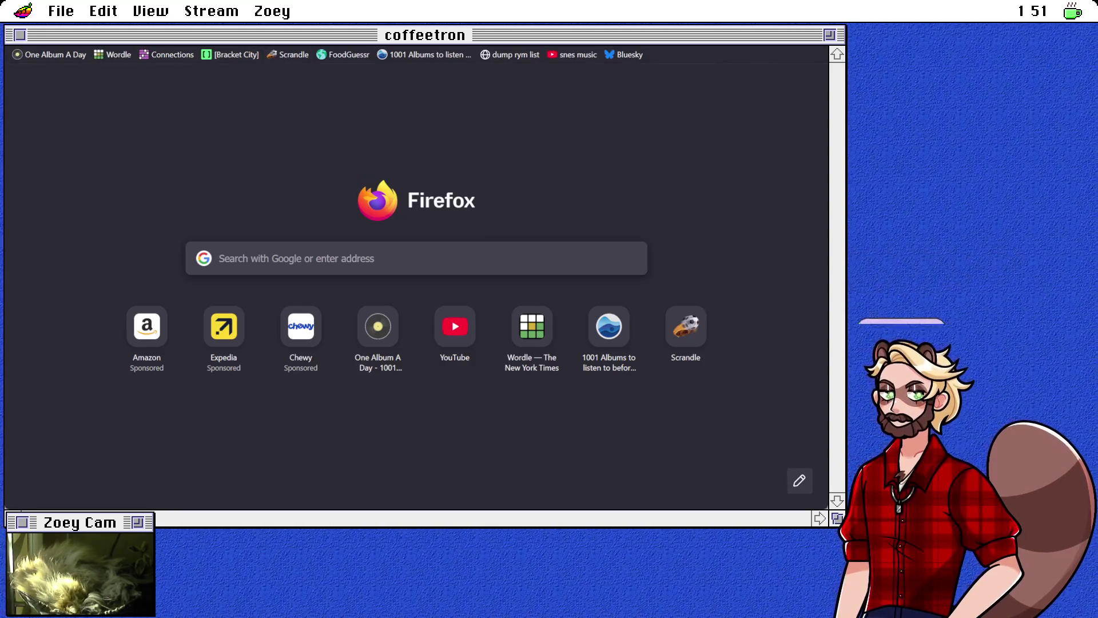
key("ctrl+l")
type("https://youtu.be/tFp0asRbU2w?si=sdPn-7LfFOv2eAvo")
key("Return")
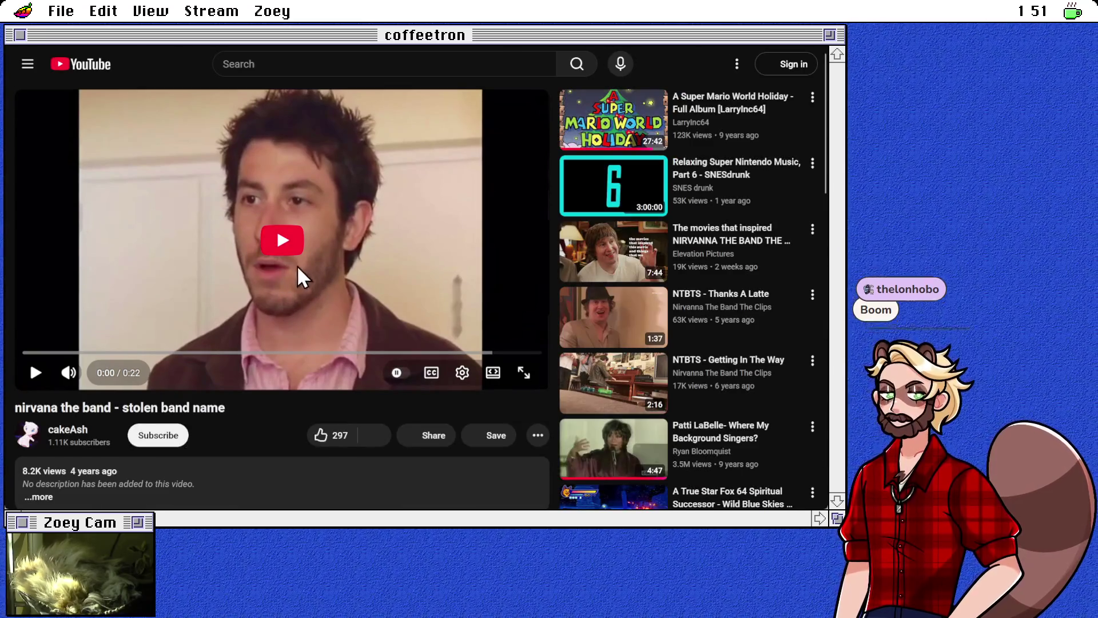
left_click(278, 243)
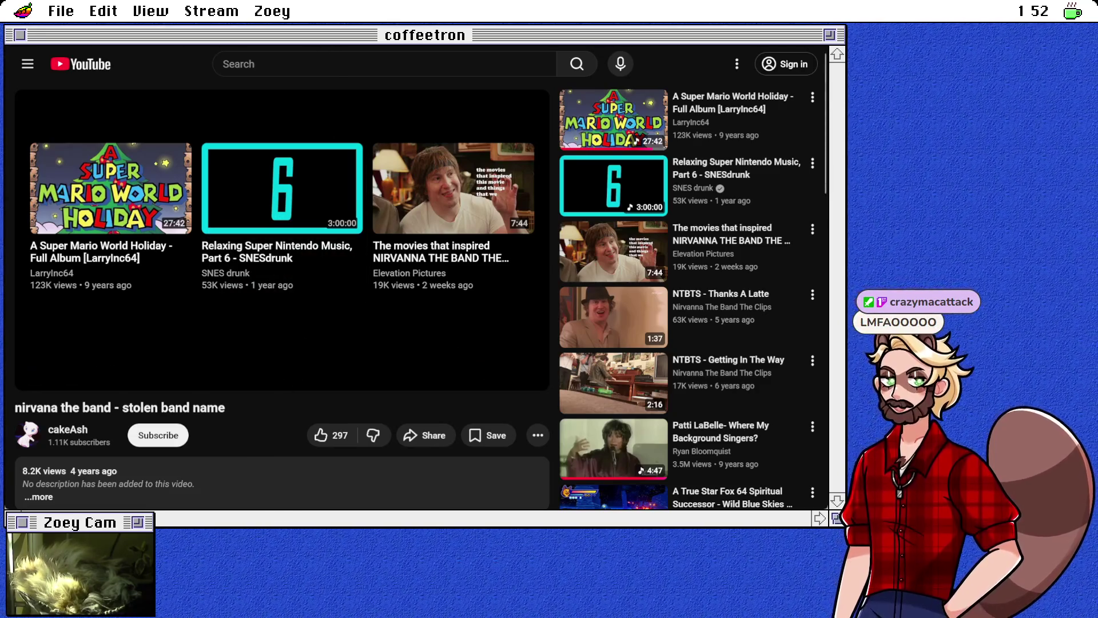
scroll(168, 345, "down", 3)
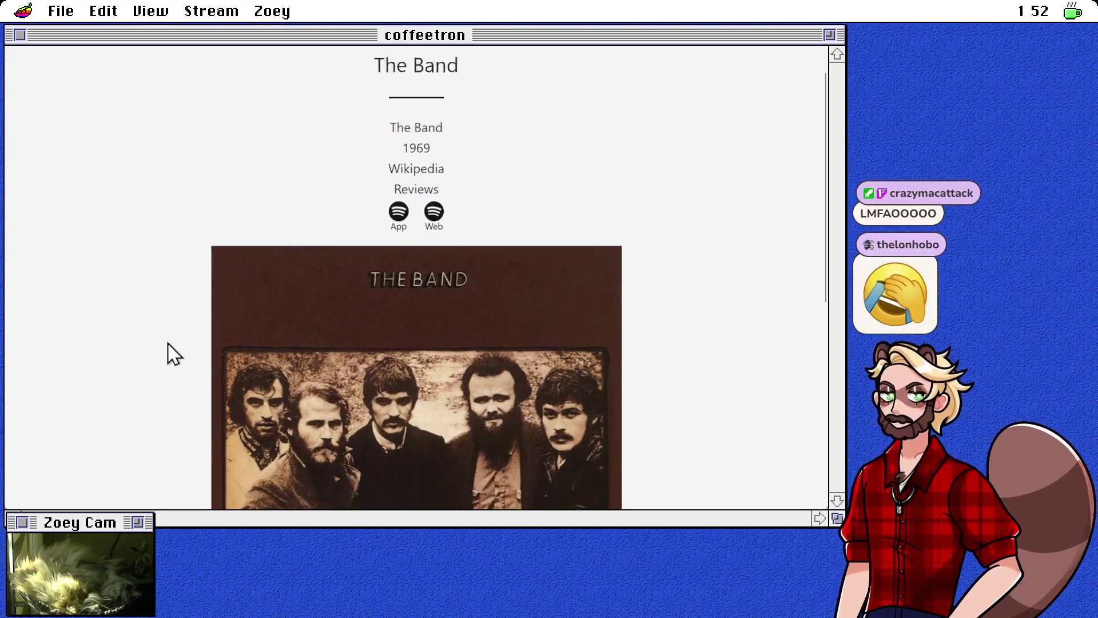
scroll(168, 349, "down", 3)
scroll(167, 351, "up", 5)
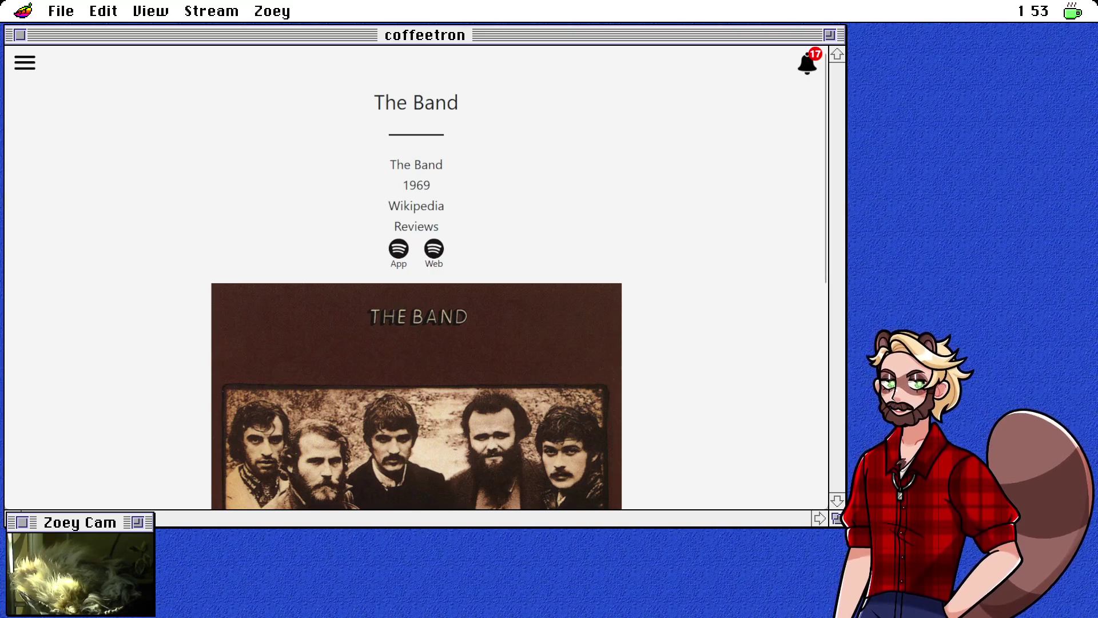
scroll(403, 361, "down", 5)
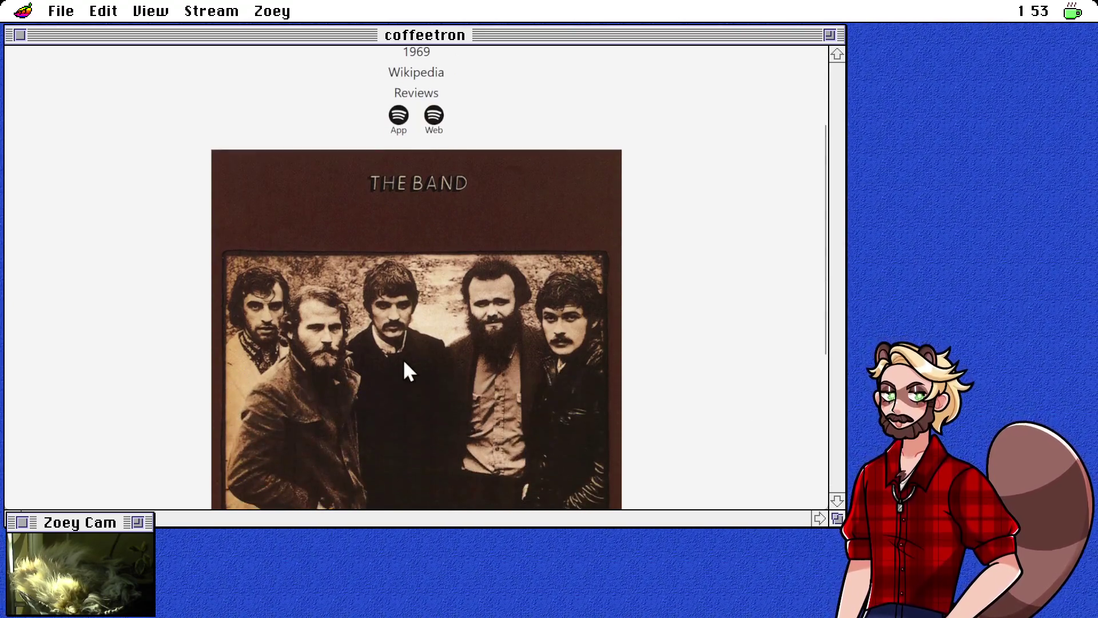
scroll(160, 400, "down", 3)
scroll(166, 393, "up", 8)
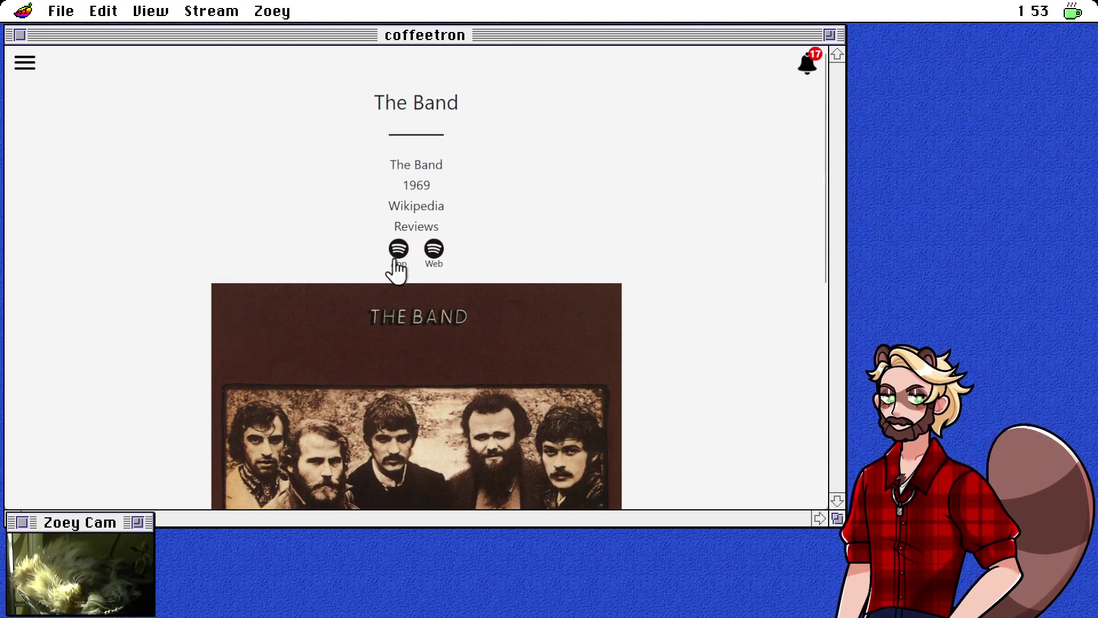
left_click(417, 206)
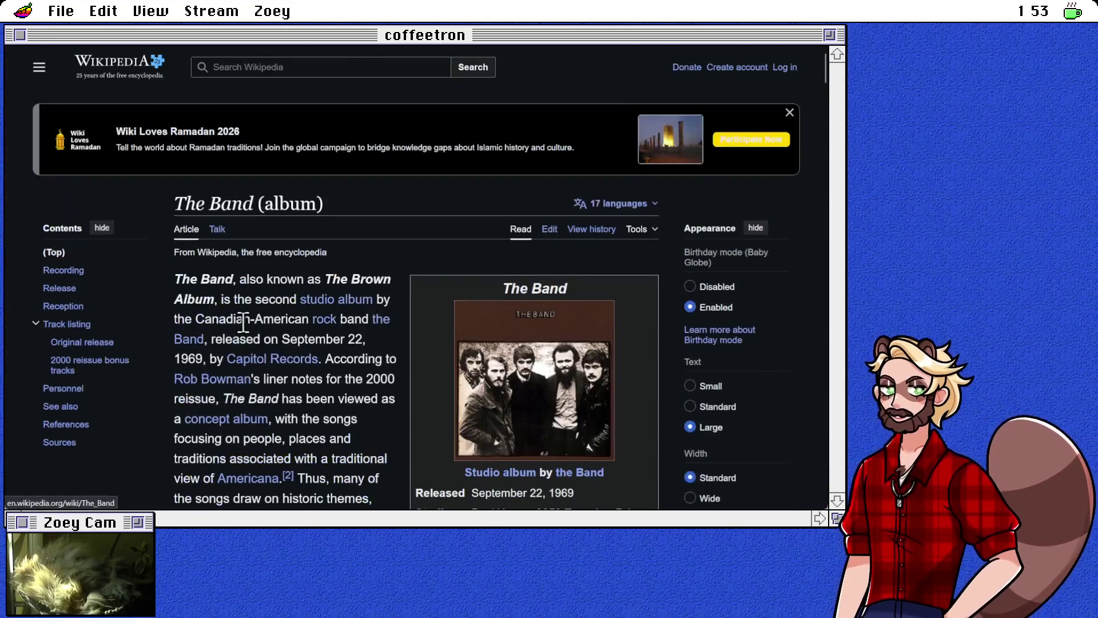
Skim The Band (album) article, then follow the 'the Band' link in its intro
scroll(363, 455, "down", 3)
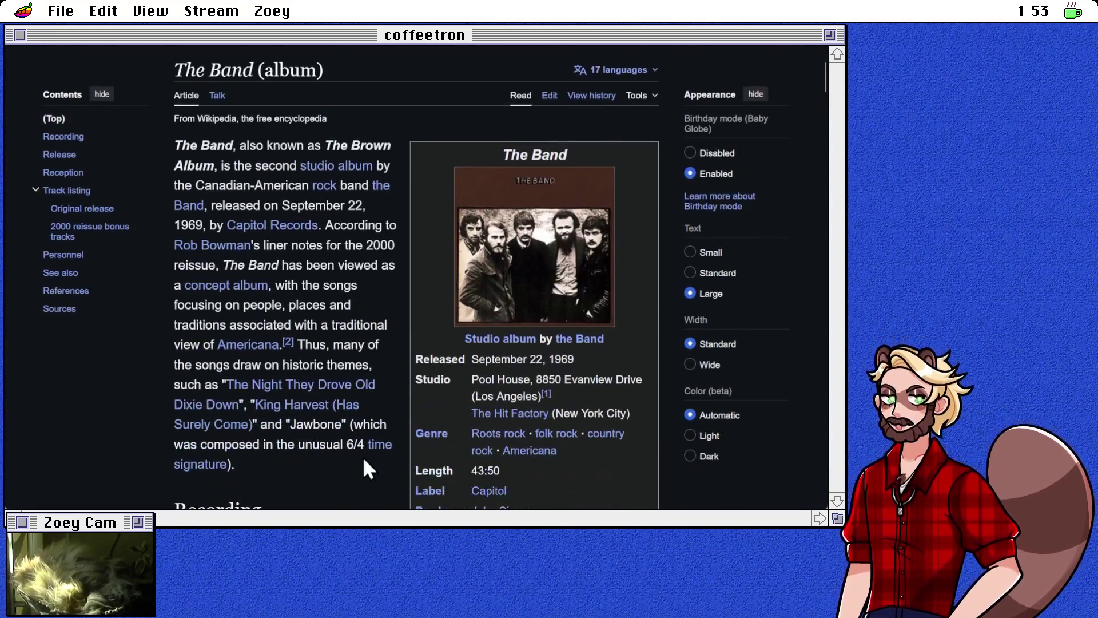
scroll(139, 416, "down", 3)
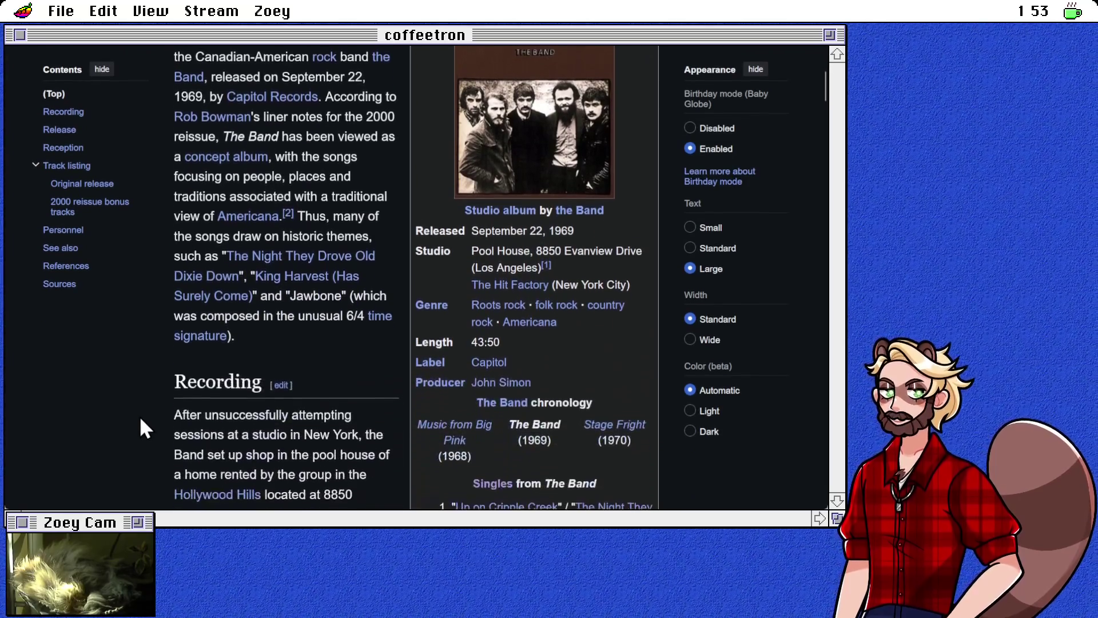
scroll(154, 400, "down", 5)
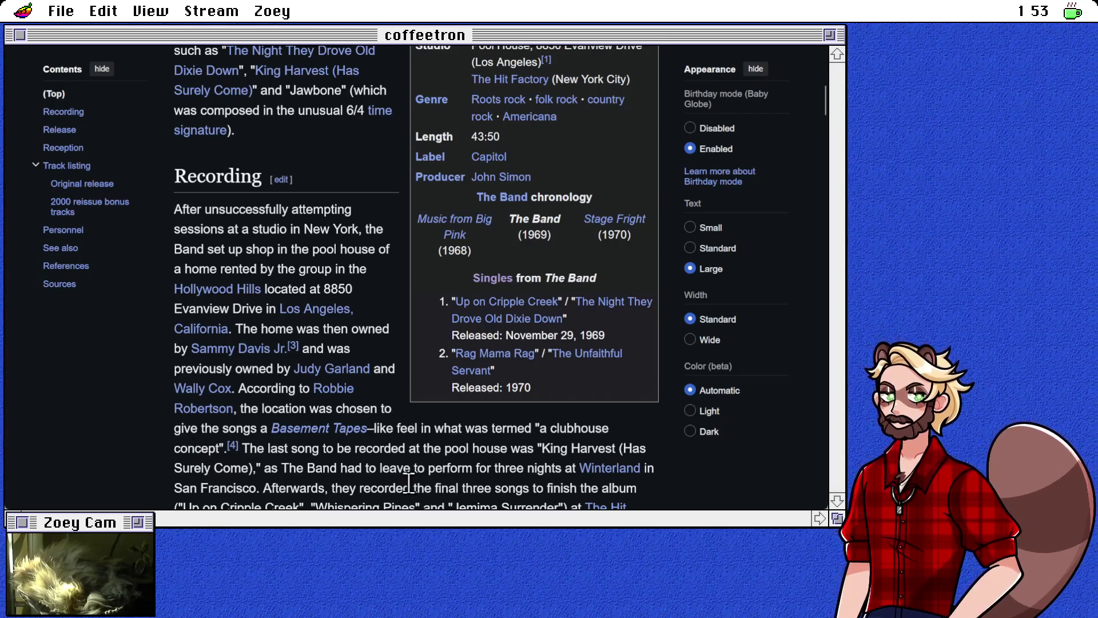
scroll(506, 466, "down", 7)
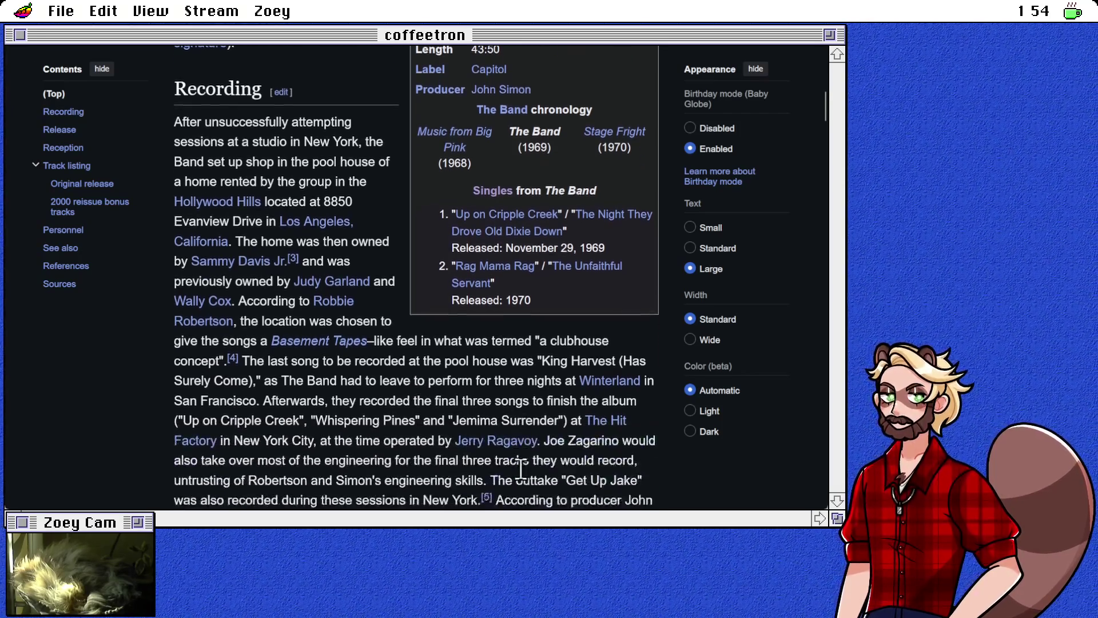
scroll(423, 433, "down", 4)
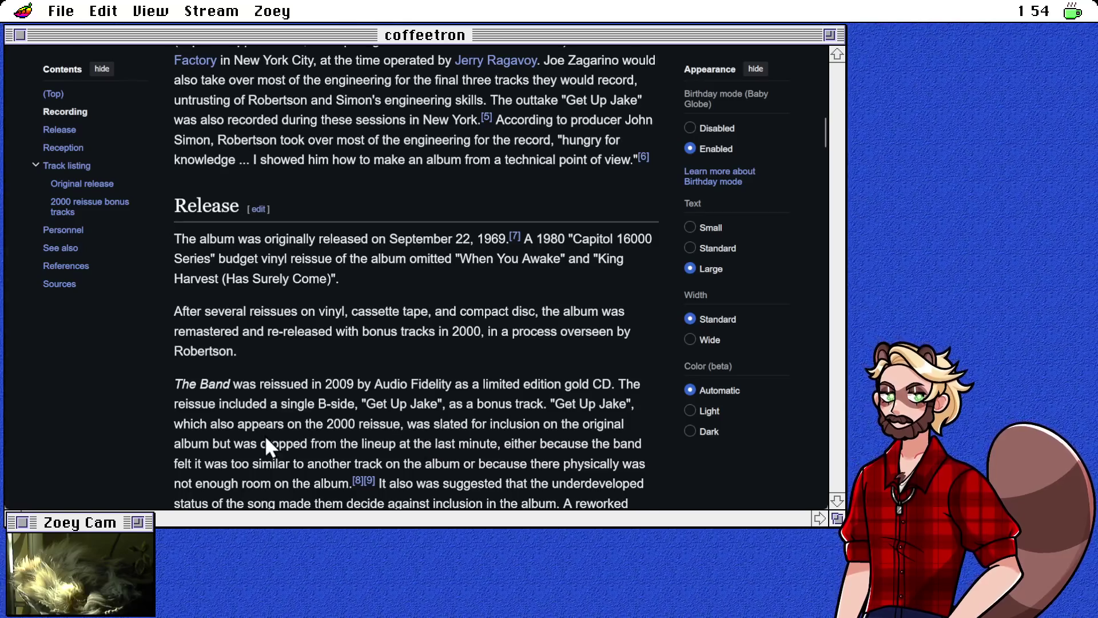
scroll(406, 410, "down", 3)
scroll(401, 414, "up", 15)
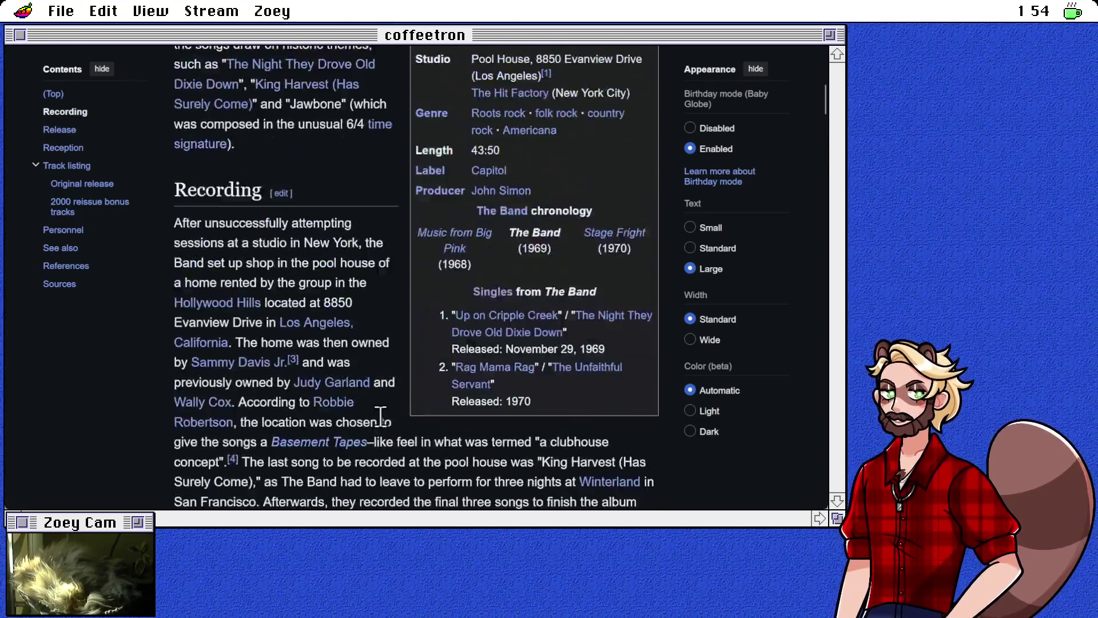
scroll(386, 411, "up", 2)
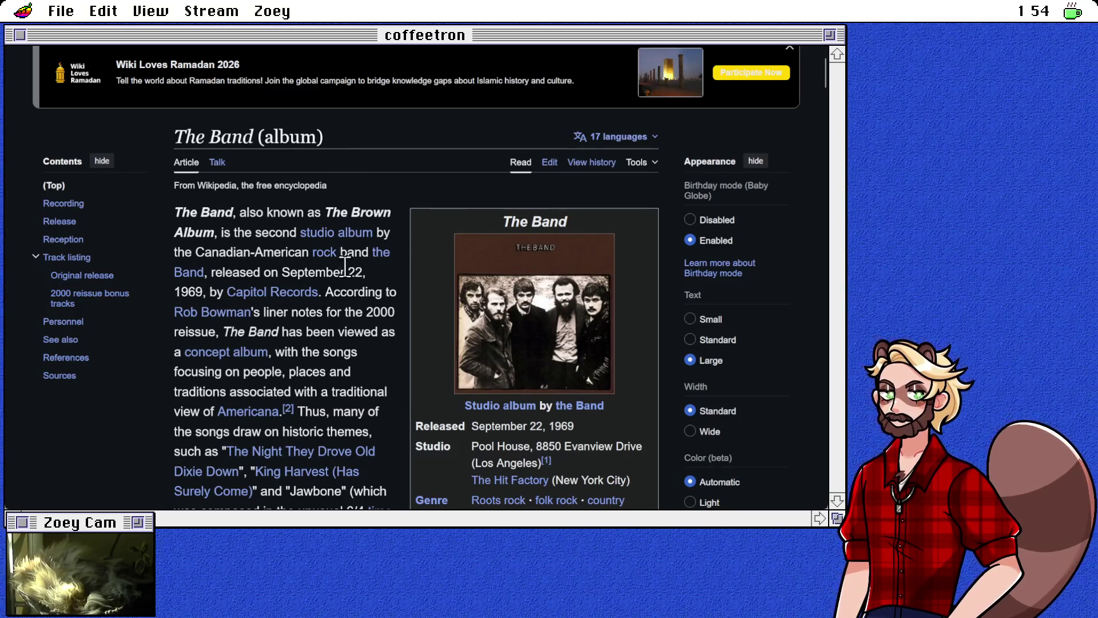
left_click(374, 252)
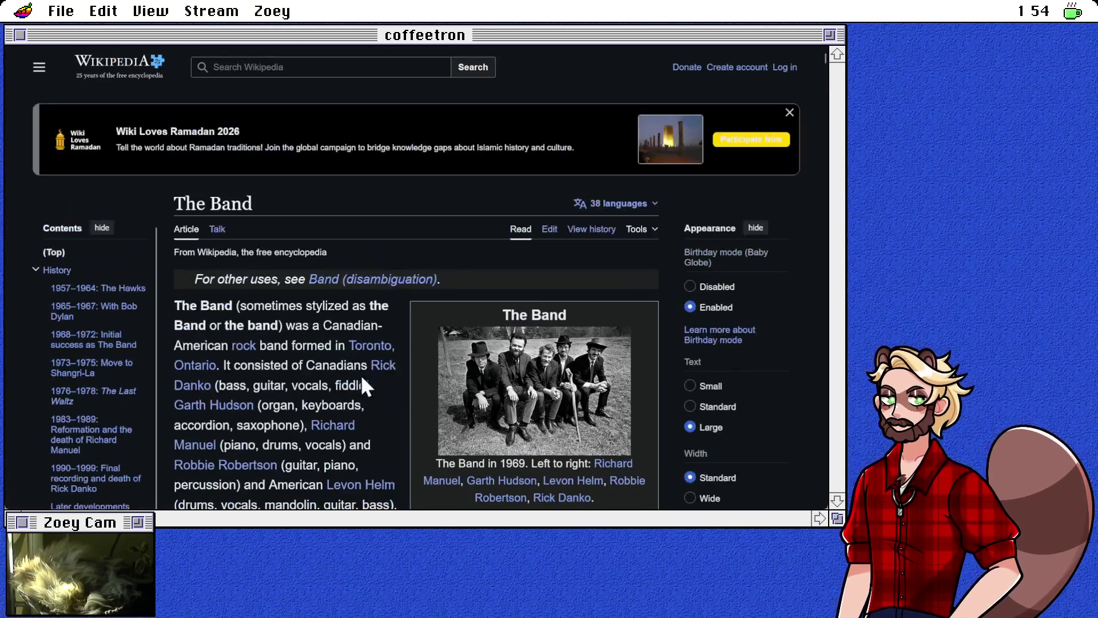
Close the Wiki Loves Ramadan banner and skim The Band article before returning to its lead
left_click(789, 113)
scroll(291, 413, "down", 2)
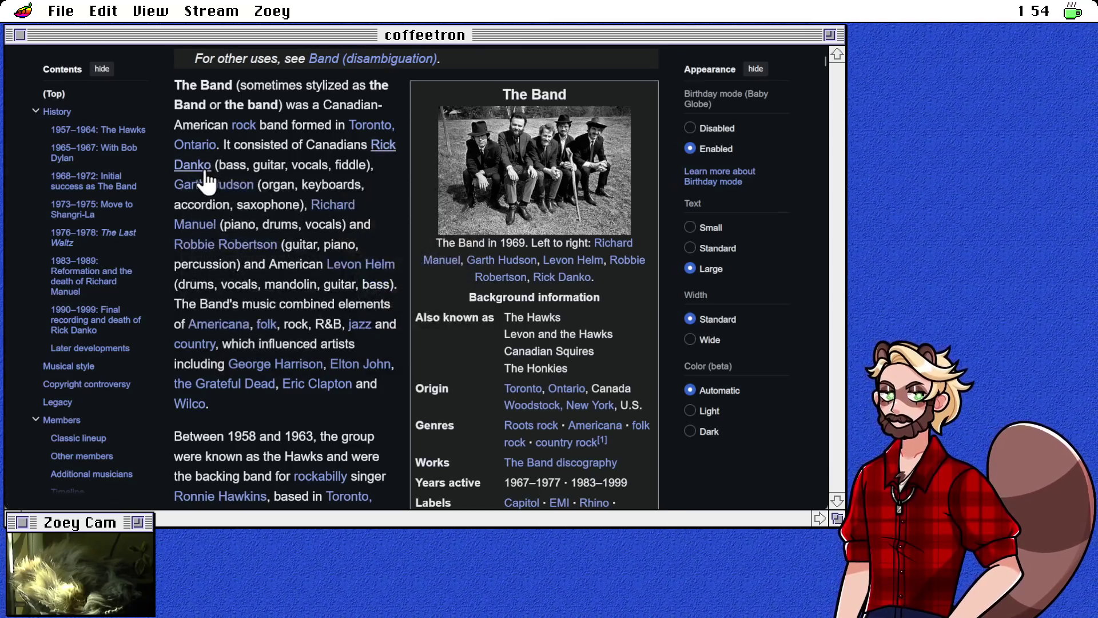
mouse_move(204, 179)
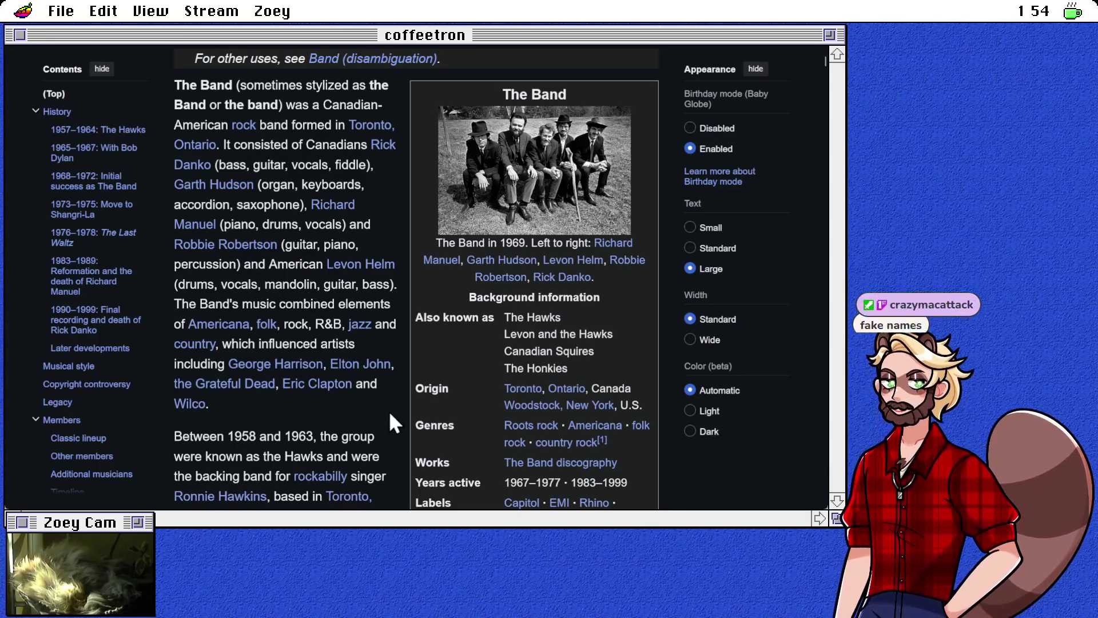
scroll(392, 418, "down", 5)
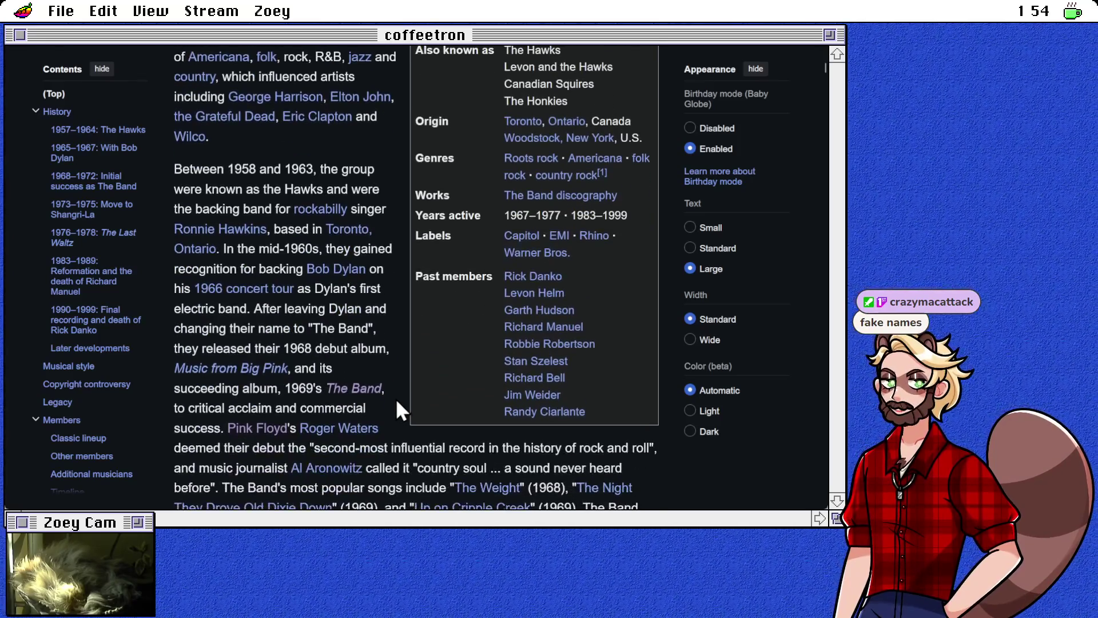
scroll(402, 395, "down", 1)
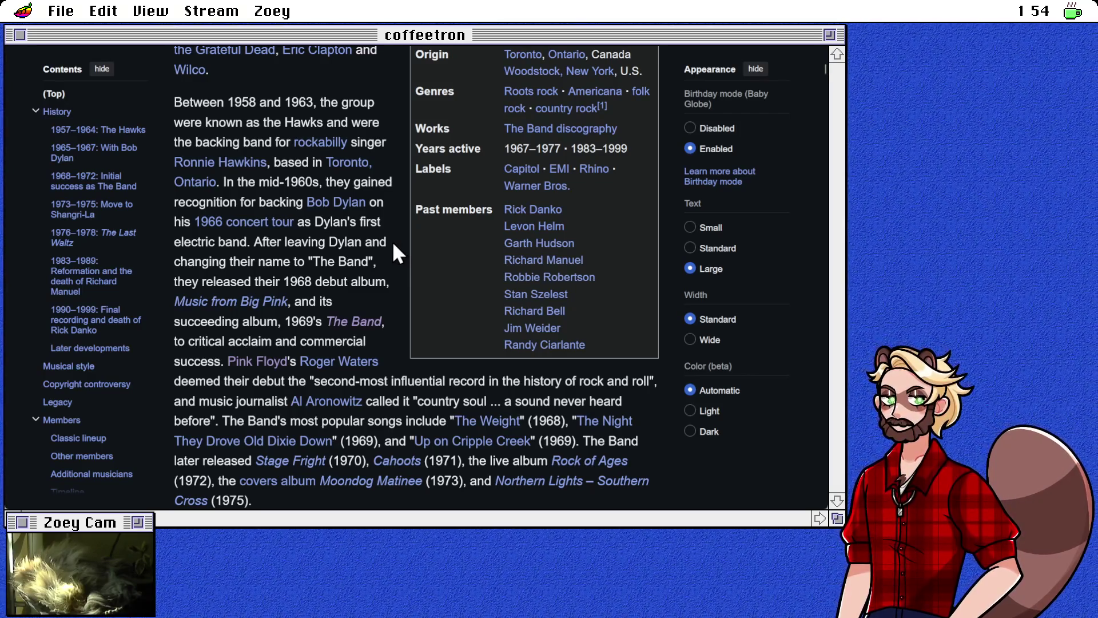
scroll(392, 241, "up", 3)
scroll(393, 242, "up", 2)
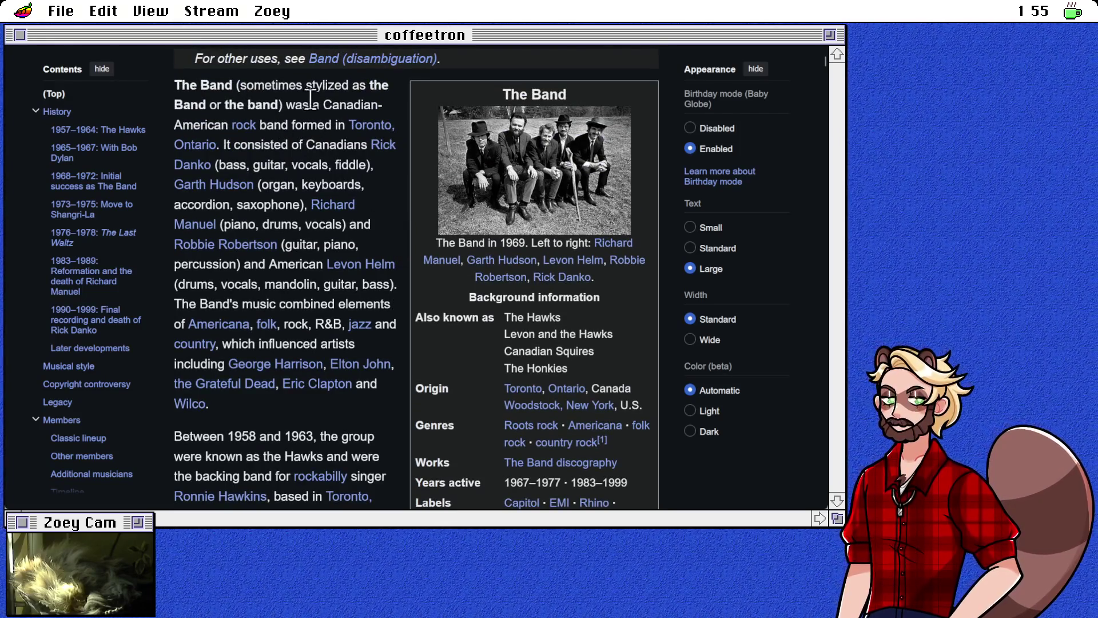
scroll(321, 329, "down", 3)
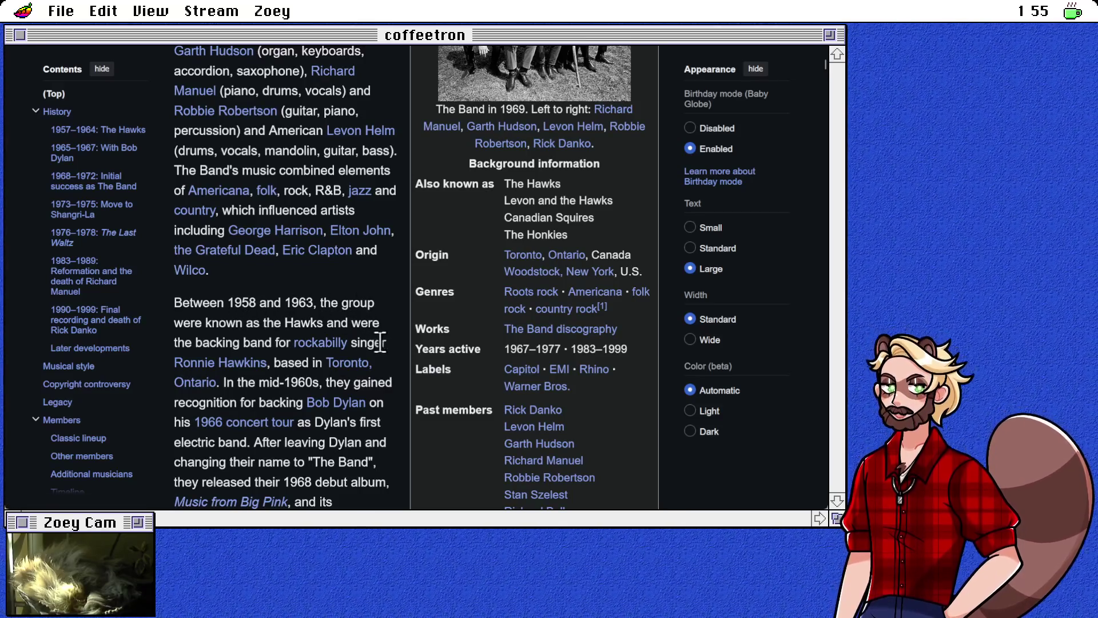
scroll(395, 355, "down", 3)
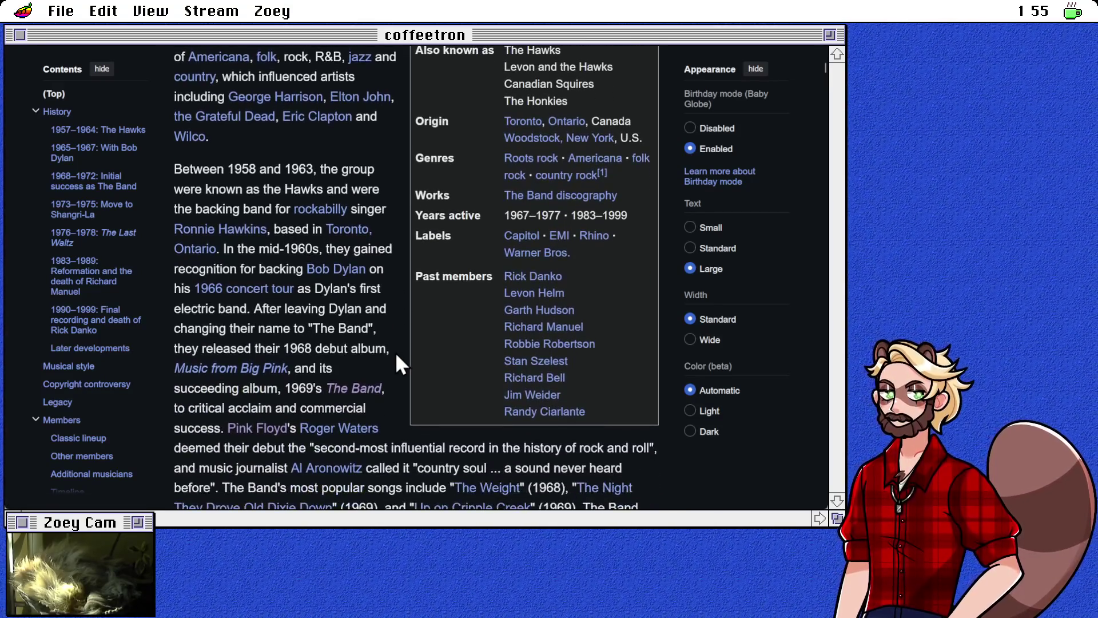
scroll(399, 360, "down", 2)
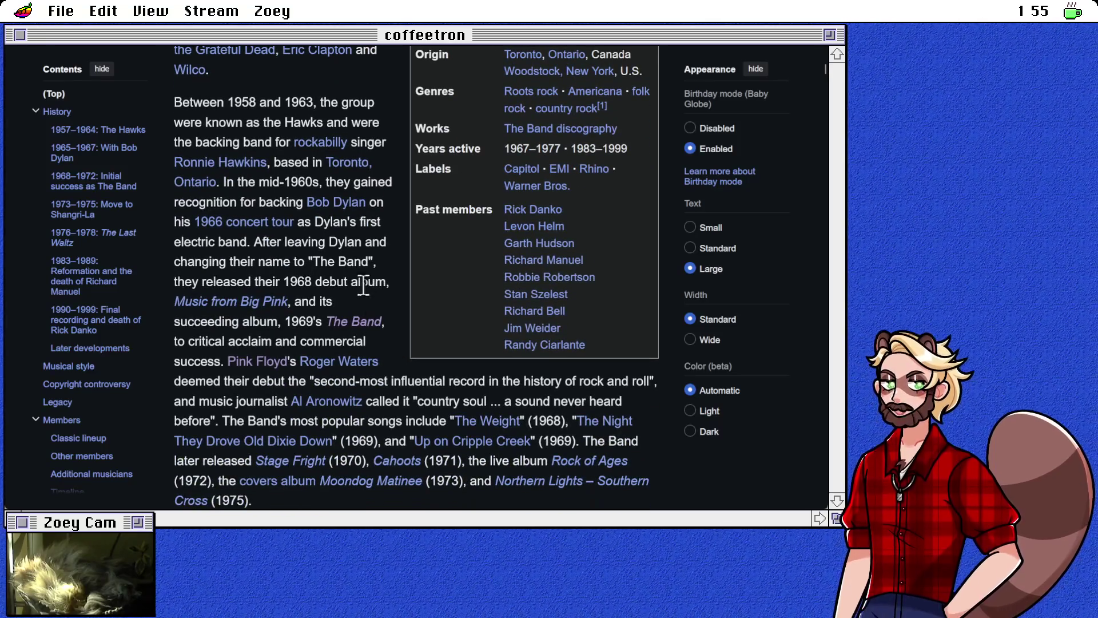
scroll(403, 269, "down", 2)
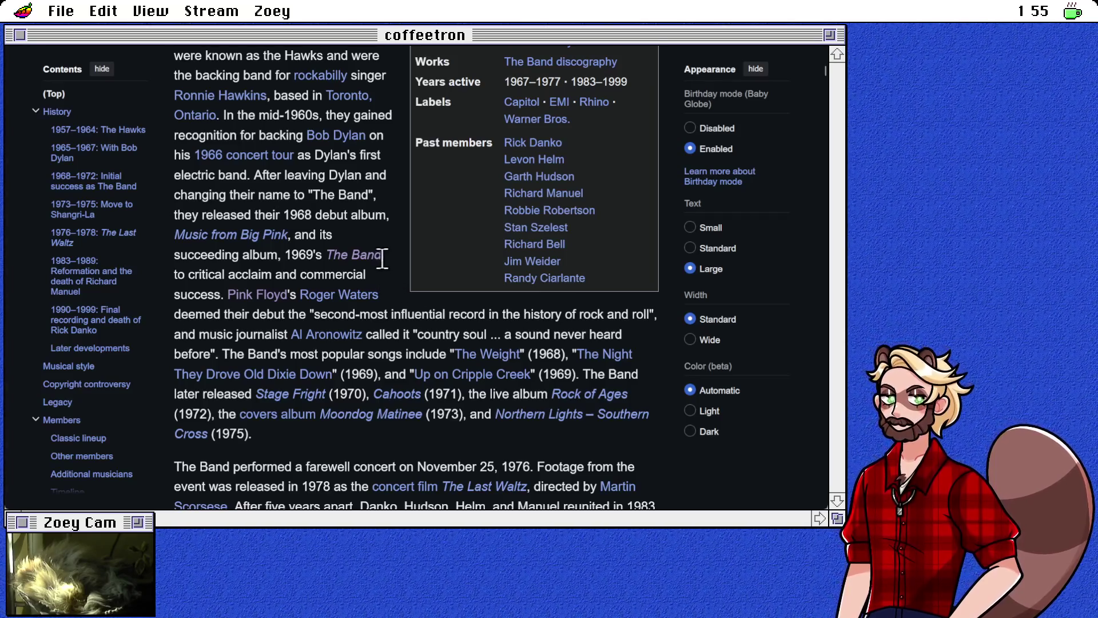
scroll(380, 257, "up", 2)
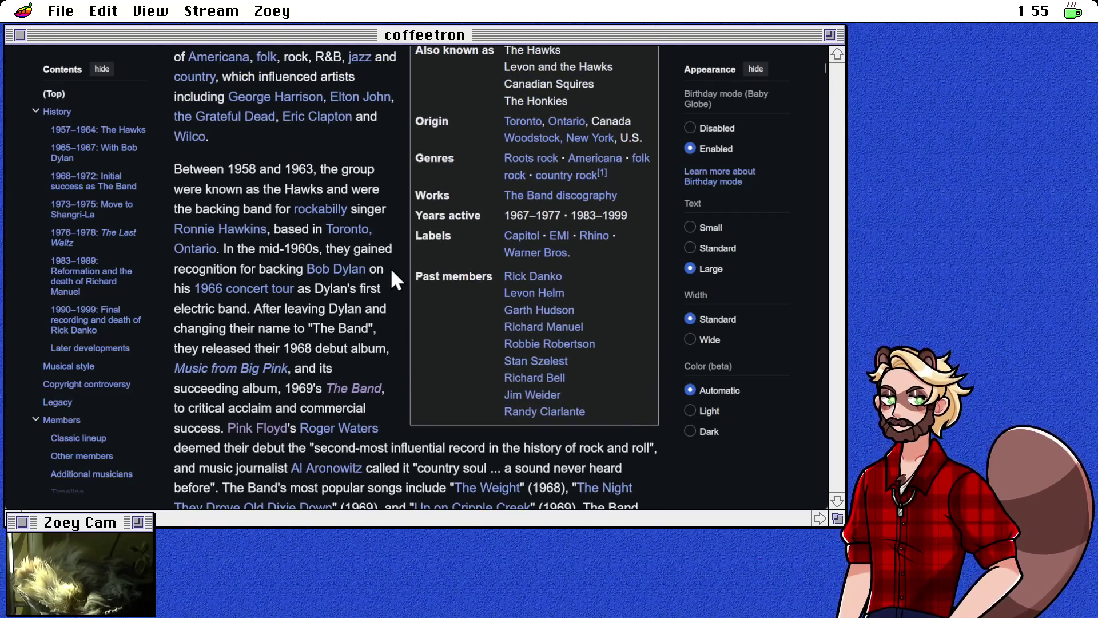
scroll(390, 267, "up", 3)
scroll(391, 269, "up", 1)
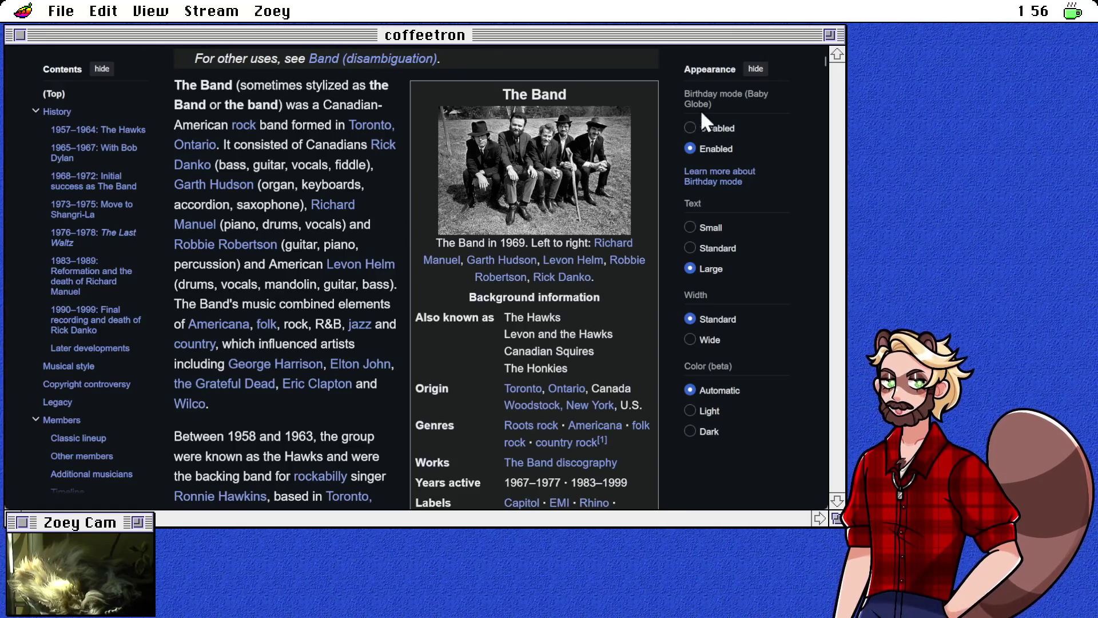
left_click(484, 213)
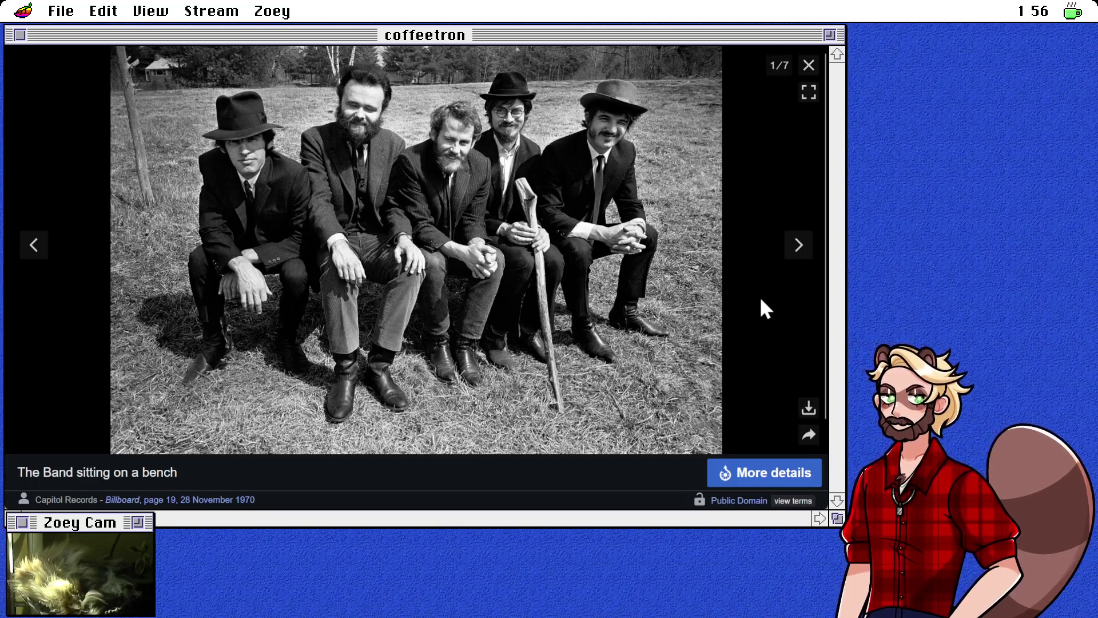
Cycle through the remaining gallery photos back to 1/7, close the viewer and return to the album article
left_click(799, 246)
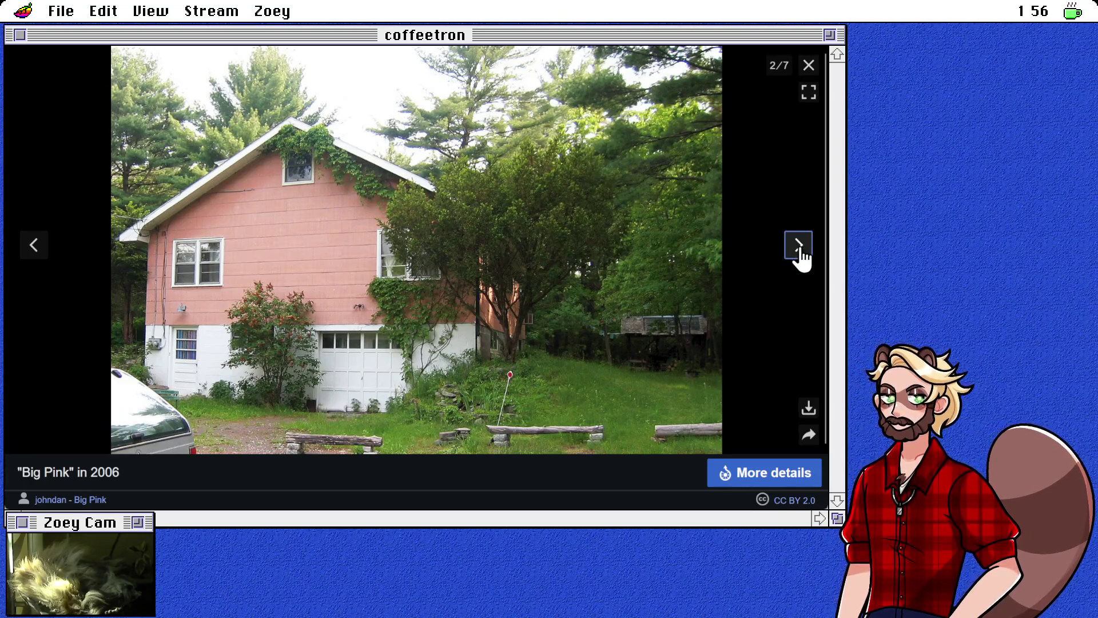
left_click(799, 247)
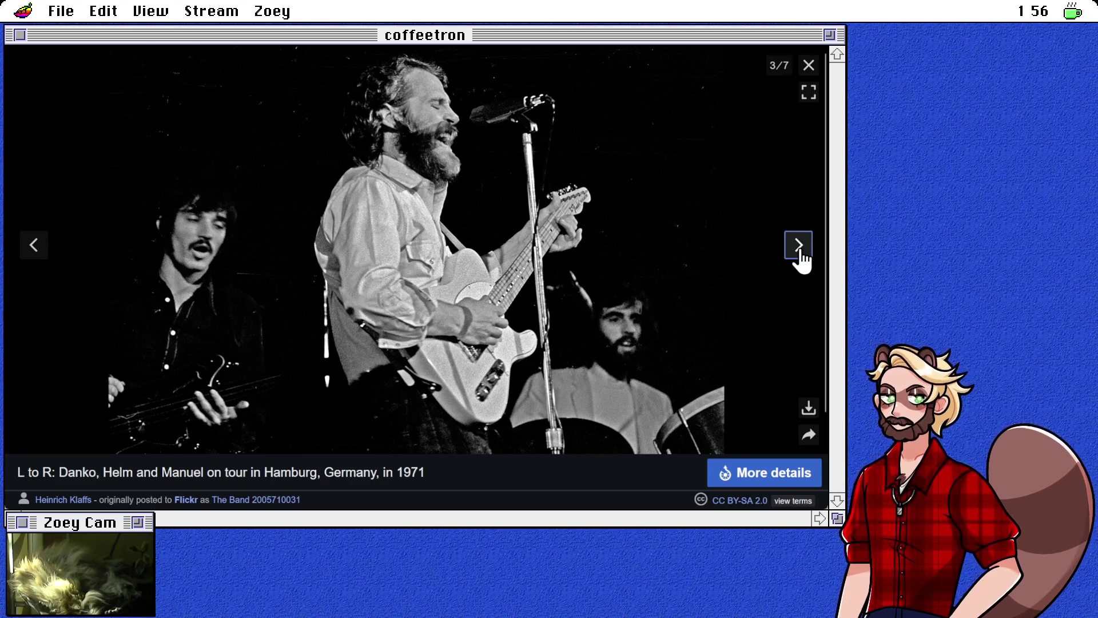
left_click(799, 252)
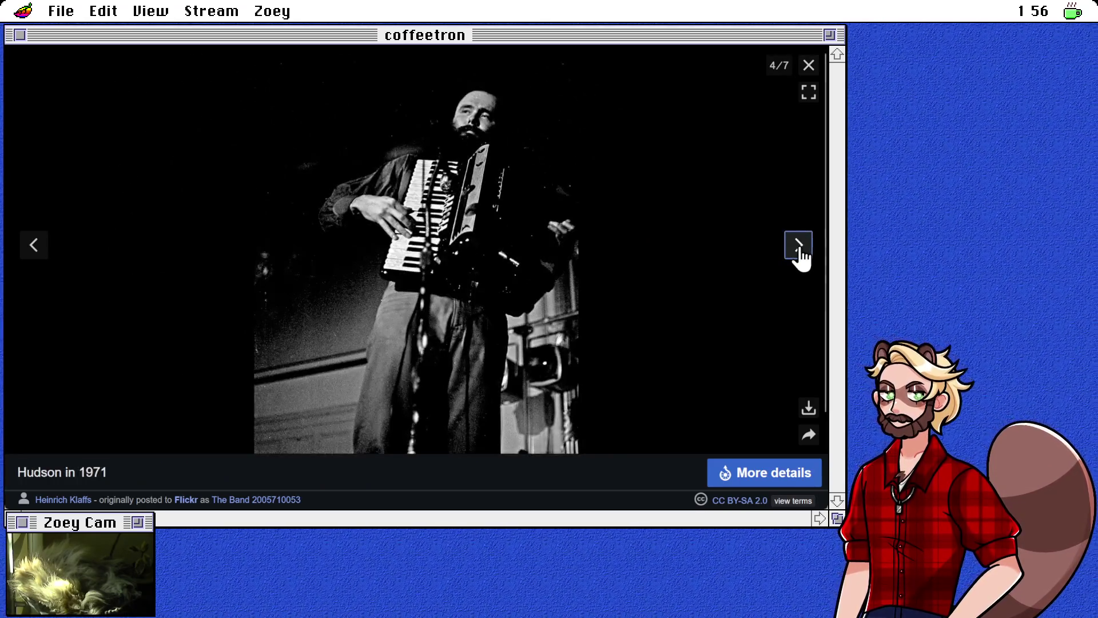
left_click(800, 251)
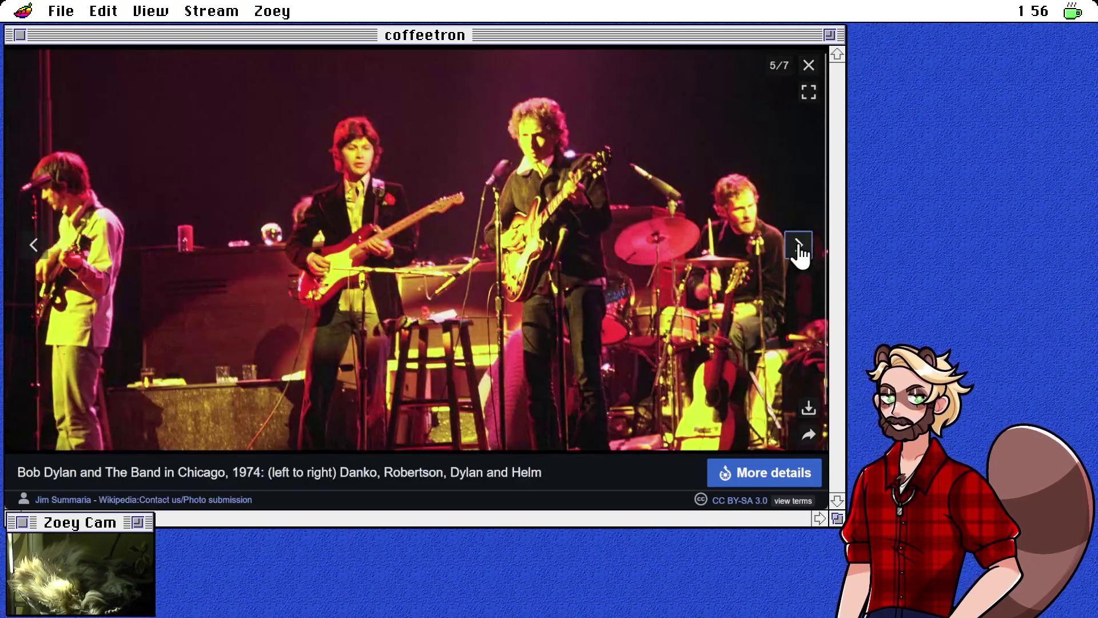
left_click(800, 252)
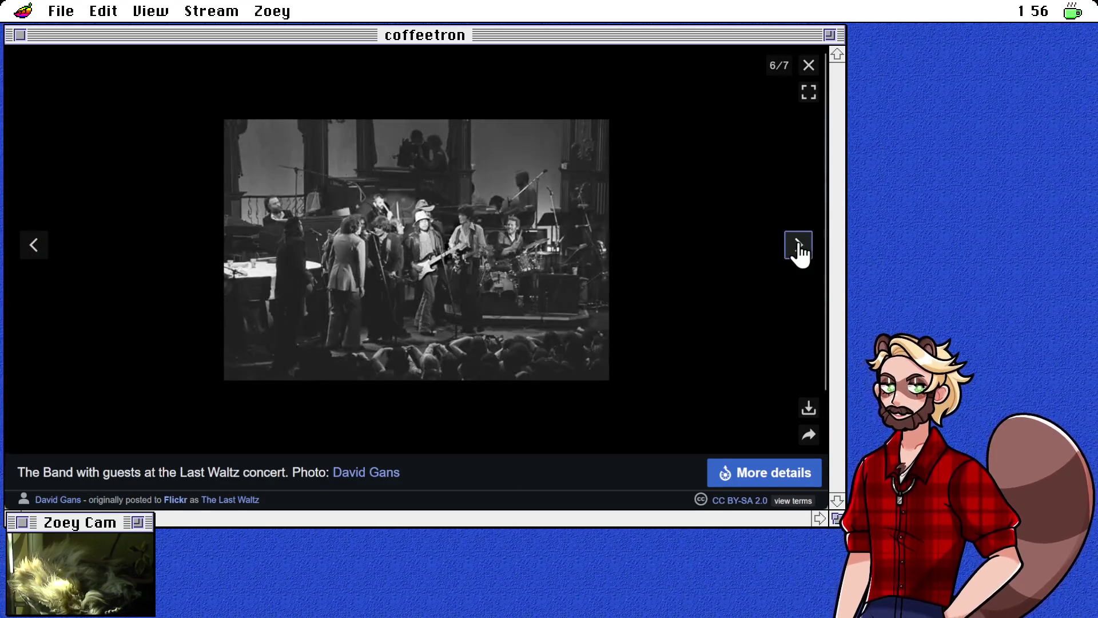
left_click(800, 252)
left_click(800, 252)
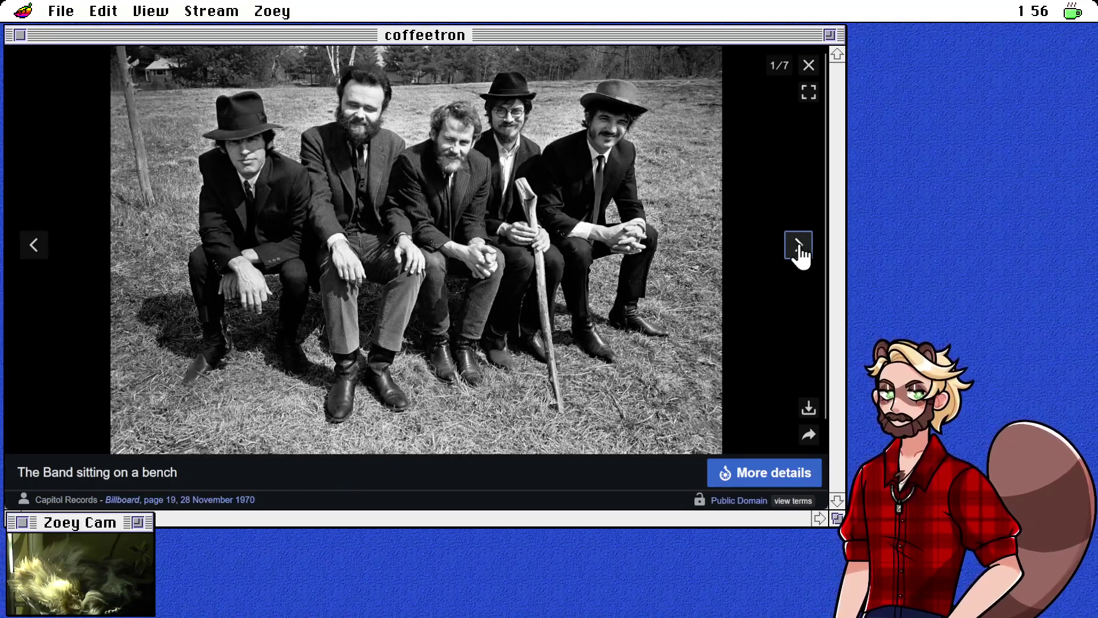
left_click(808, 64)
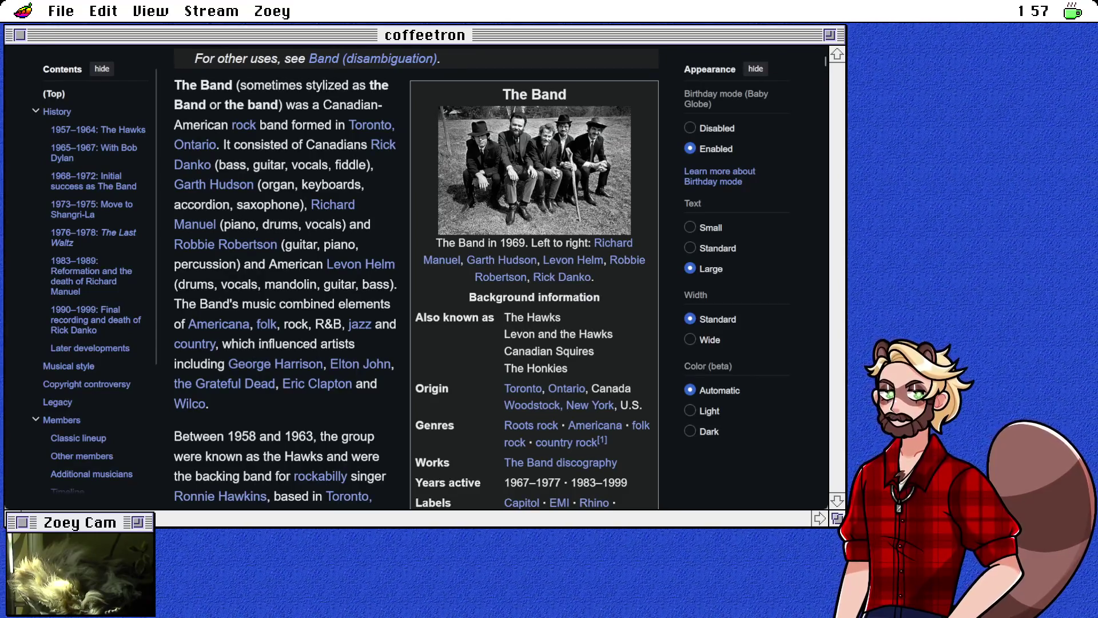
key("alt+Left")
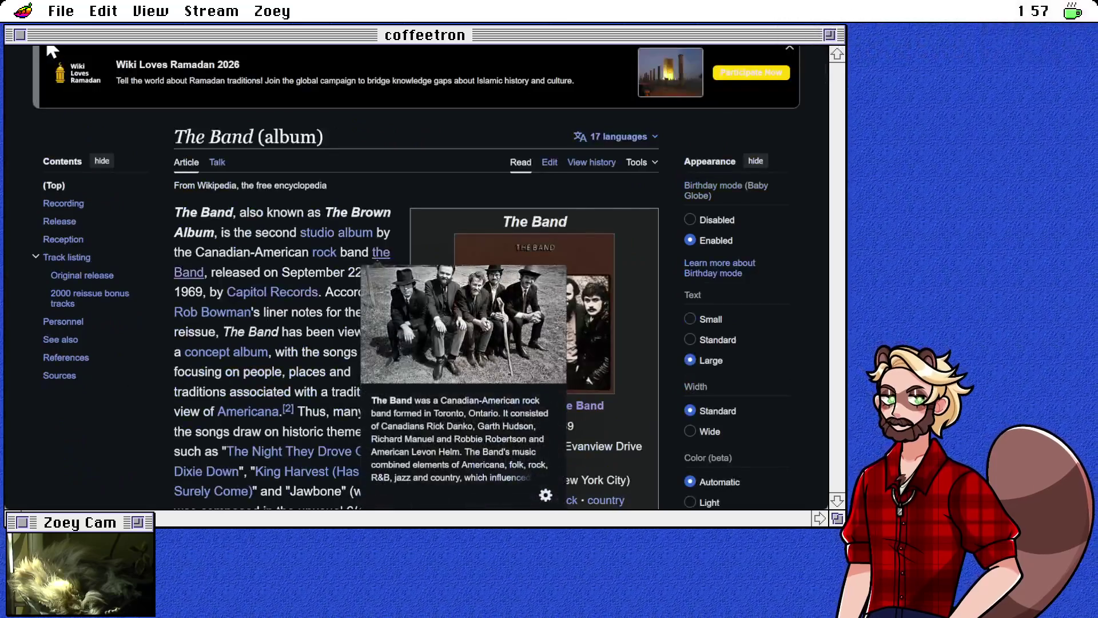
Scroll through the album's Recording, Release, Reception and Track listing sections, then back up to Recording
scroll(263, 286, "down", 3)
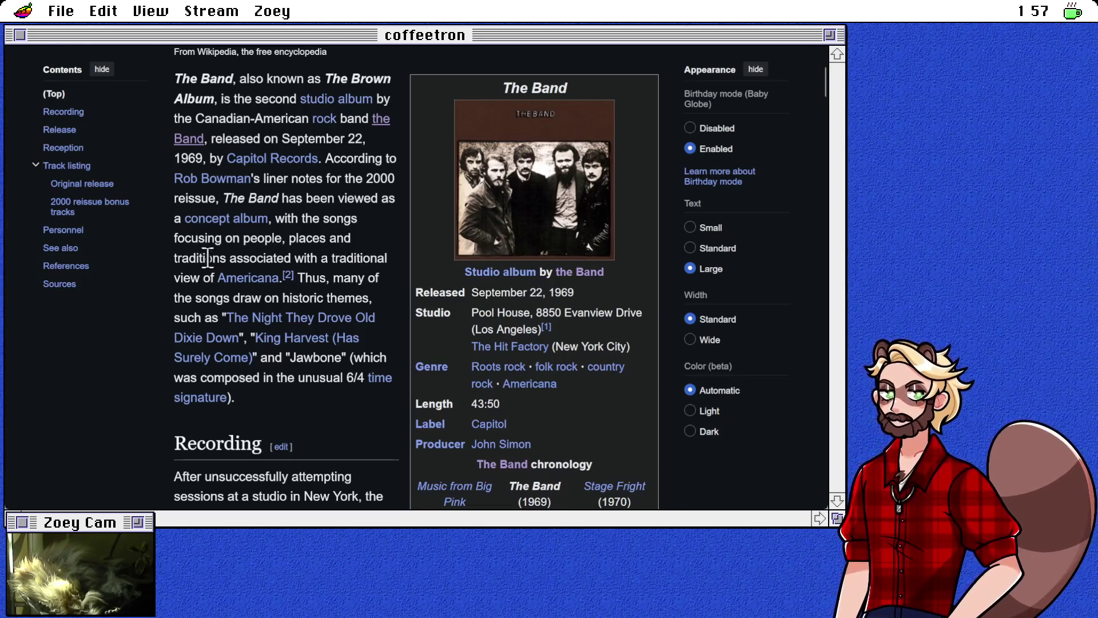
scroll(163, 343, "down", 4)
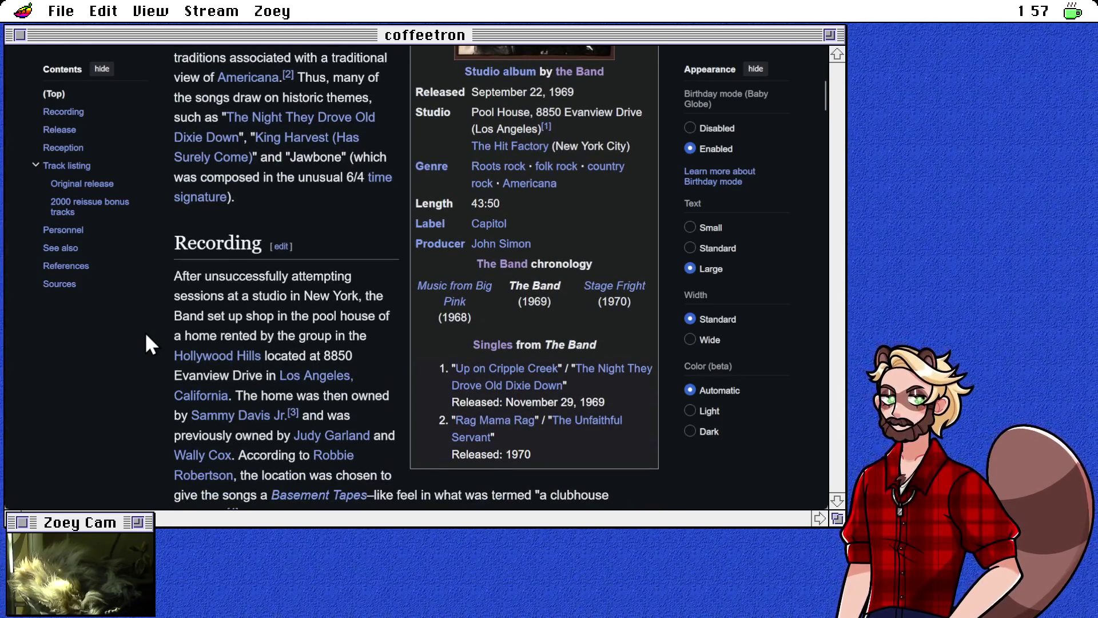
scroll(146, 336, "down", 3)
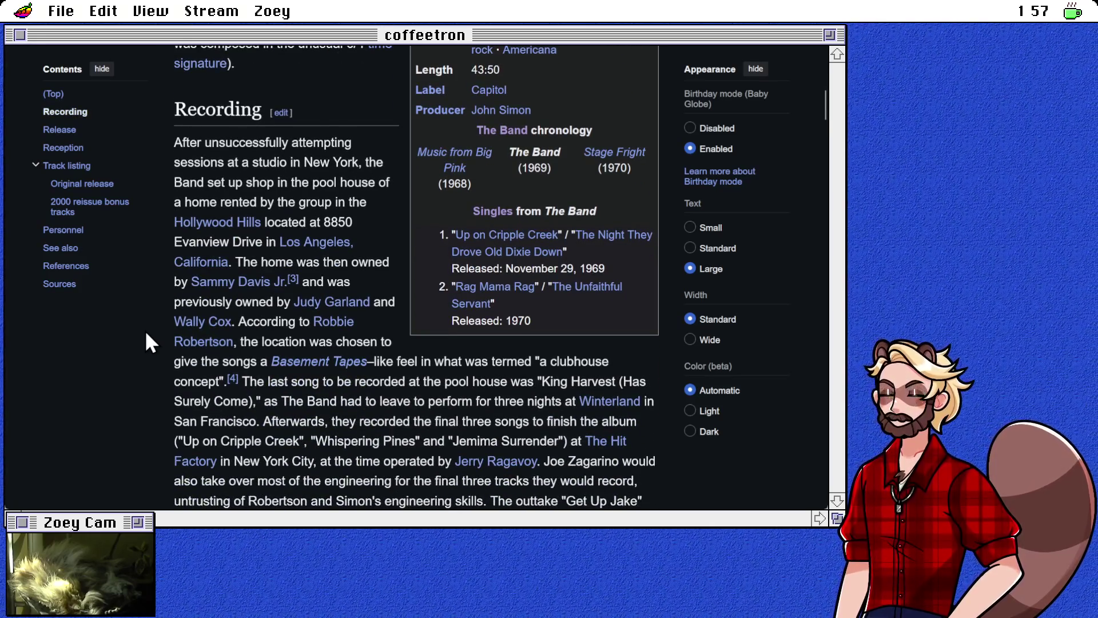
scroll(147, 332, "down", 4)
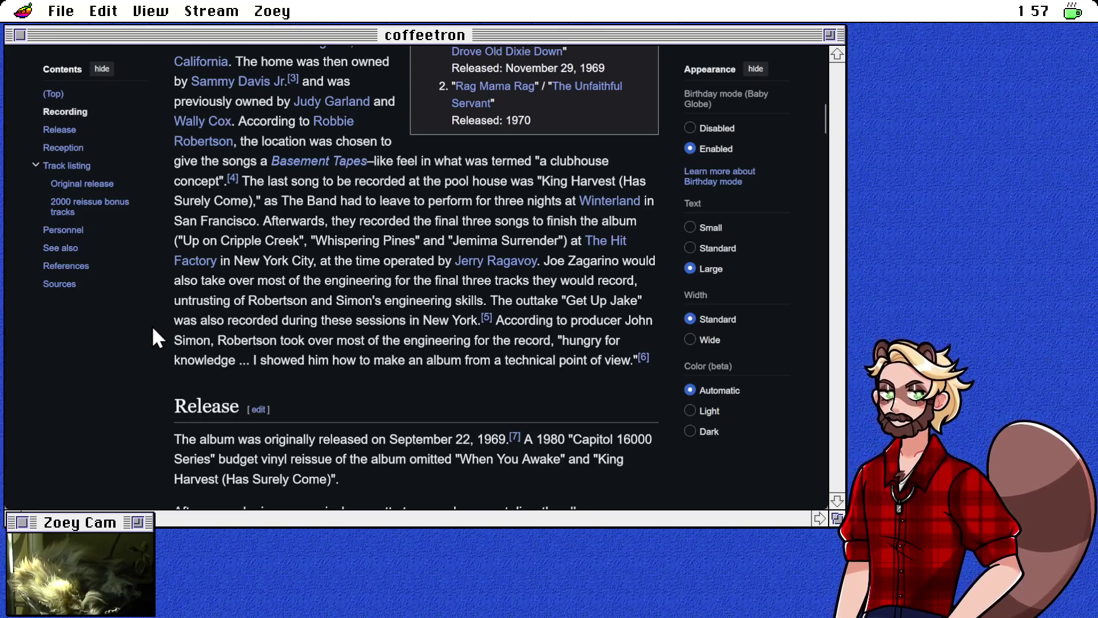
scroll(154, 332, "down", 4)
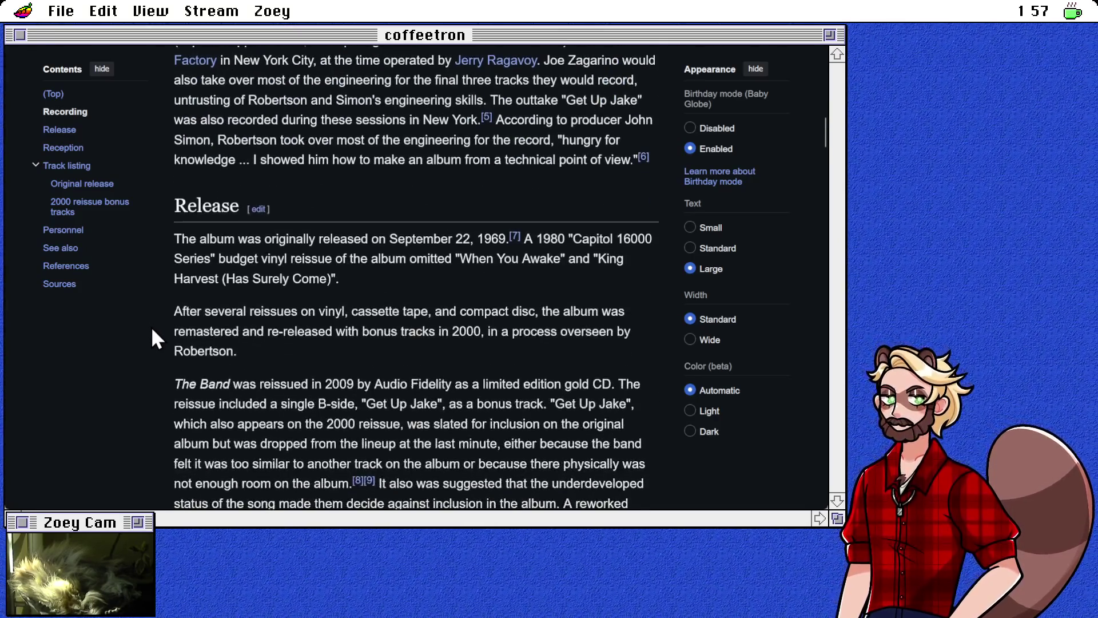
scroll(148, 331, "down", 3)
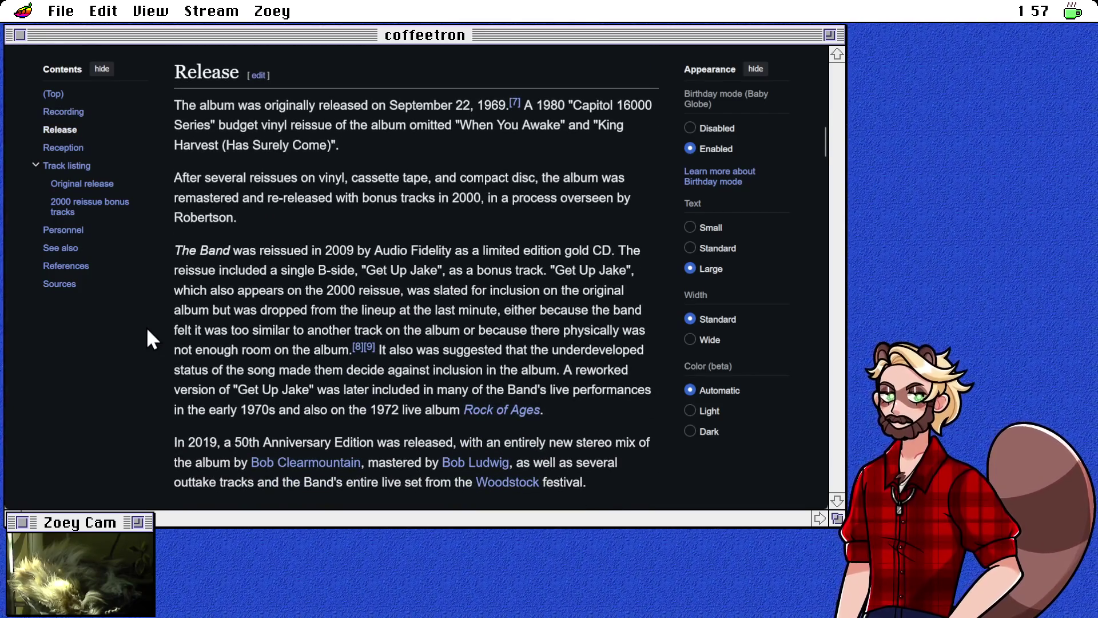
scroll(148, 330, "down", 7)
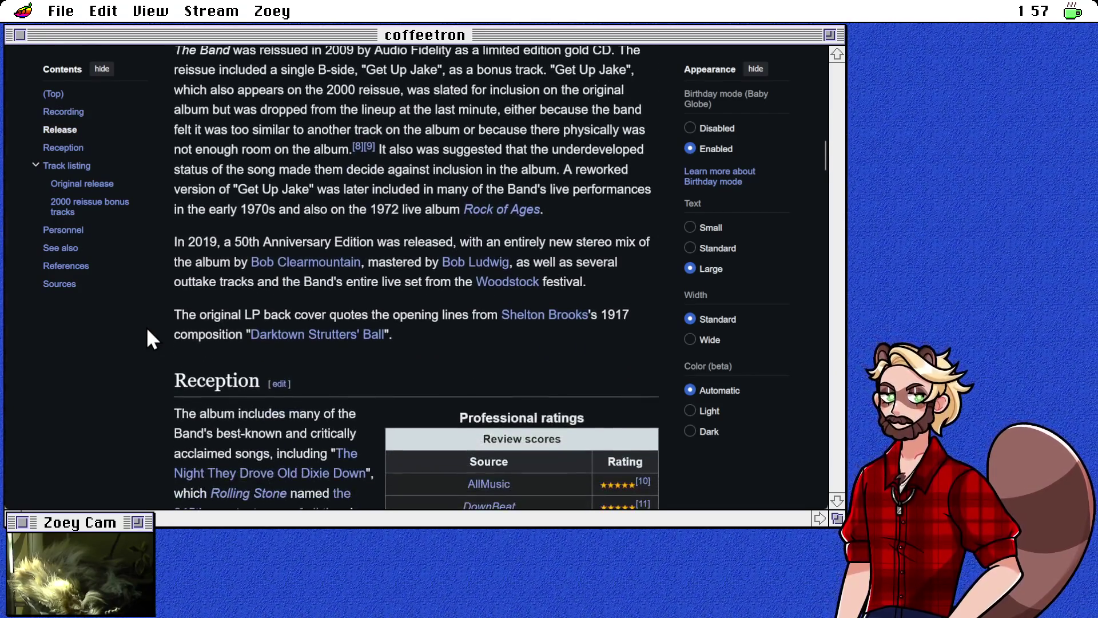
scroll(147, 327, "down", 3)
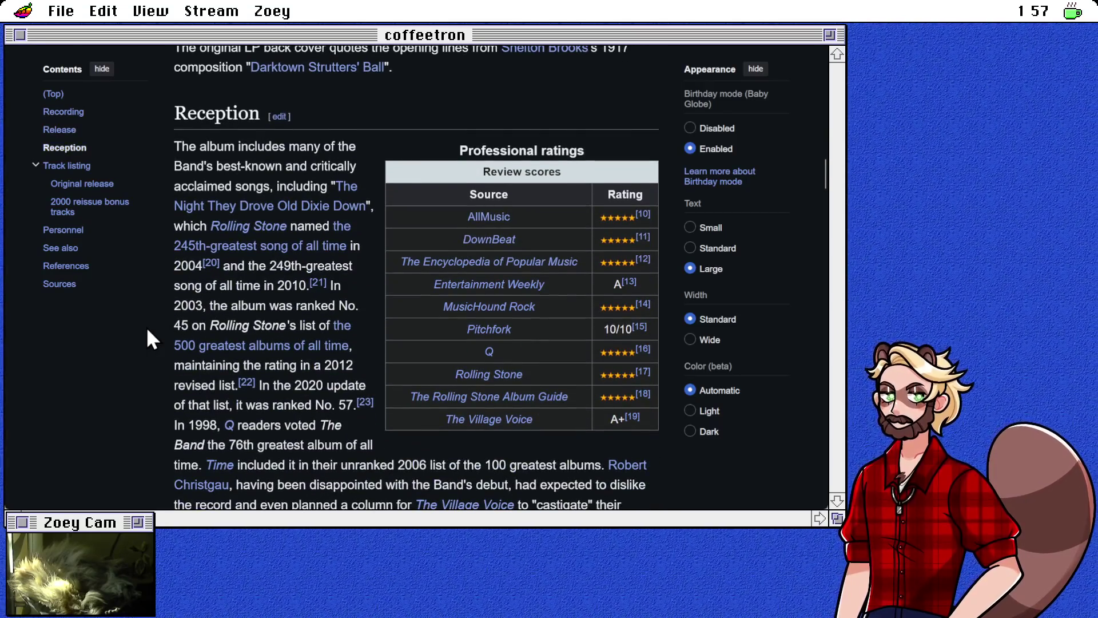
scroll(147, 327, "down", 1)
scroll(147, 330, "up", 1)
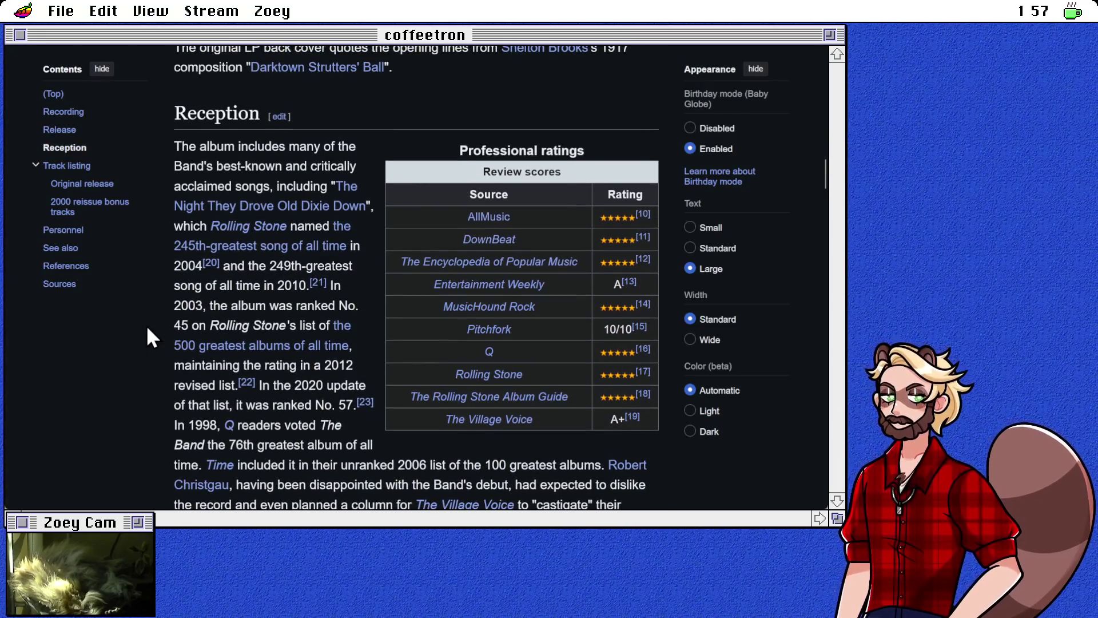
scroll(147, 330, "down", 2)
scroll(146, 337, "down", 7)
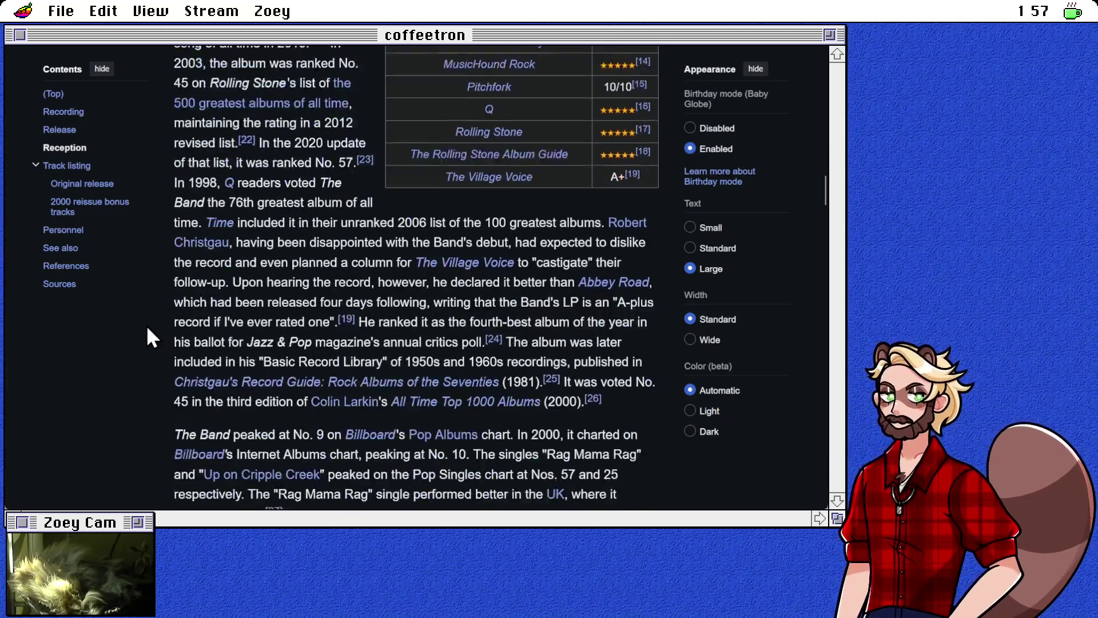
scroll(146, 338, "down", 5)
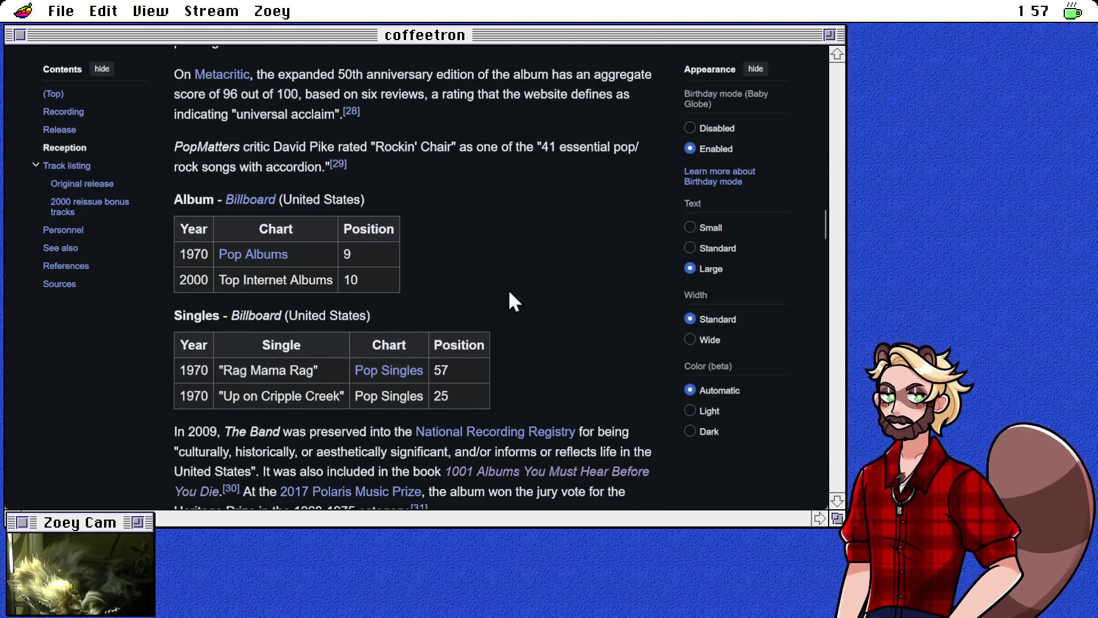
scroll(599, 283, "down", 5)
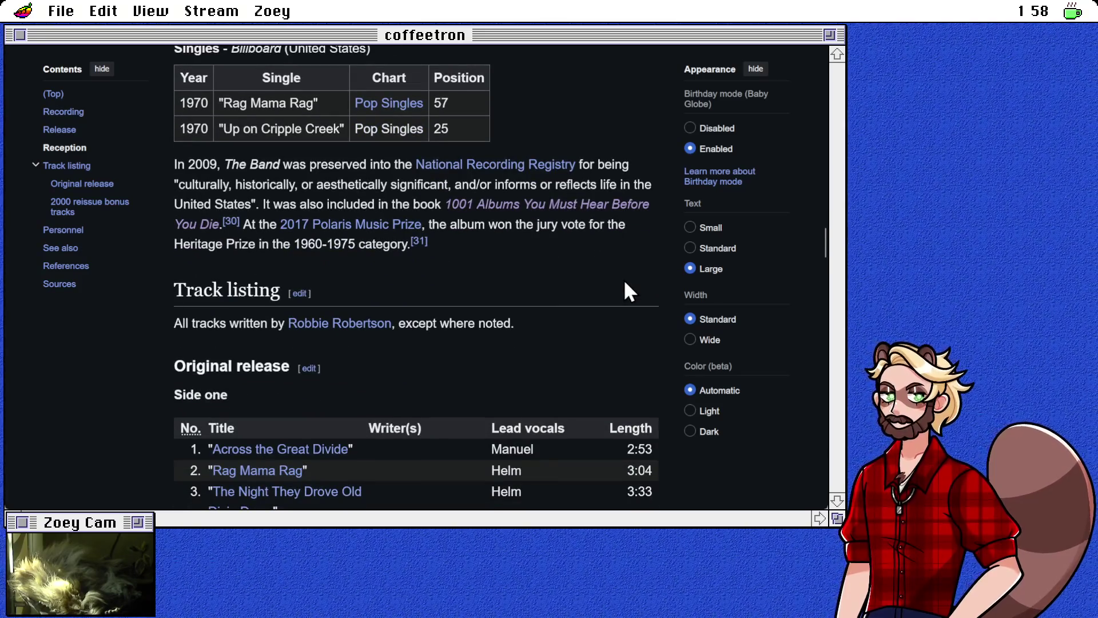
scroll(625, 290, "up", 4)
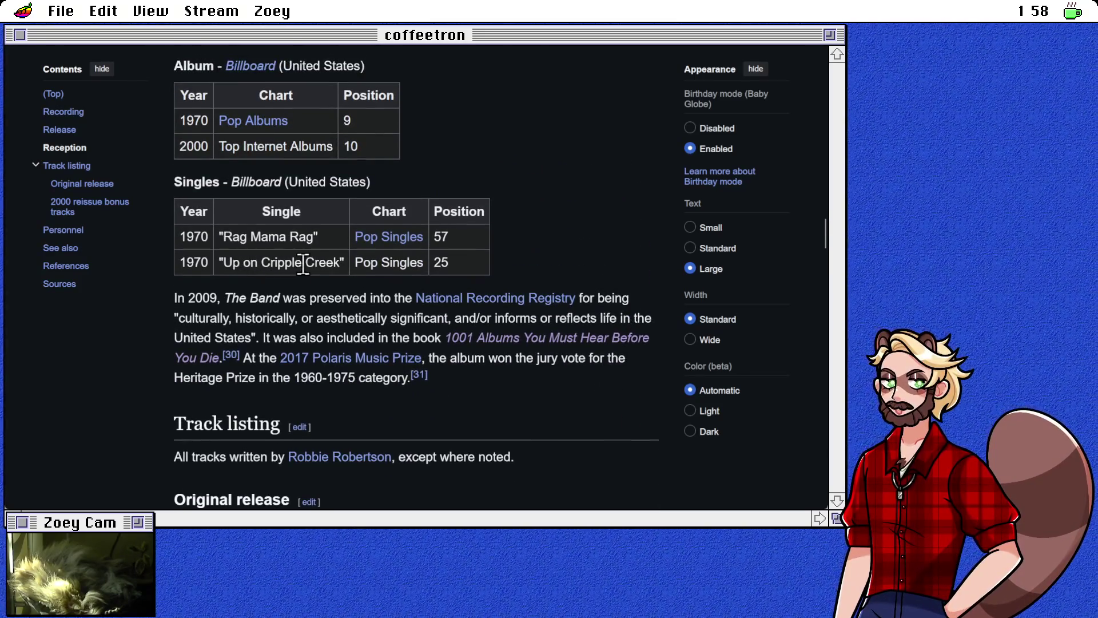
scroll(524, 263, "up", 20)
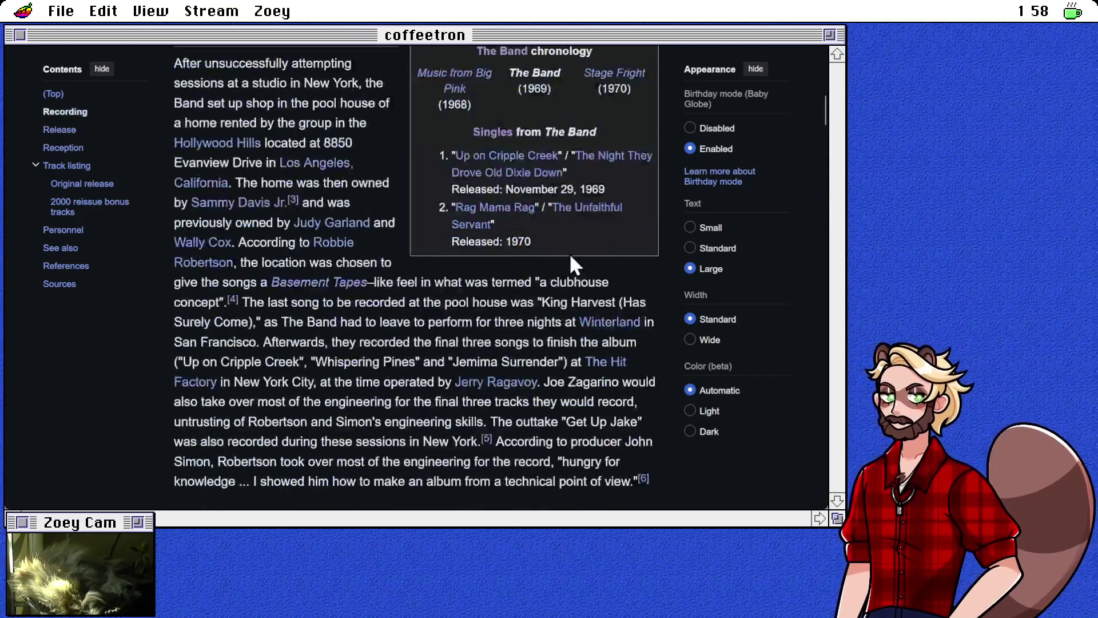
scroll(569, 263, "up", 8)
scroll(567, 266, "down", 4)
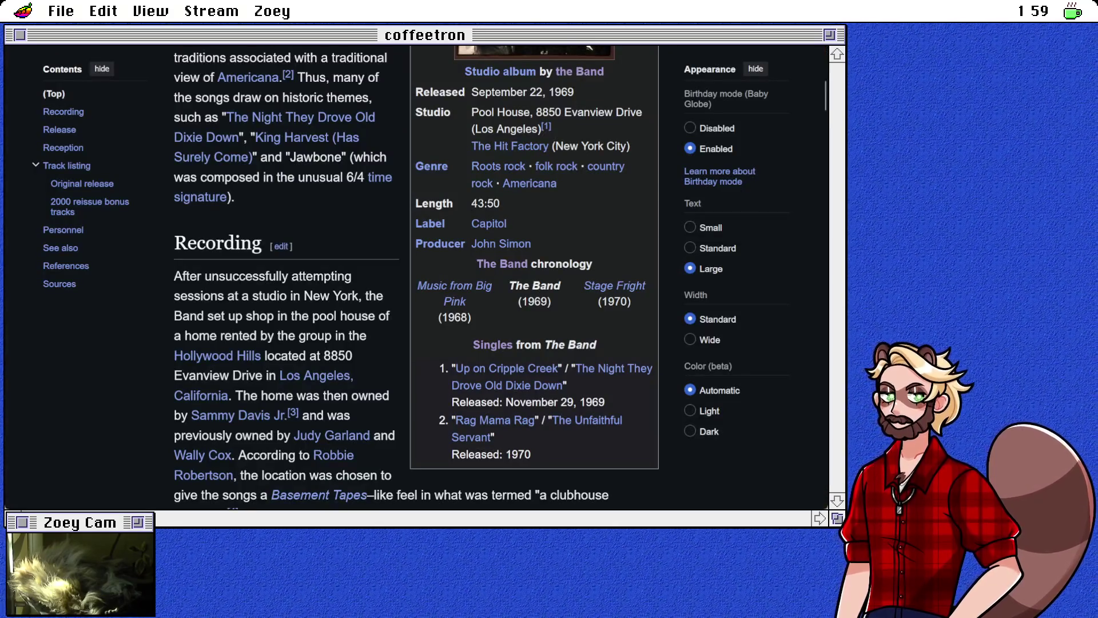
Open Wordle from the bookmark in a new tab, start today's puzzle and close the subscribe notice
key("ctrl+t")
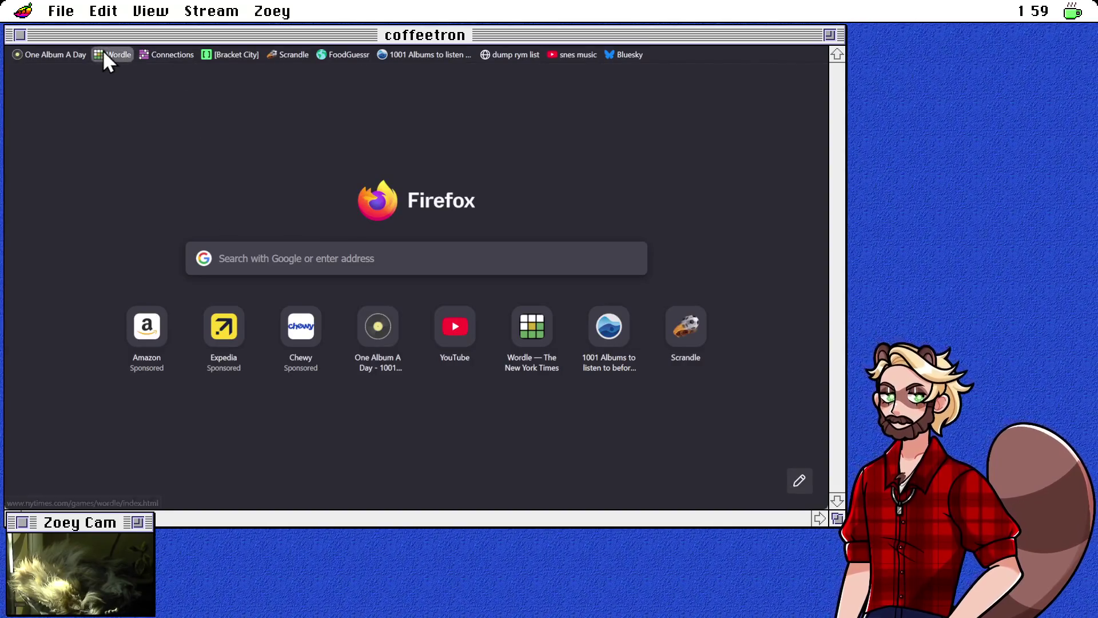
left_click(104, 53)
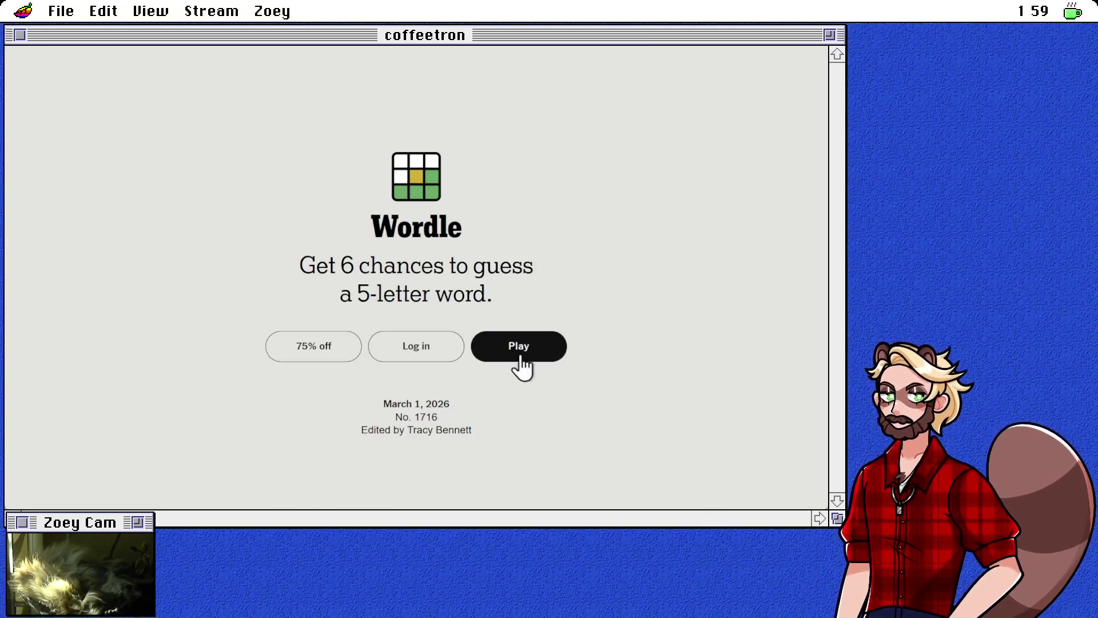
left_click(526, 353)
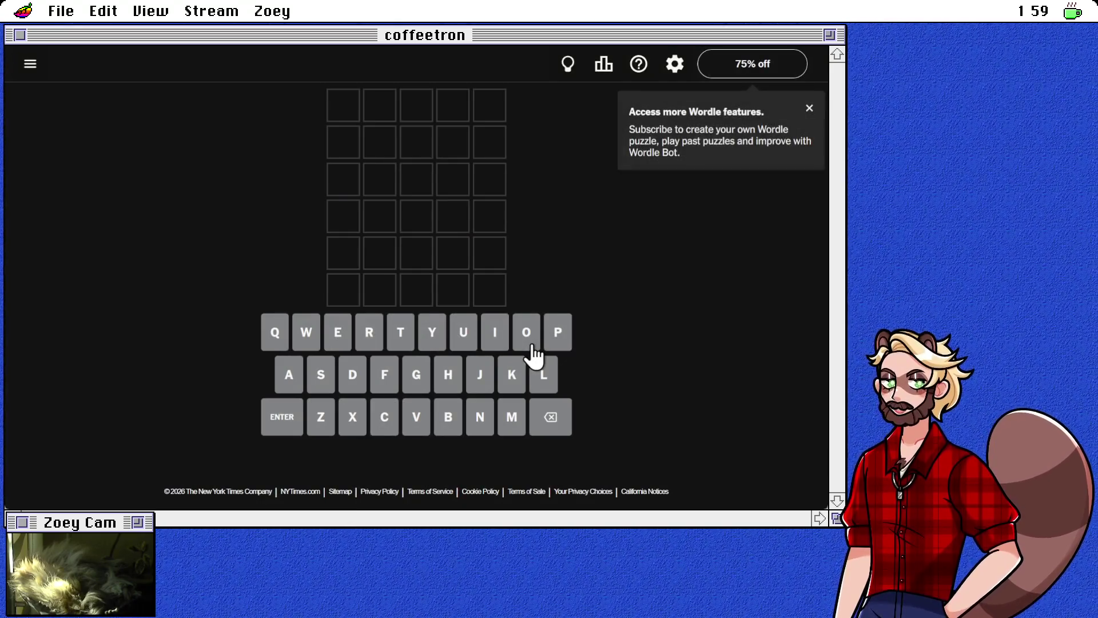
left_click(809, 109)
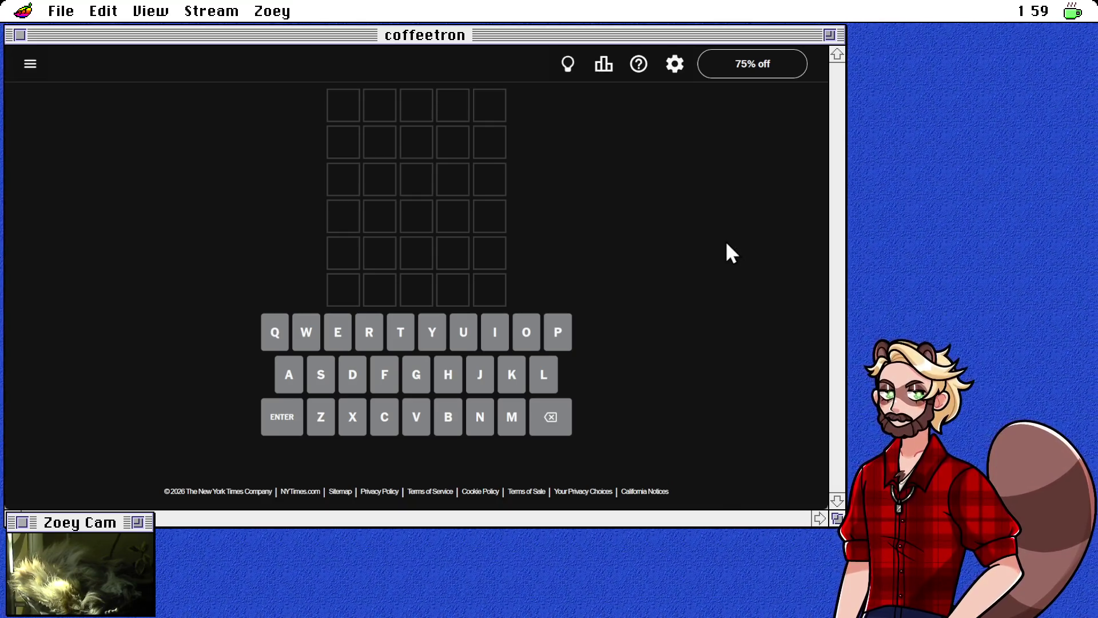
Submit LEARN as the first Wordle guess, then SHOUT as the second
type("learn")
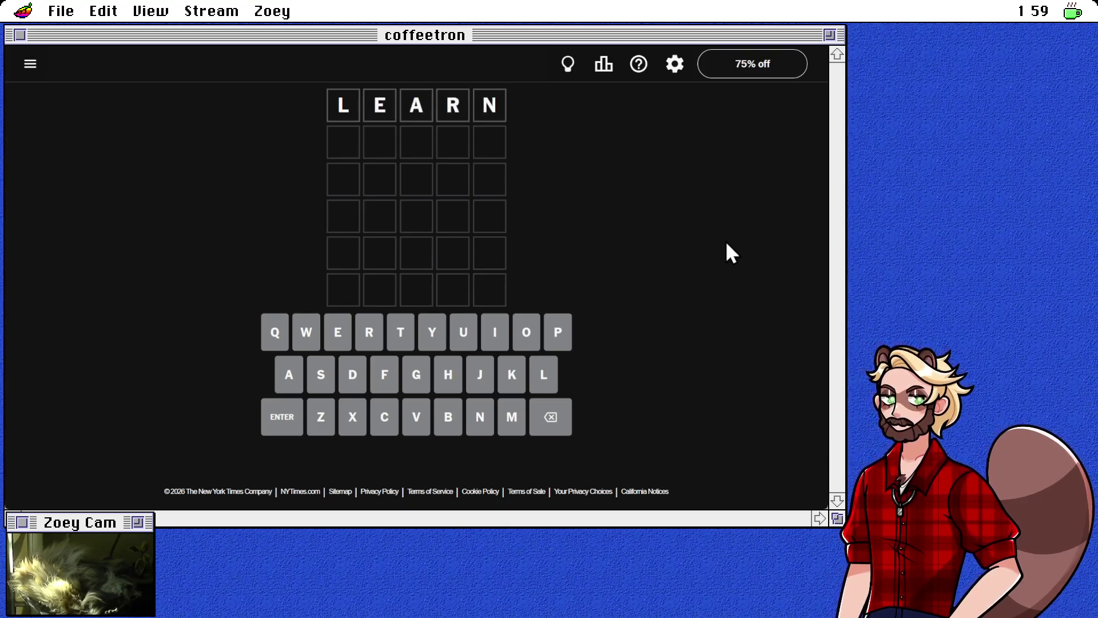
key("Return")
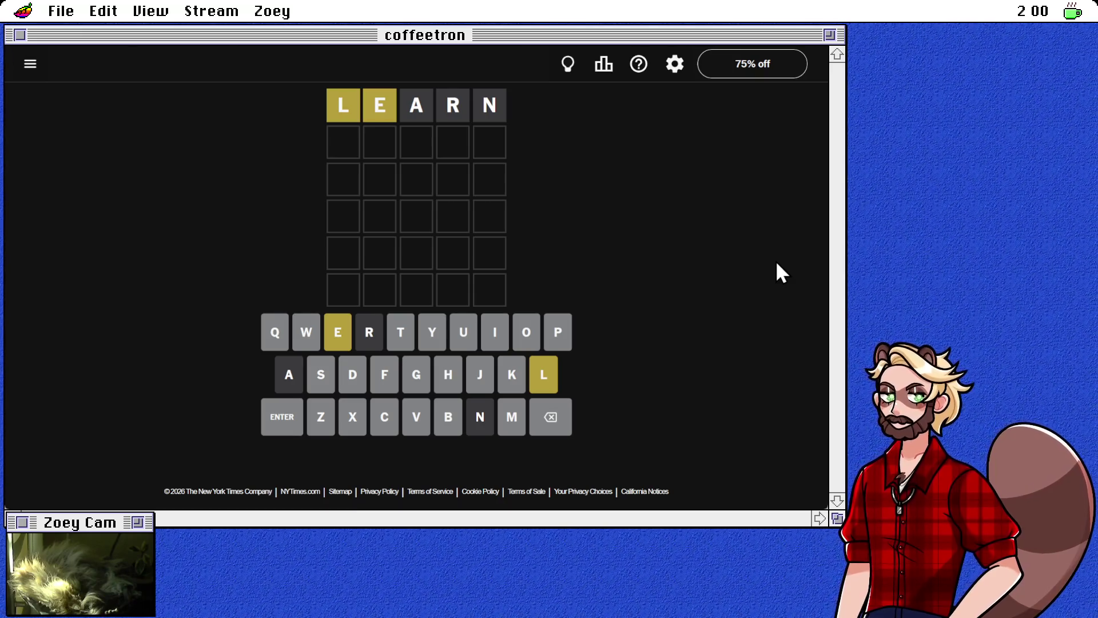
type("shout")
key("Return")
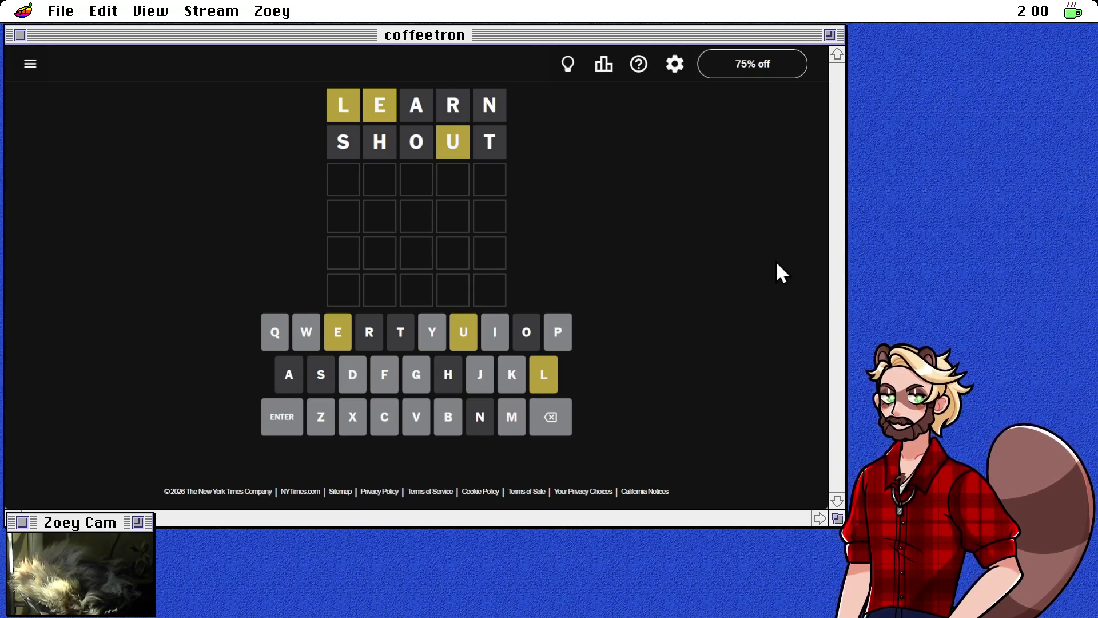
After trying and erasing CRUEL, enter MULEY as the third Wordle guess
type("cruel")
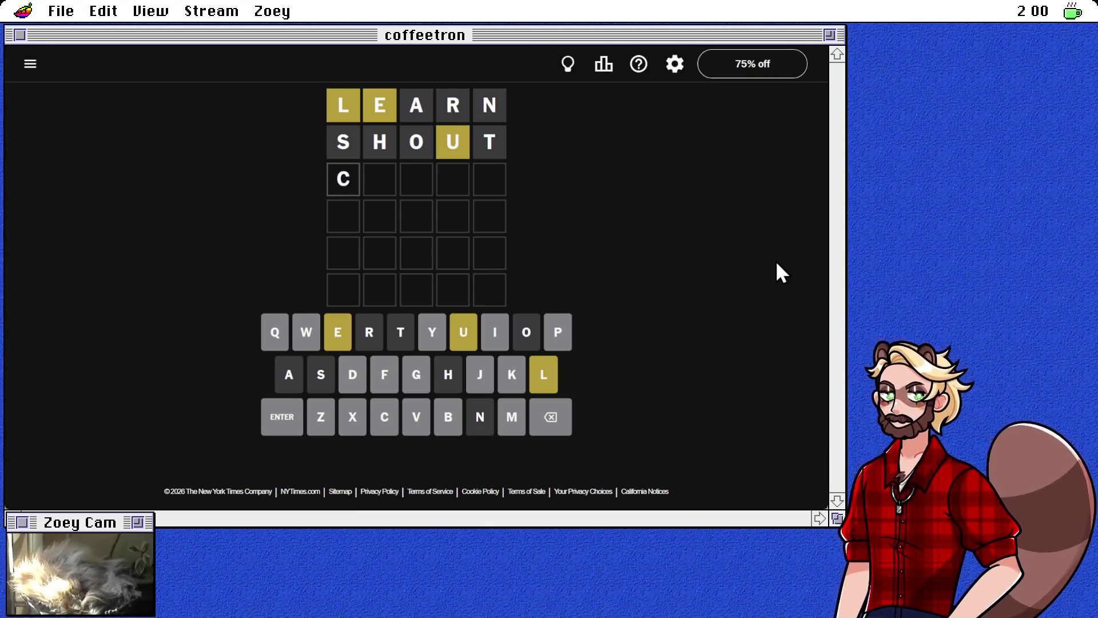
key("BackSpace")
key("BackSpace")
key("BackSpace")
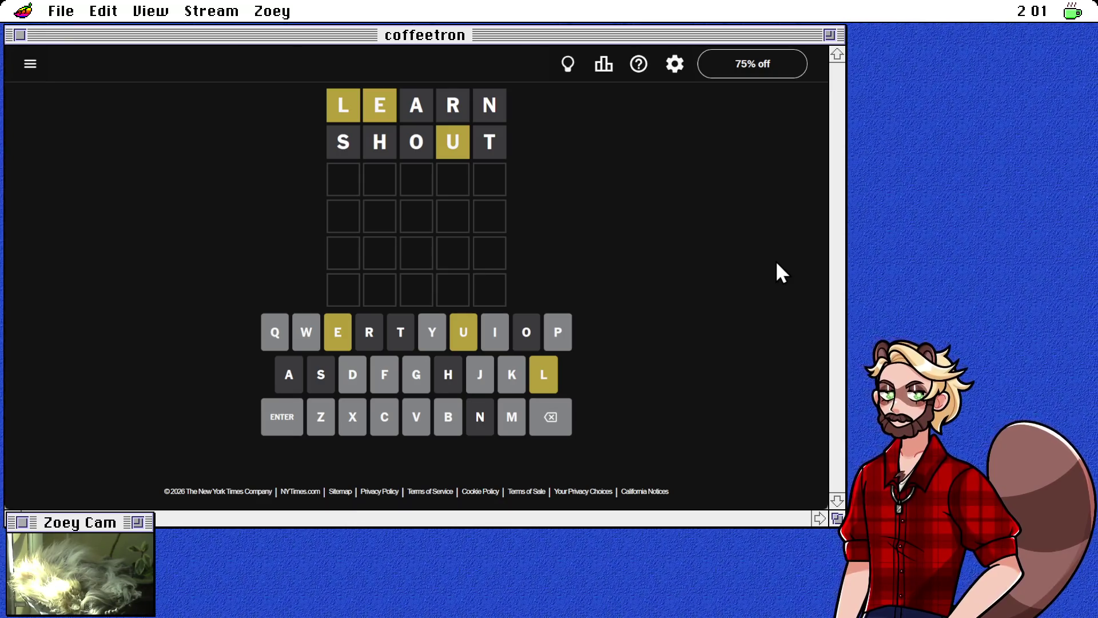
type("c")
key("BackSpace")
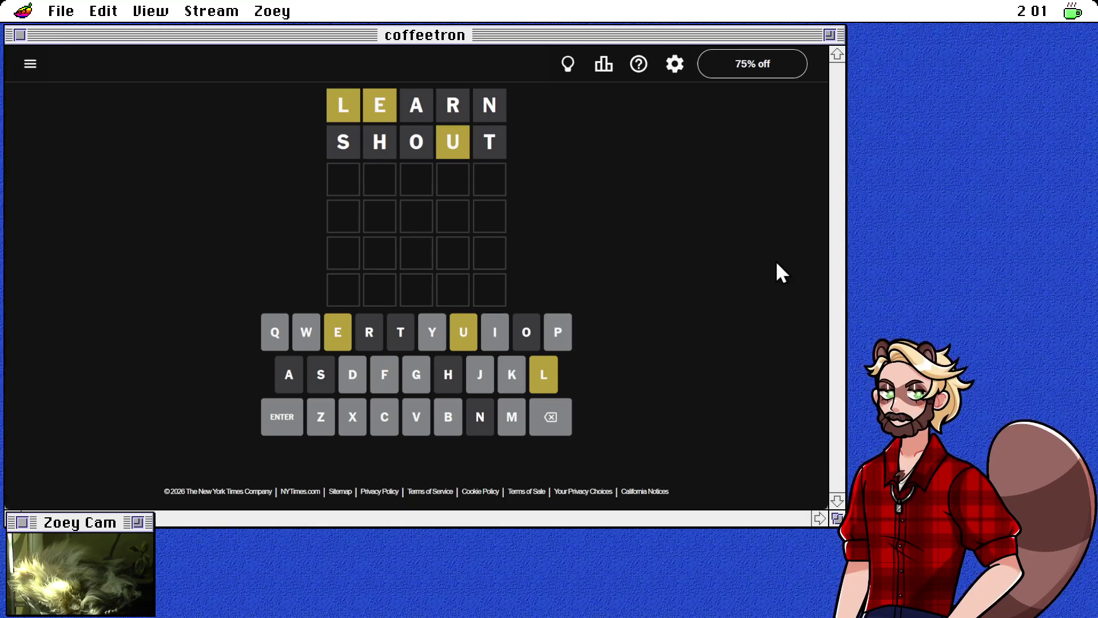
type("muley")
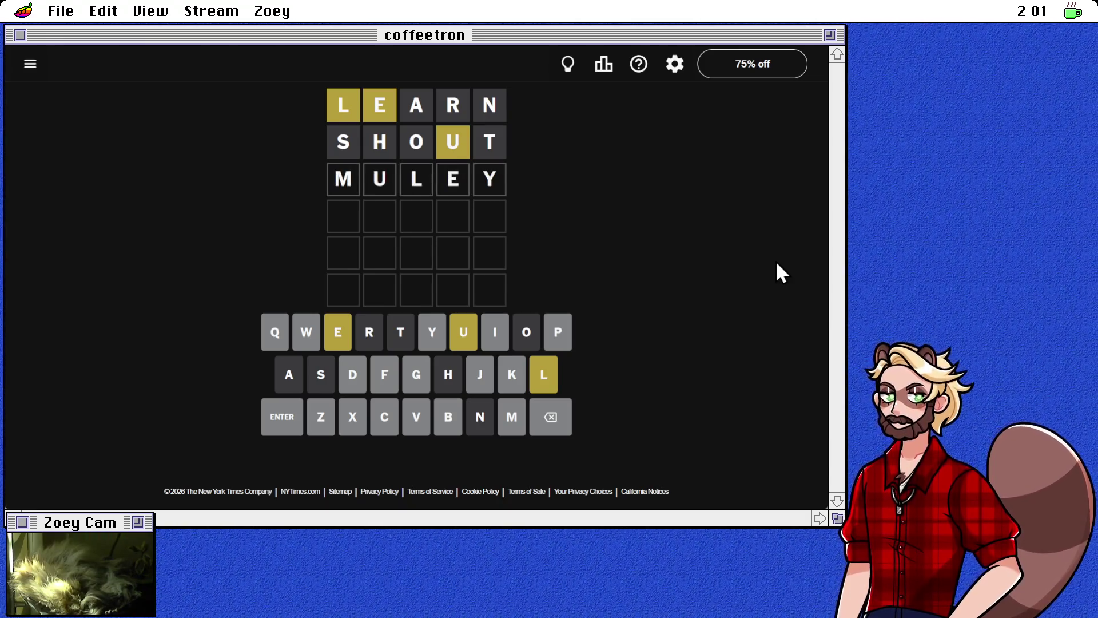
key("Return")
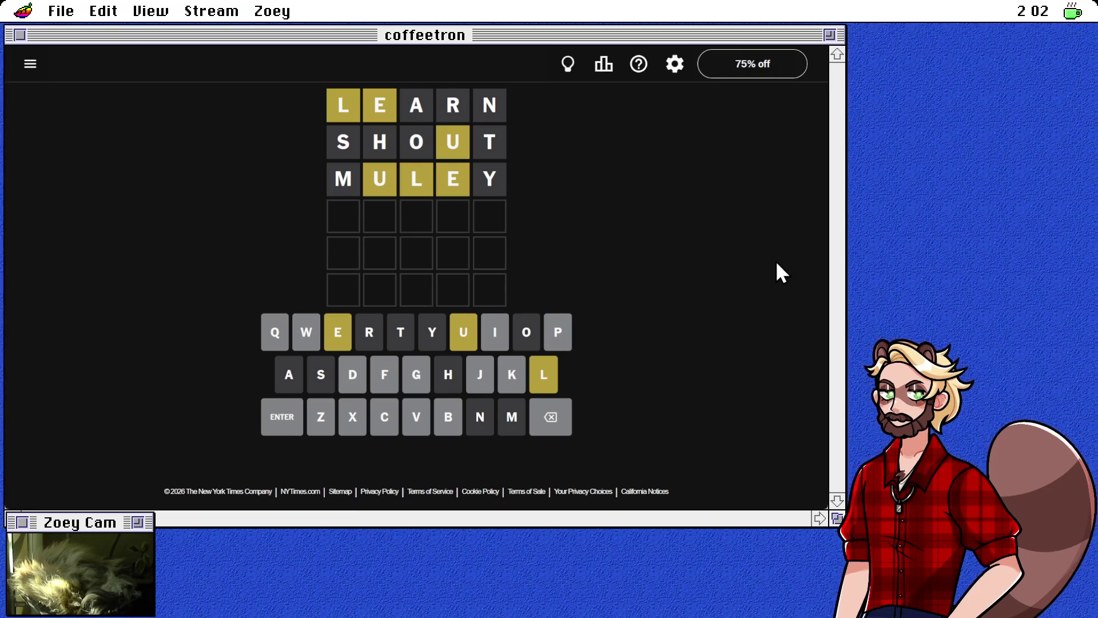
type("u")
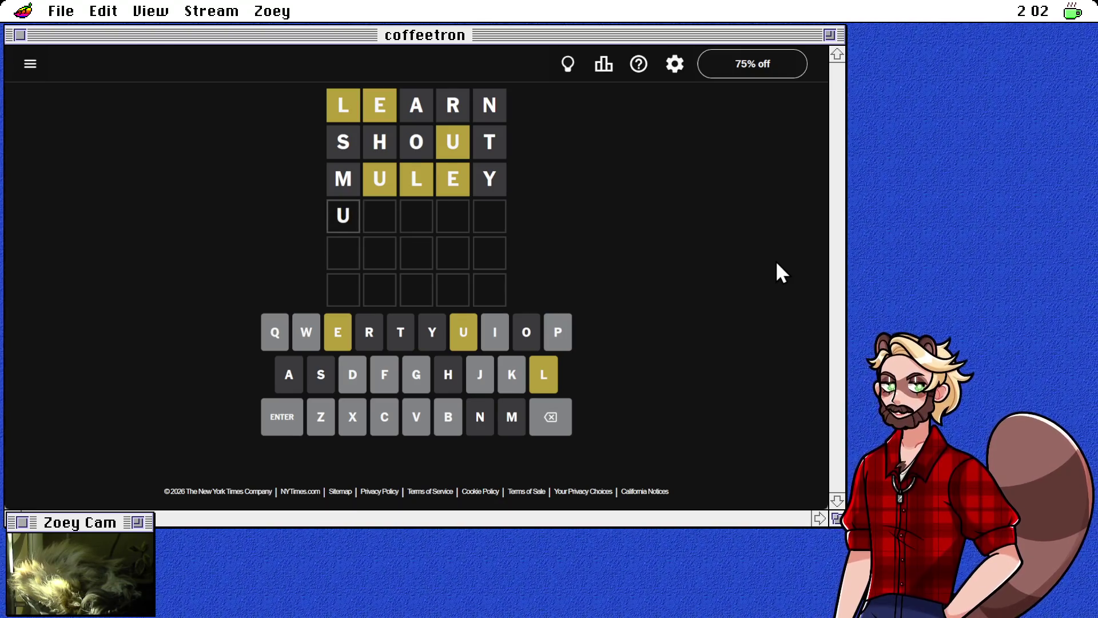
type("p")
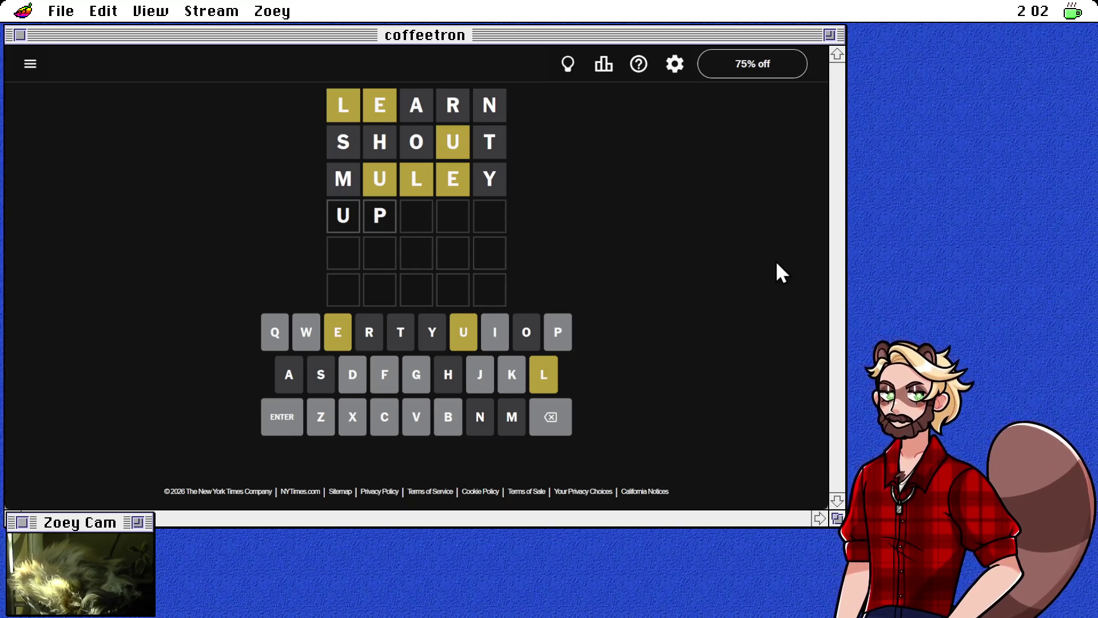
key("BackSpace")
key("BackSpace")
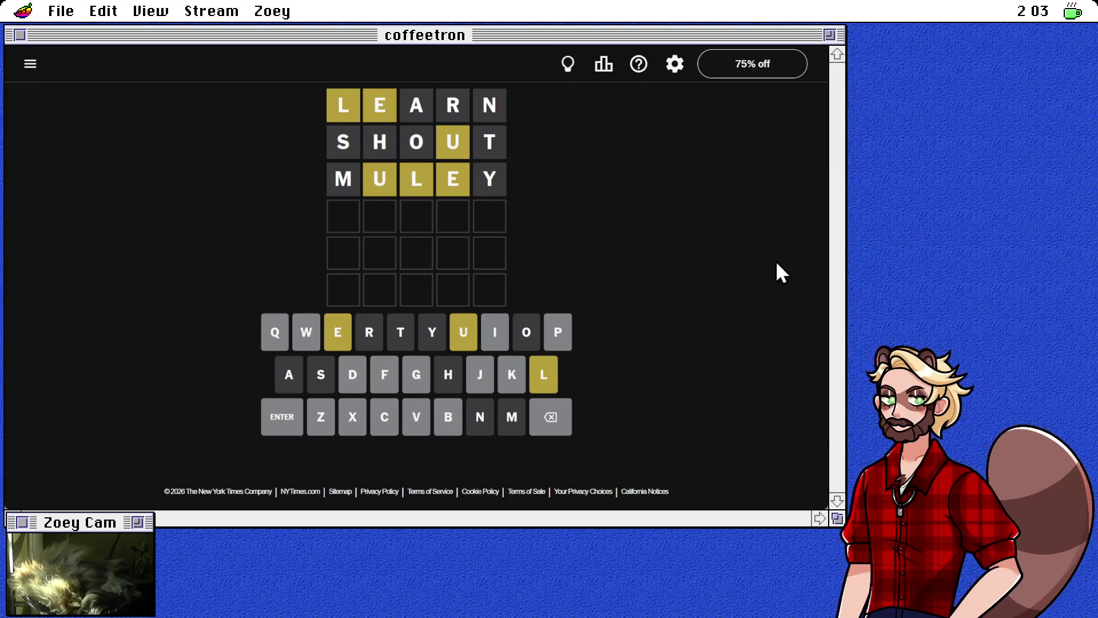
type("q")
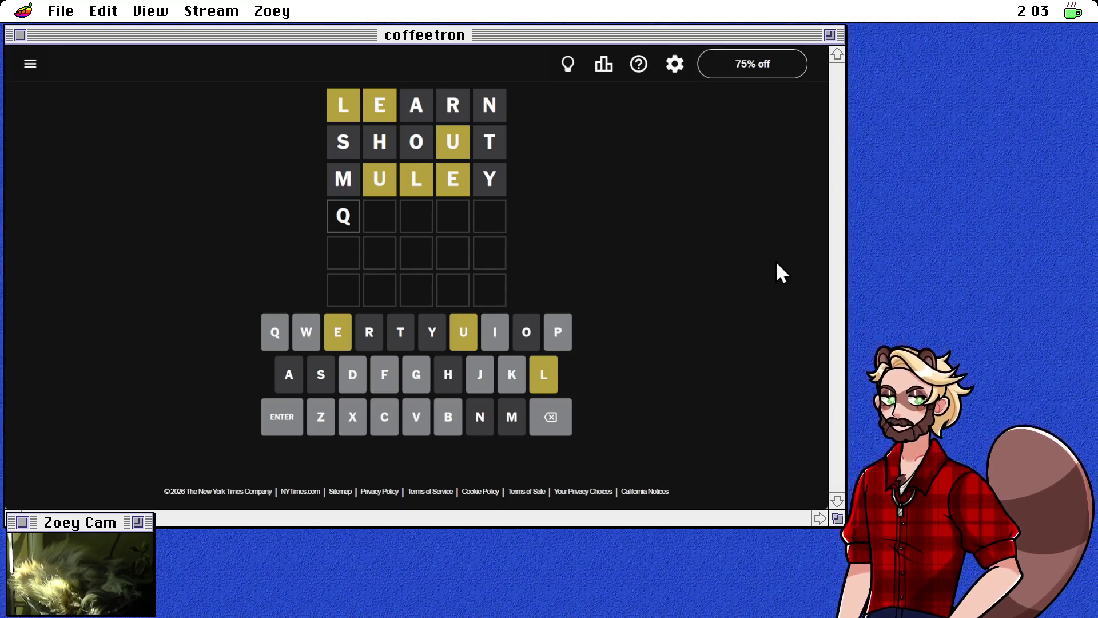
type("u")
key("BackSpace")
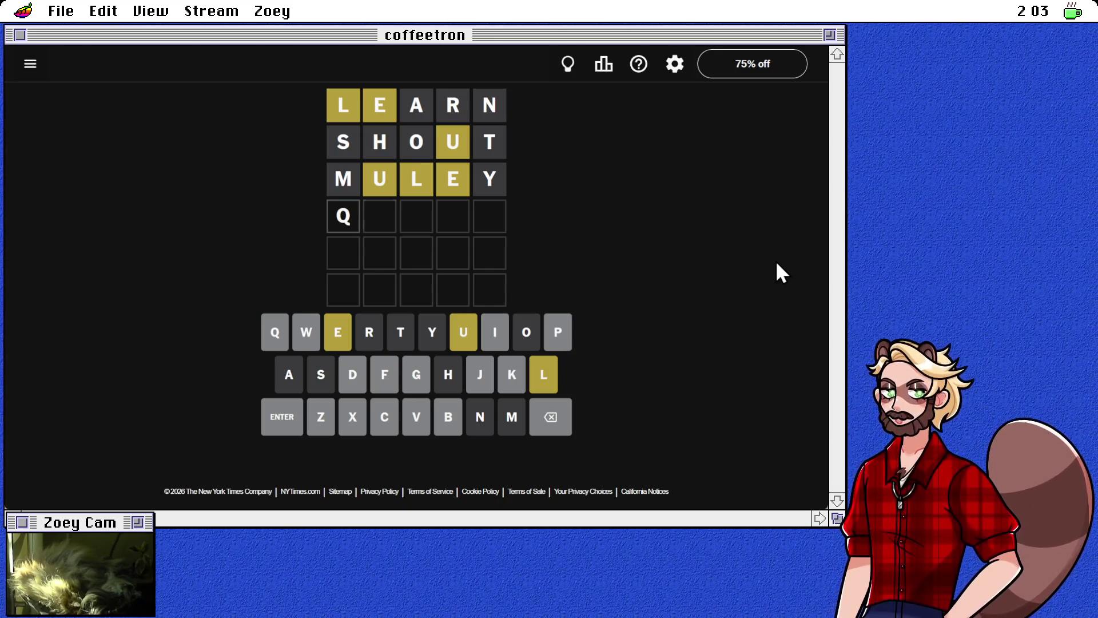
key("BackSpace")
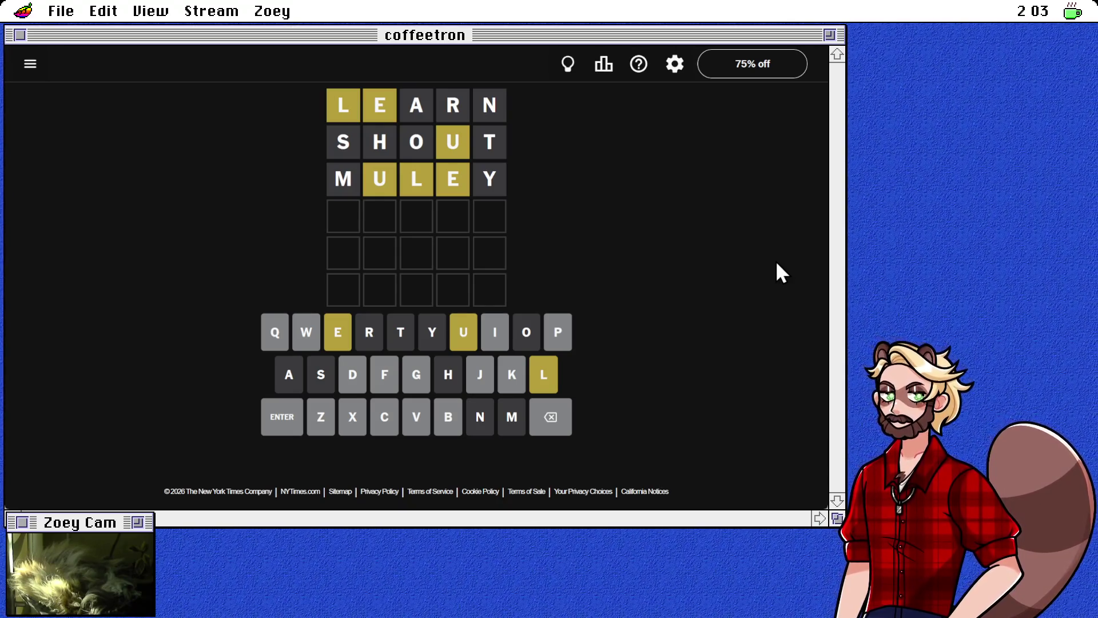
type("dwe")
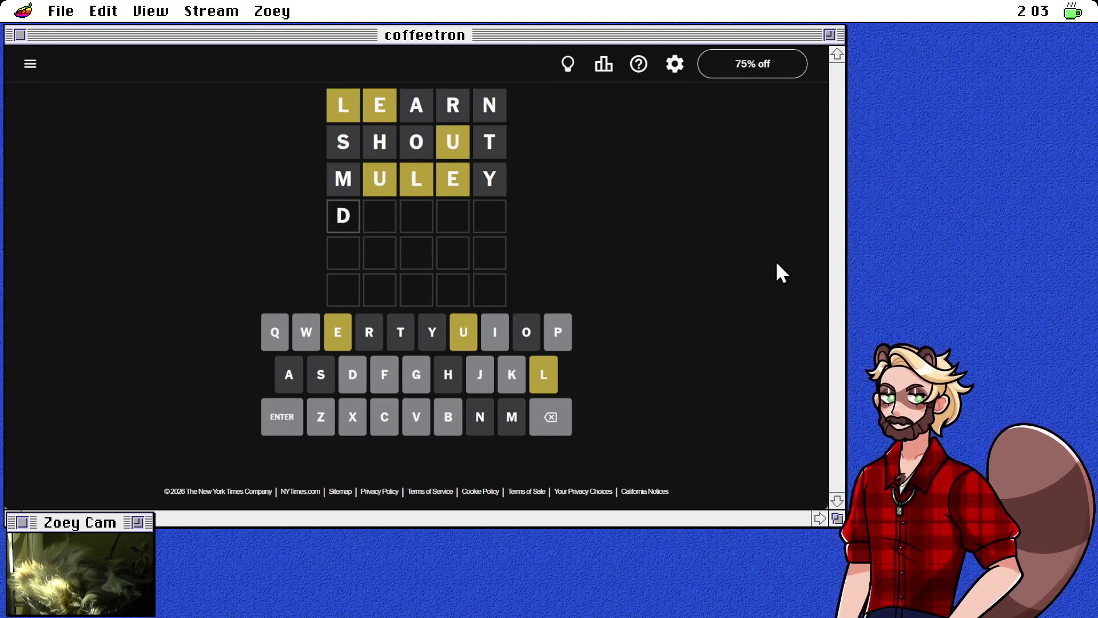
type("ll")
key("BackSpace")
key("BackSpace")
key("BackSpace")
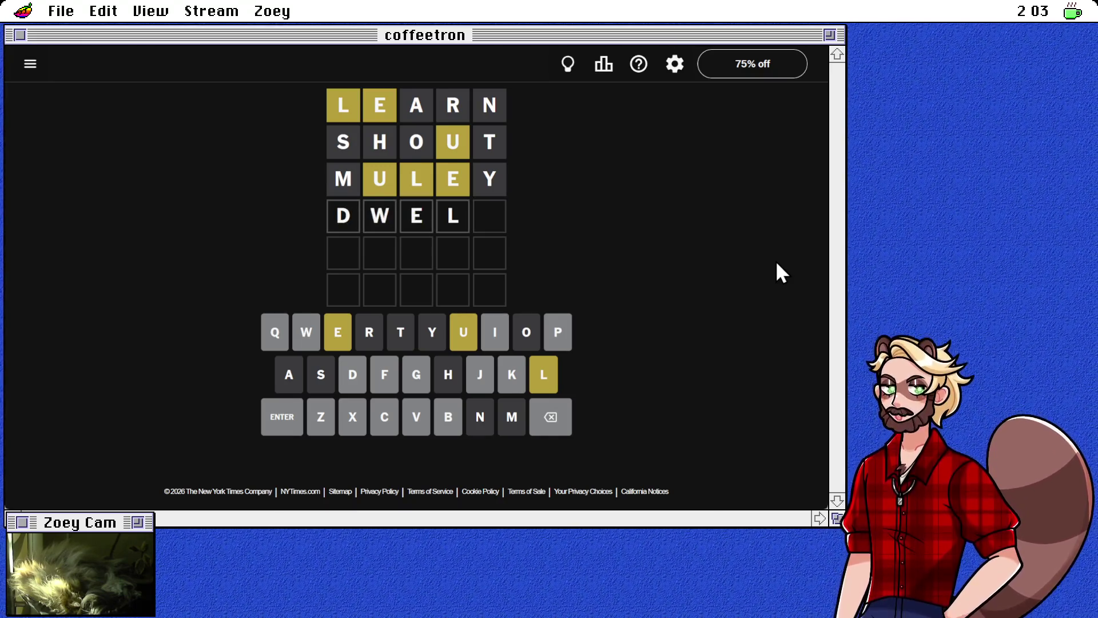
key("BackSpace")
key("BackSpace")
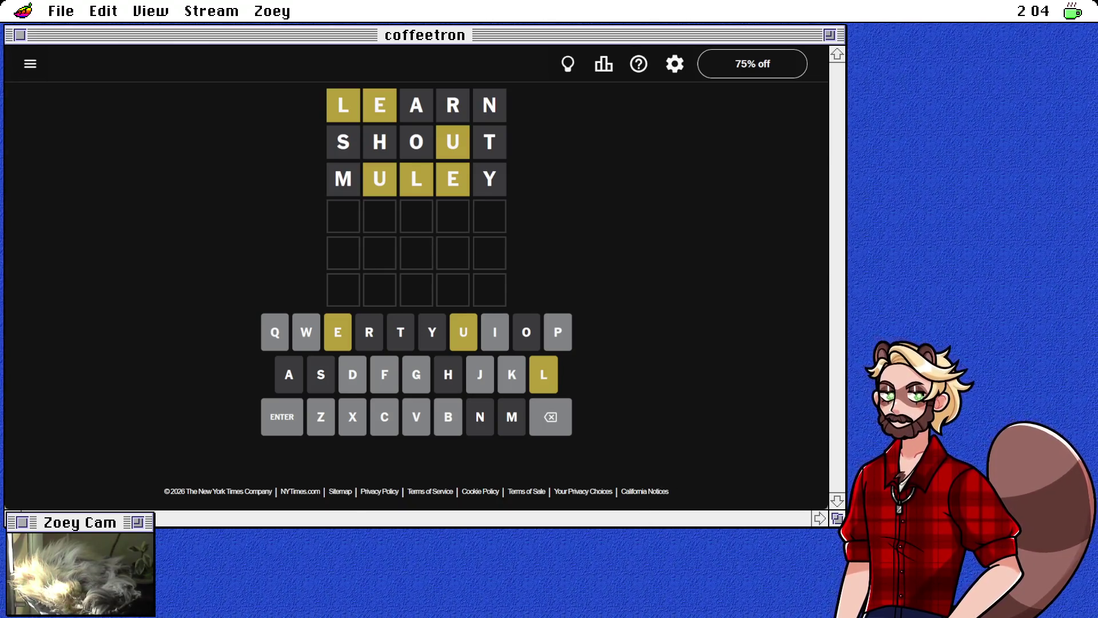
key("ctrl+Tab")
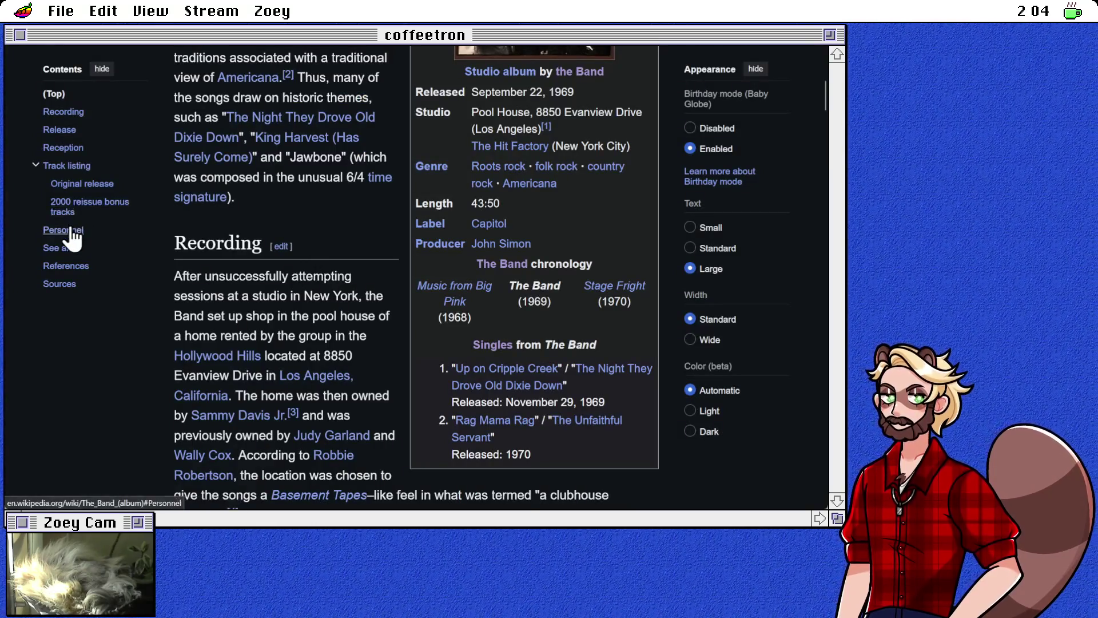
Jump to the album's Track listing and open 'The Night They Drove Old Dixie Down'
left_click(61, 171)
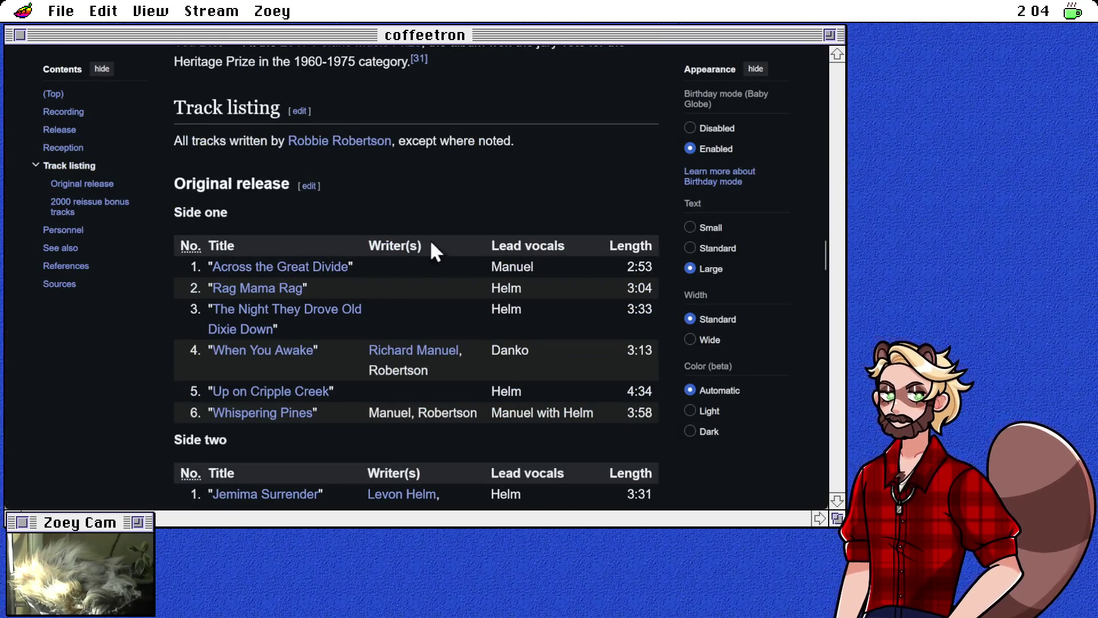
left_click(318, 312)
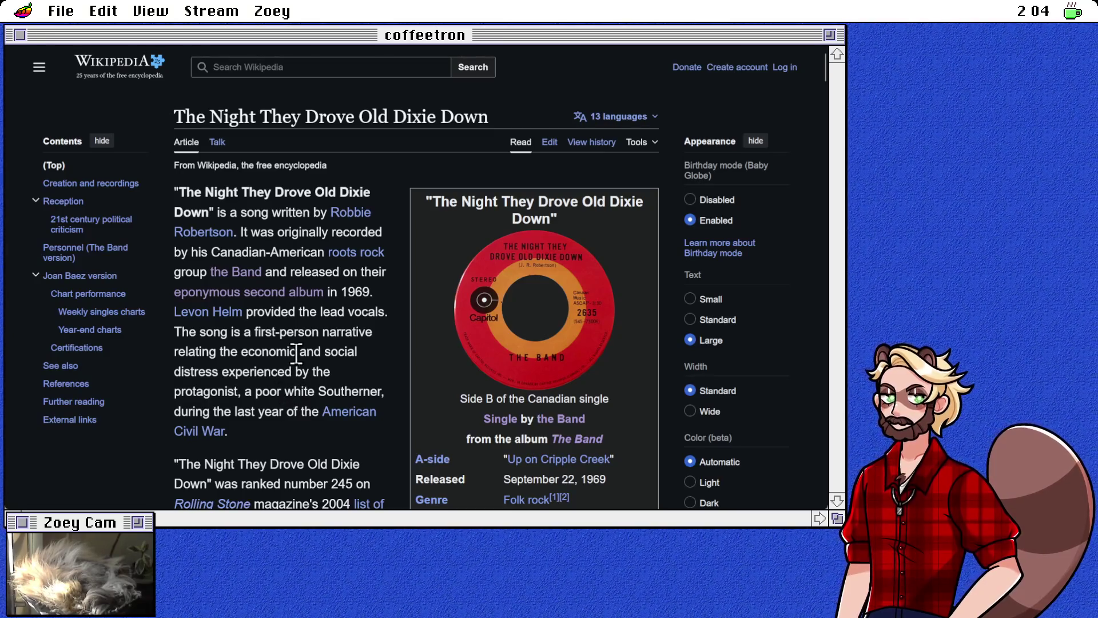
Scroll the song article through Creation and recordings and Reception to the 21st century political criticism section
scroll(279, 369, "down", 5)
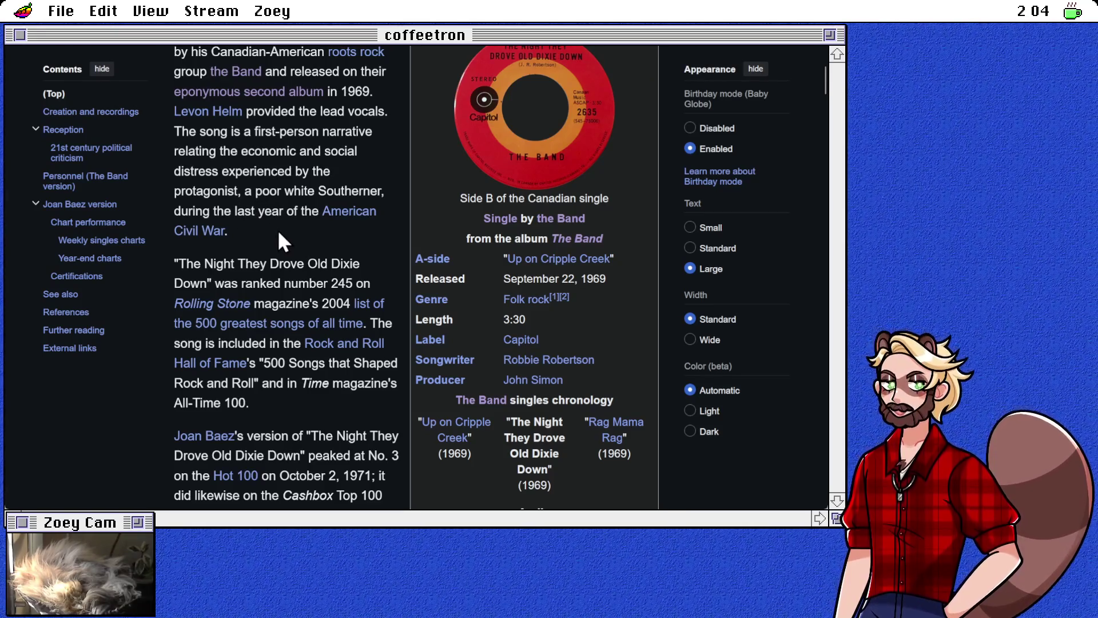
scroll(274, 241, "down", 2)
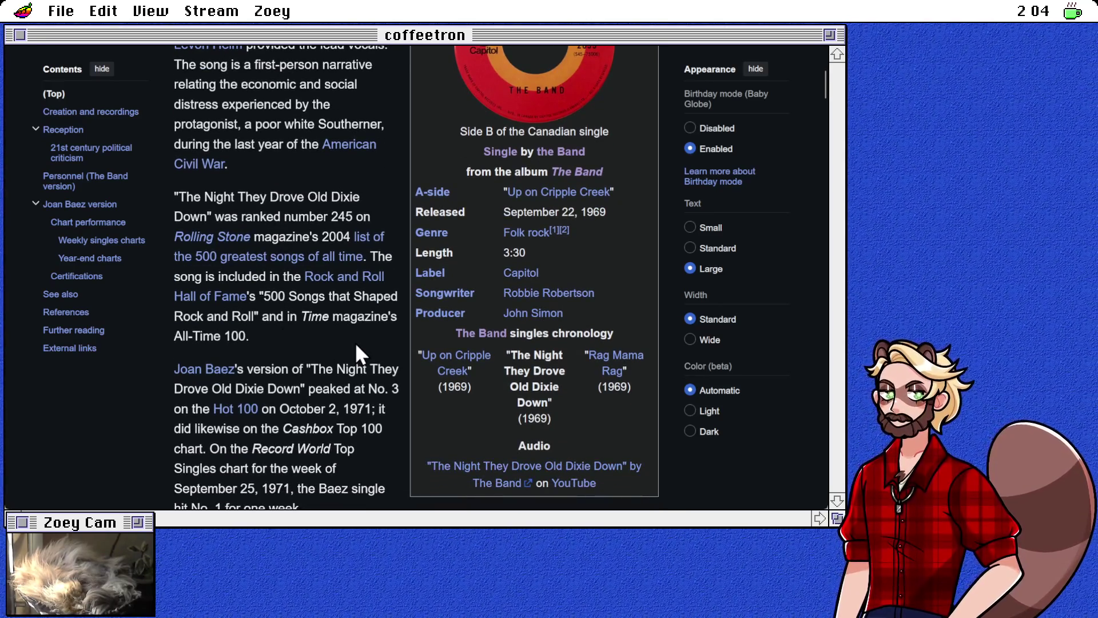
scroll(356, 346, "down", 2)
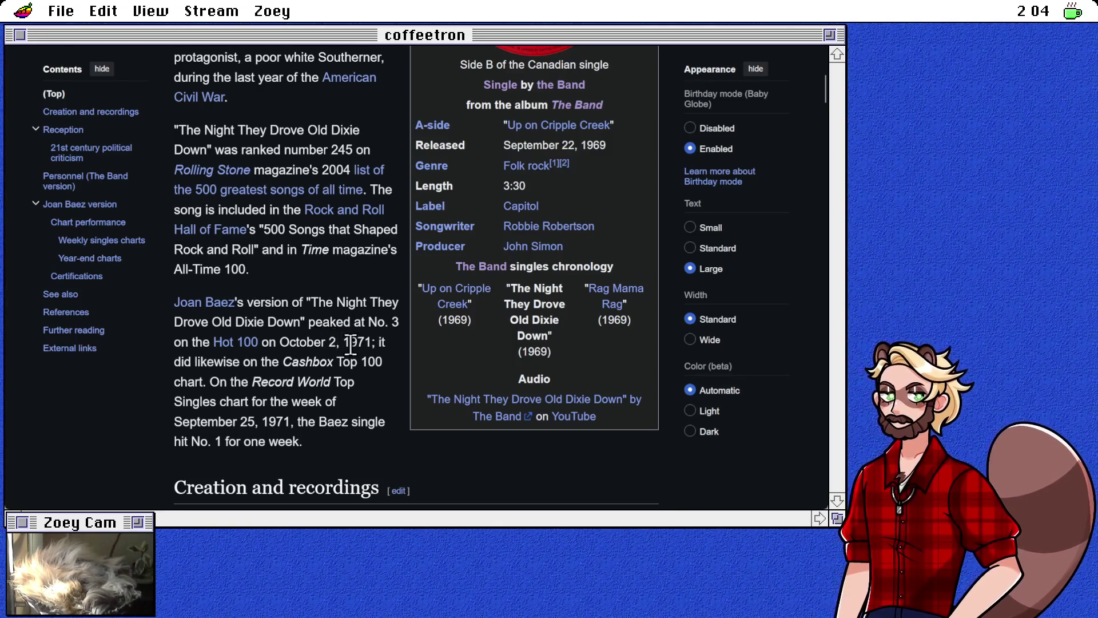
scroll(352, 340, "down", 4)
scroll(290, 331, "down", 12)
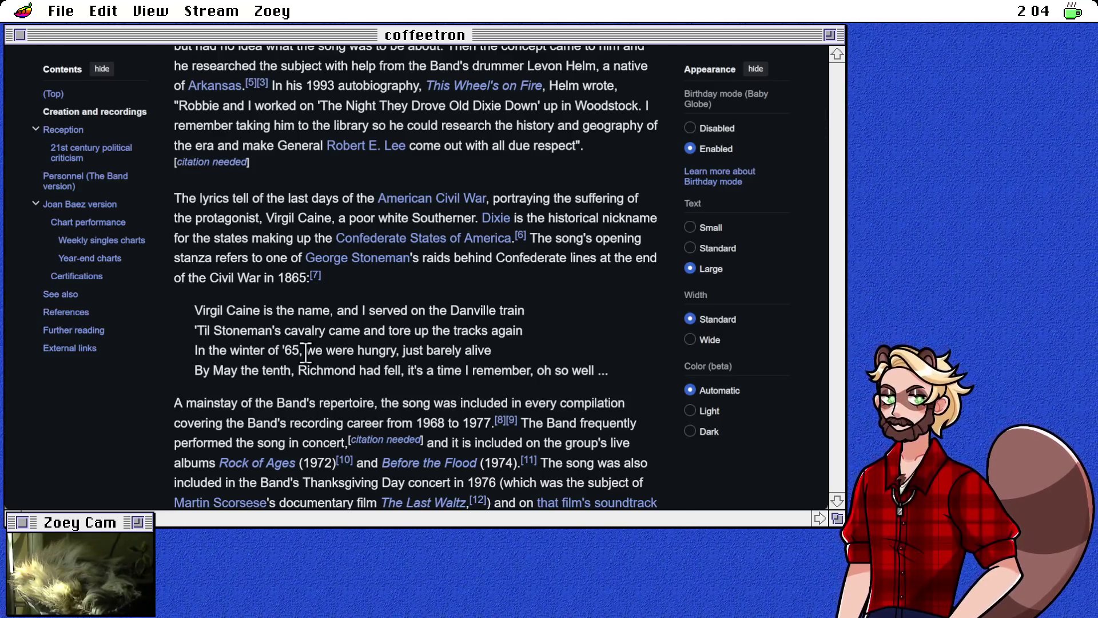
scroll(306, 352, "down", 4)
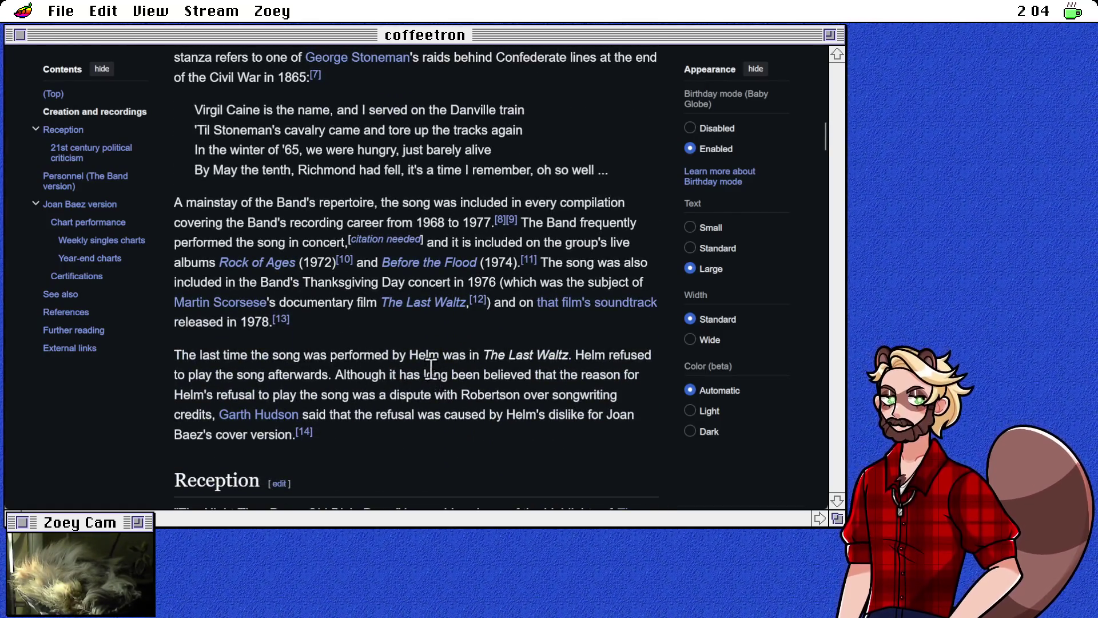
scroll(372, 372, "down", 5)
scroll(380, 368, "down", 3)
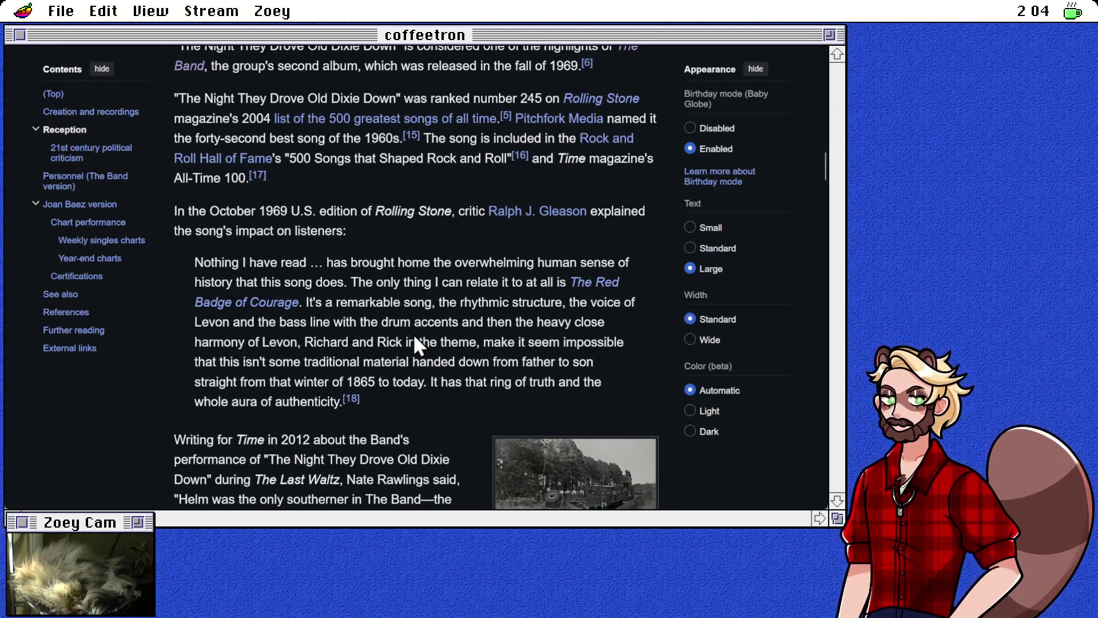
scroll(187, 356, "down", 2)
scroll(166, 360, "down", 3)
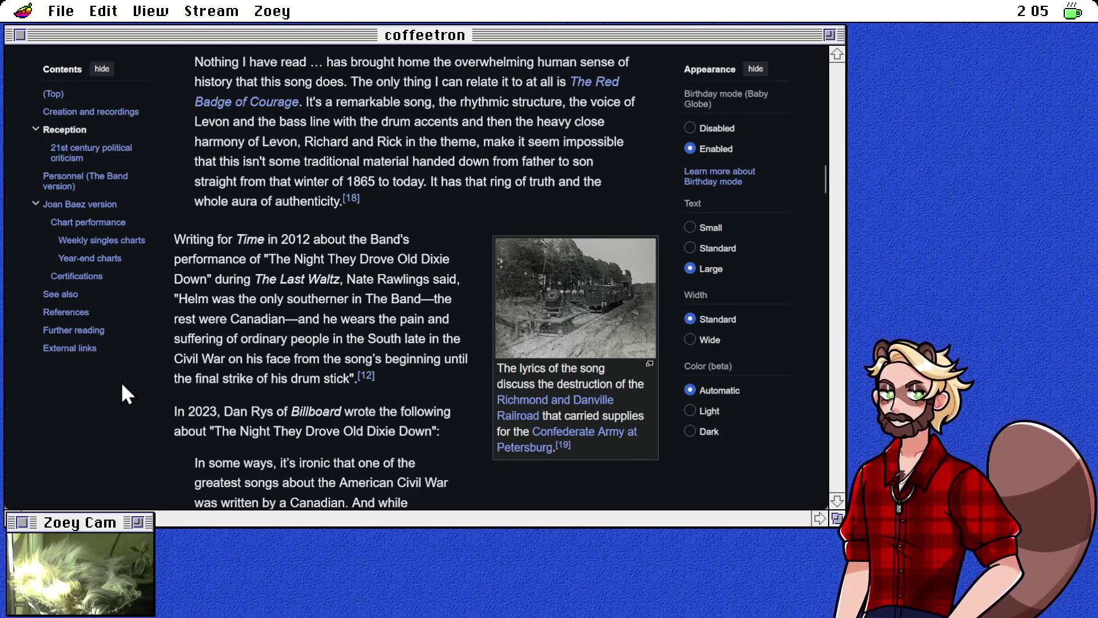
scroll(121, 383, "down", 1)
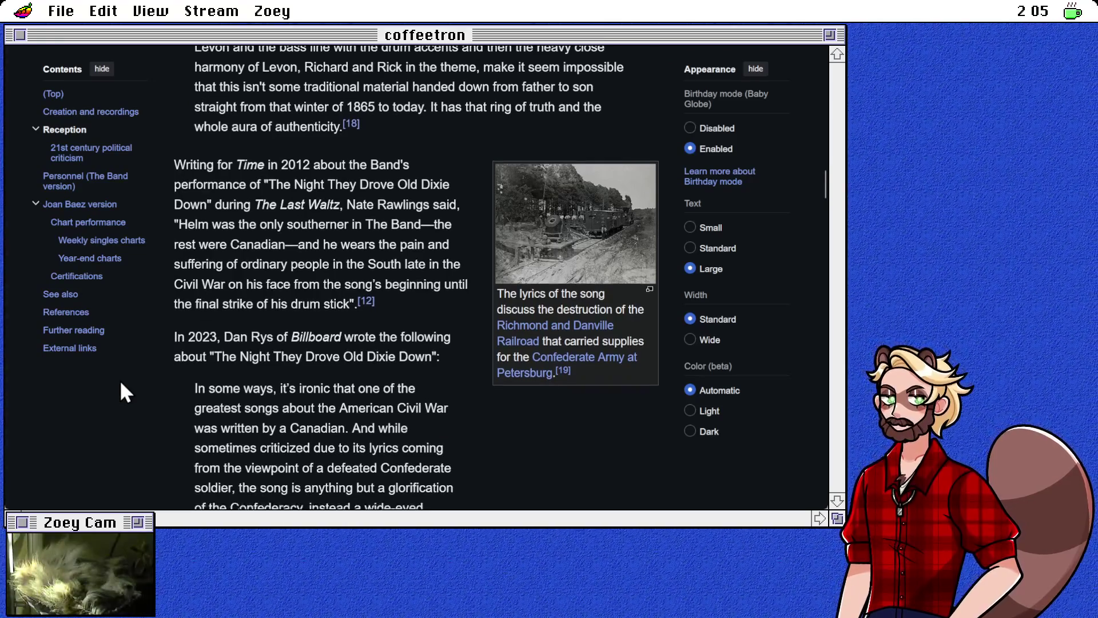
scroll(120, 383, "down", 6)
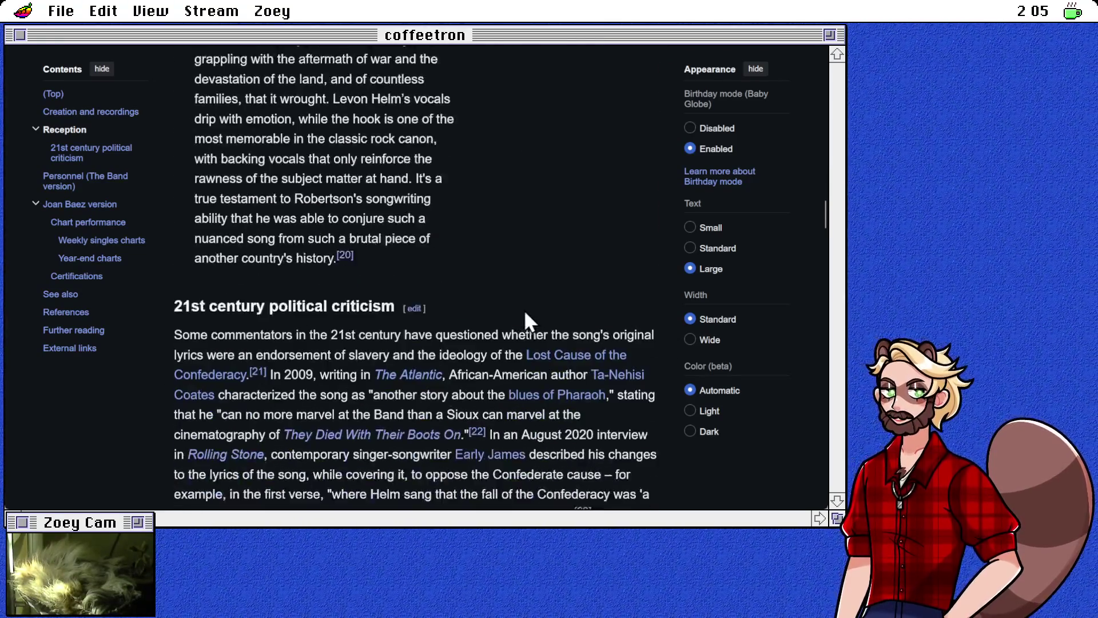
Read through the Reception, Personnel and Joan Baez sections of the Dixie Down article
scroll(525, 312, "down", 3)
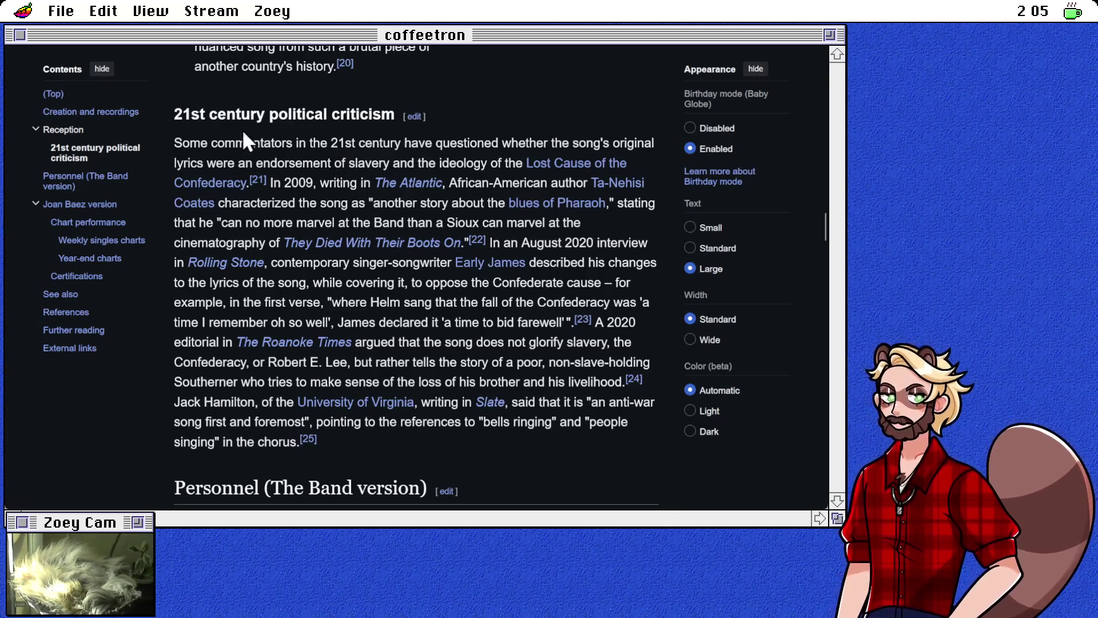
triple_click(290, 114)
left_click(555, 117)
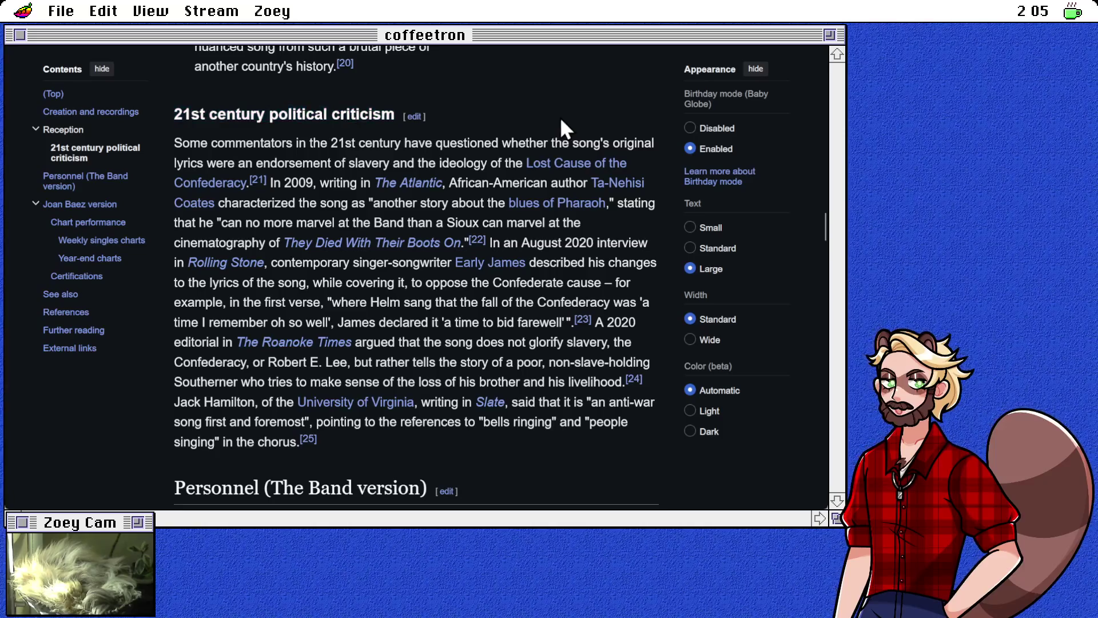
scroll(472, 232, "down", 3)
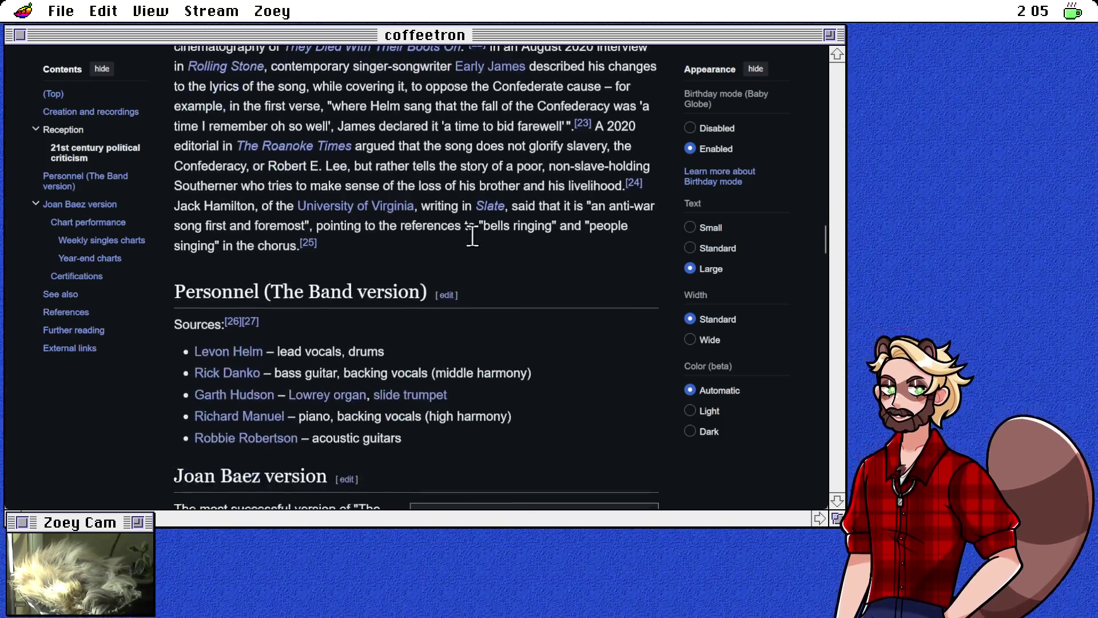
scroll(537, 274, "down", 2)
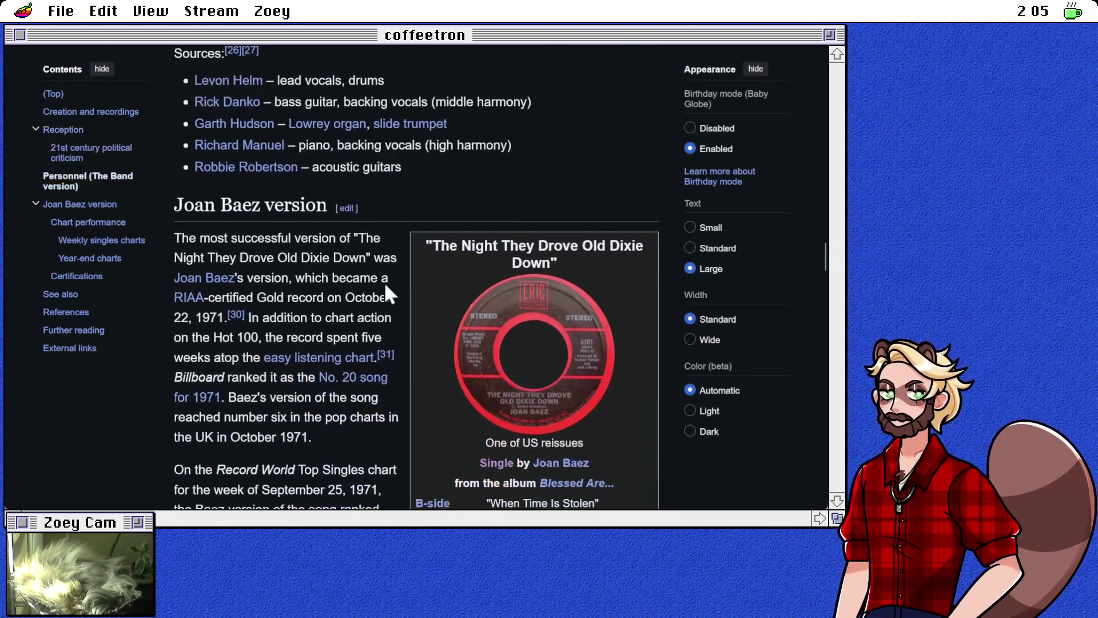
scroll(385, 292, "down", 2)
scroll(399, 213, "up", 6)
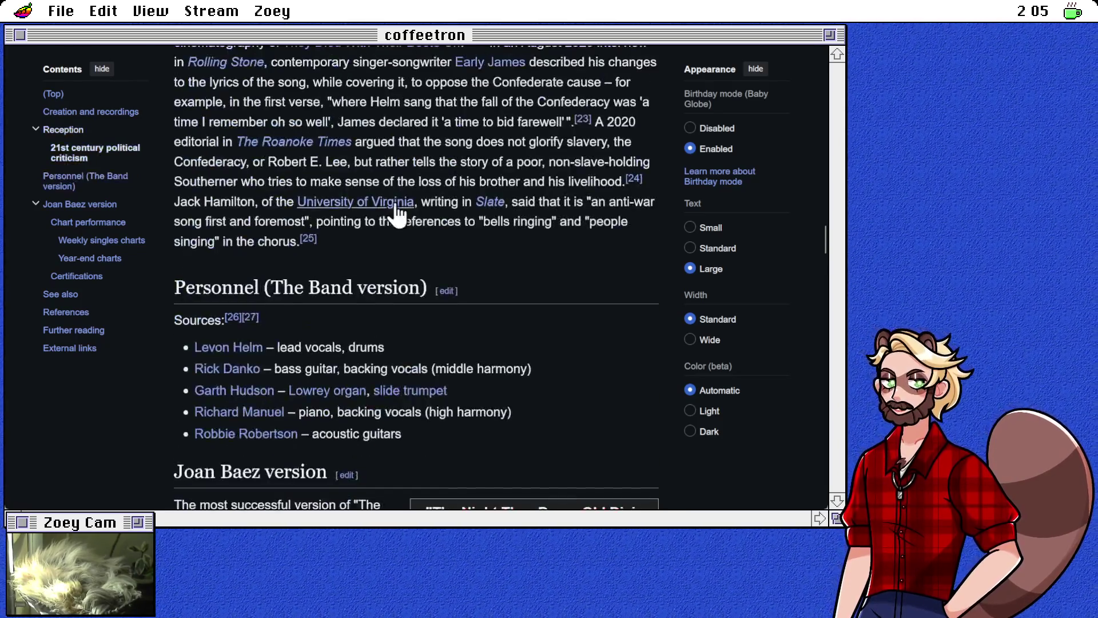
scroll(400, 212, "up", 3)
scroll(396, 212, "up", 10)
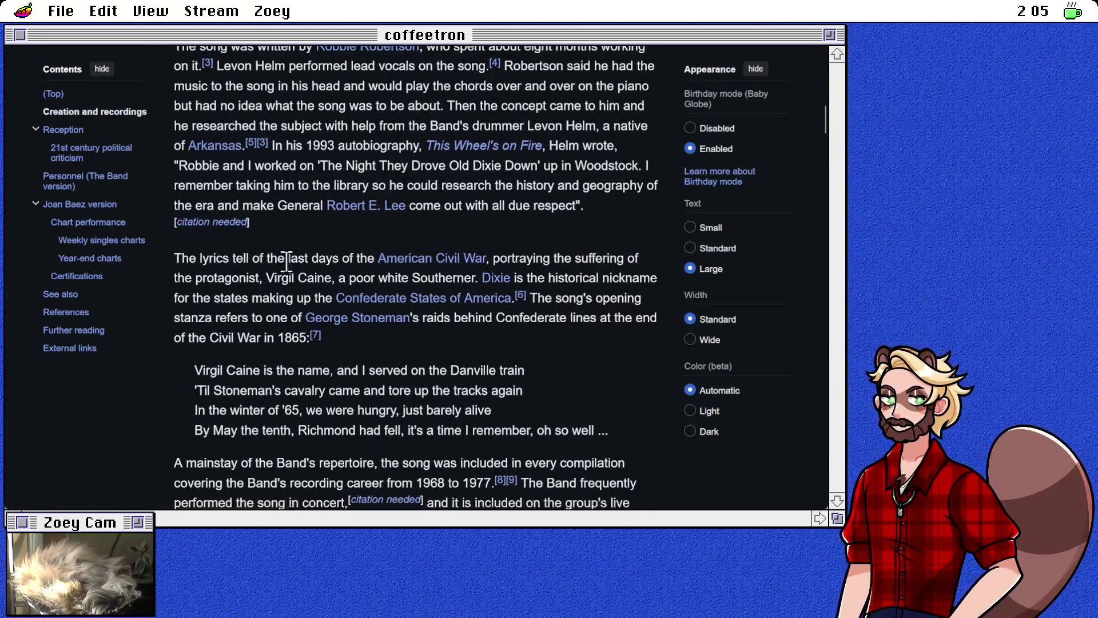
scroll(280, 257, "down", 3)
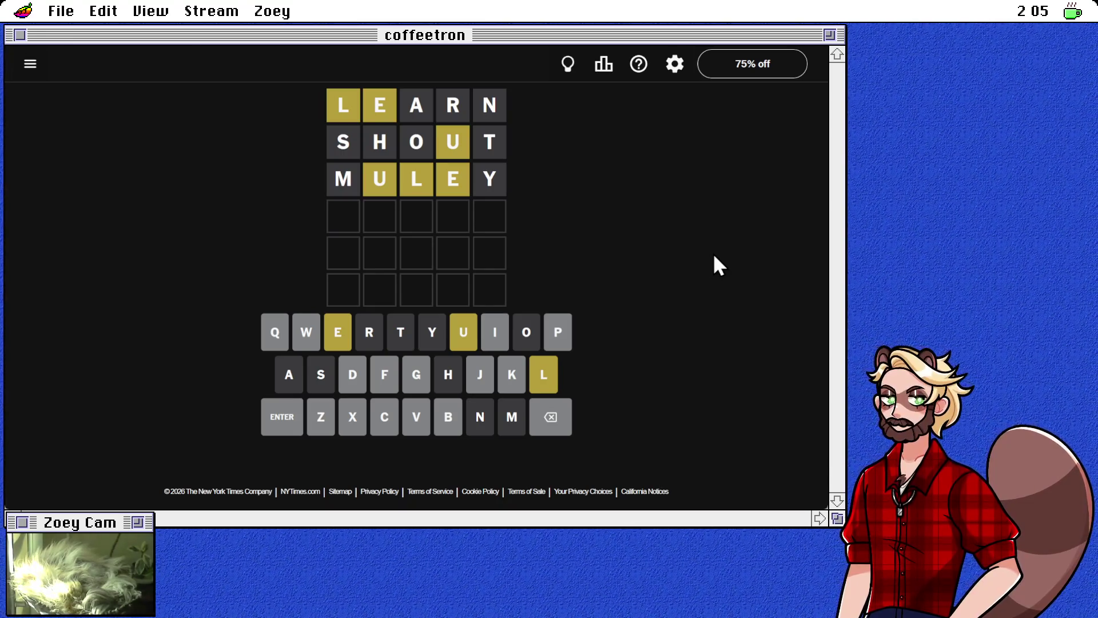
Guess ELUDE, then after trying and erasing words, submit FLUKE as the winning fifth guess
type("el")
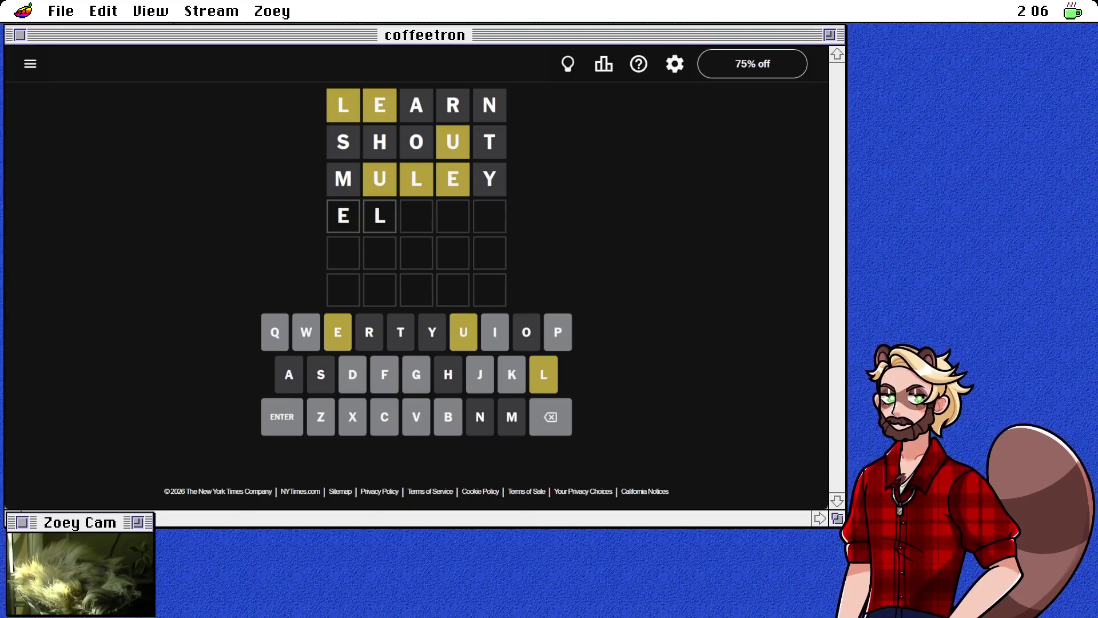
type("u")
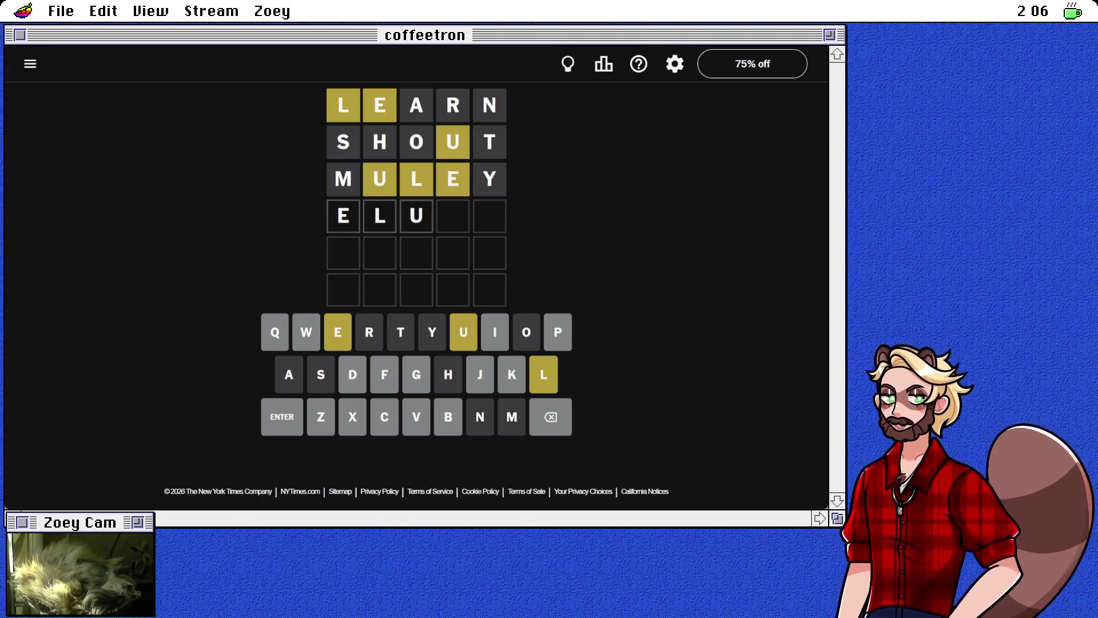
type("de")
key("Return")
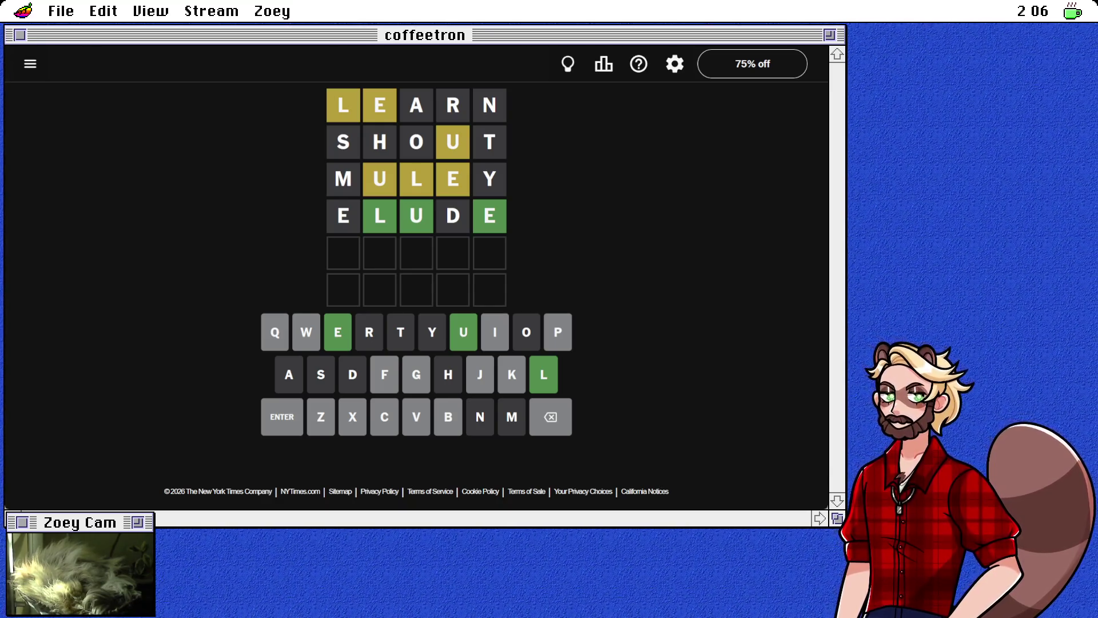
type("glu")
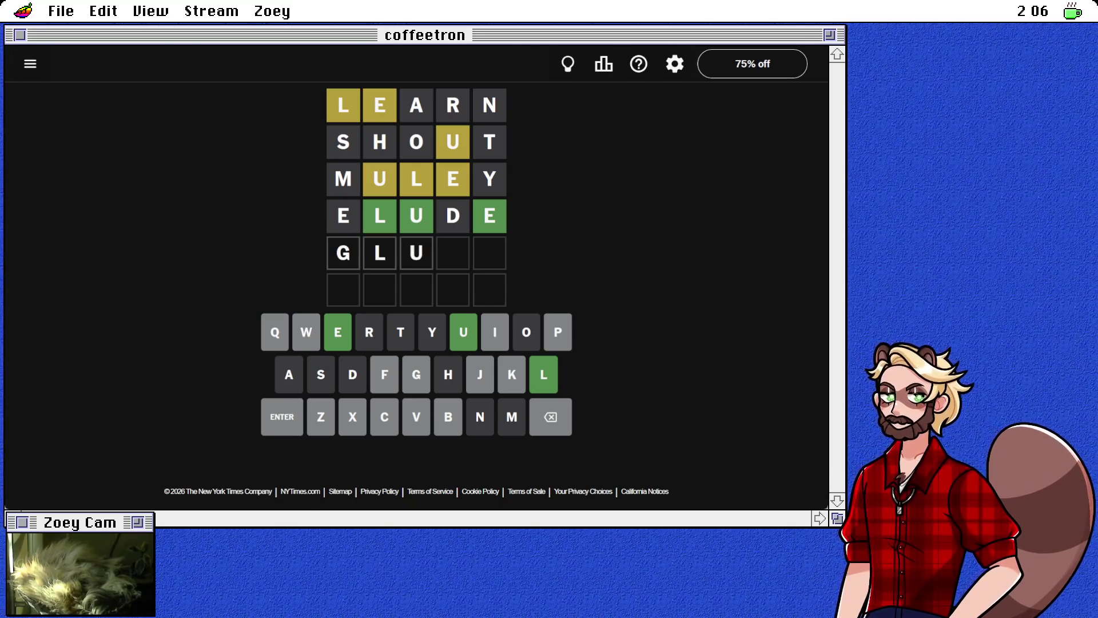
key("BackSpace")
key("BackSpace")
key("BackSpace")
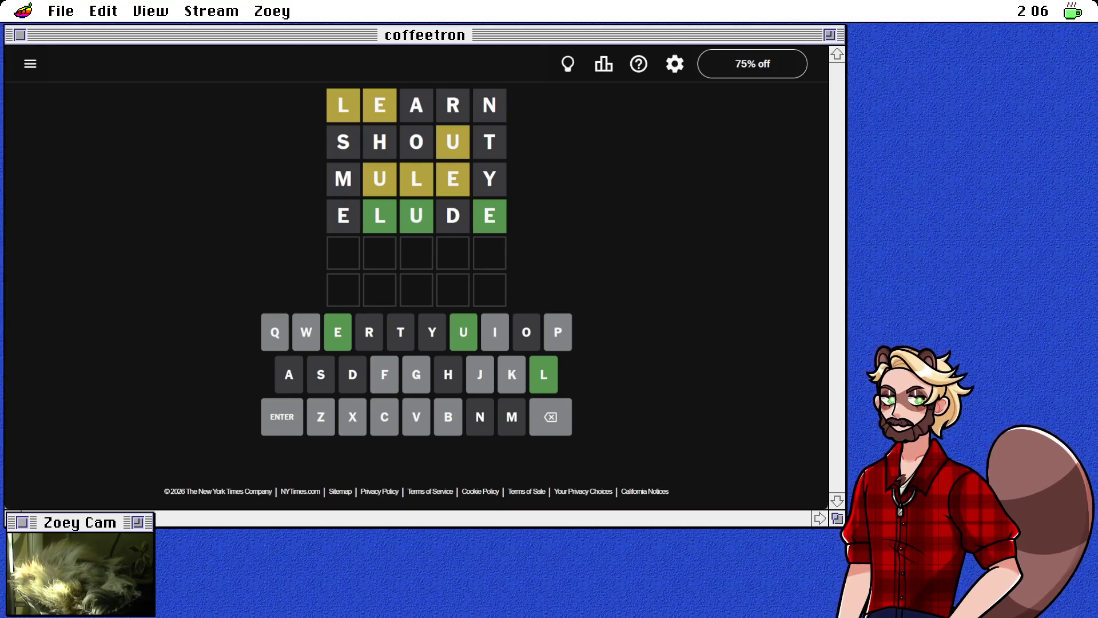
type("fluke")
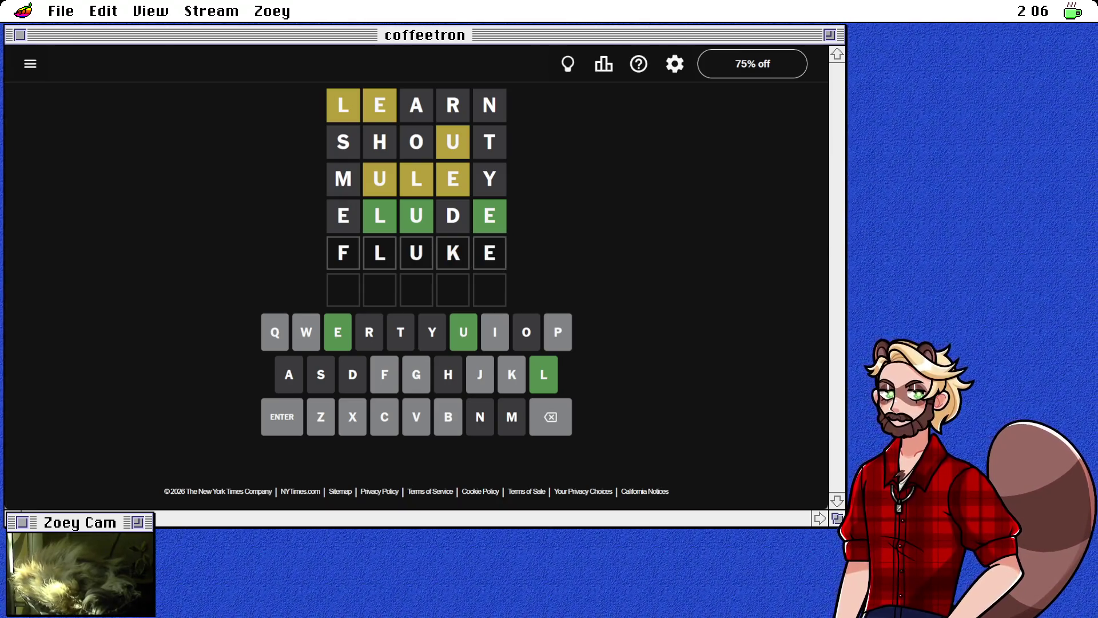
key("BackSpace")
key("BackSpace")
key("BackSpace")
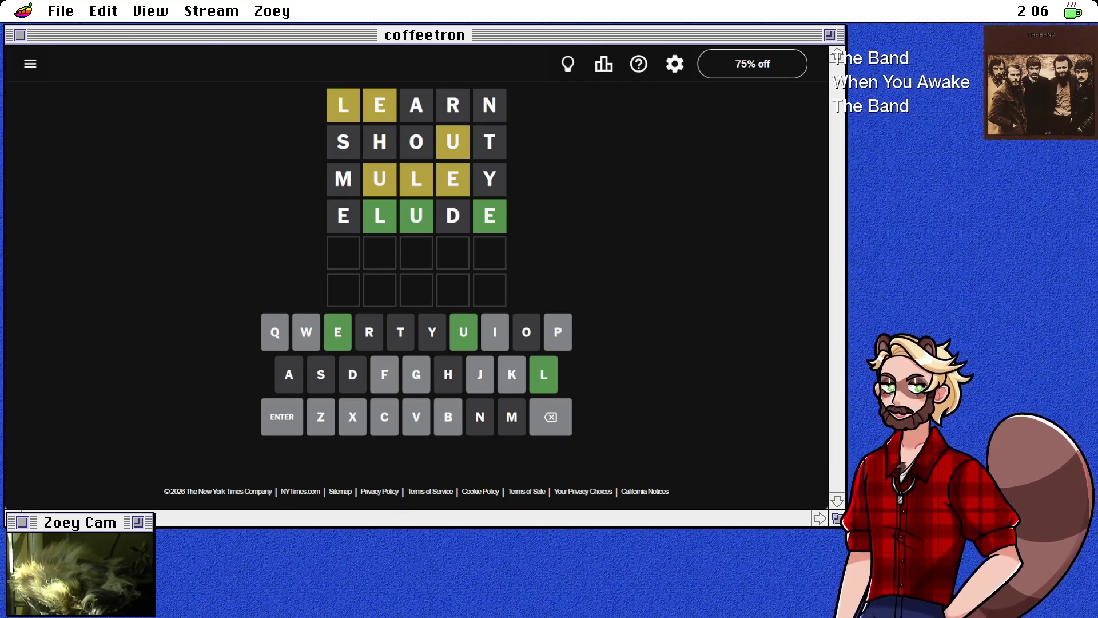
type("fluke")
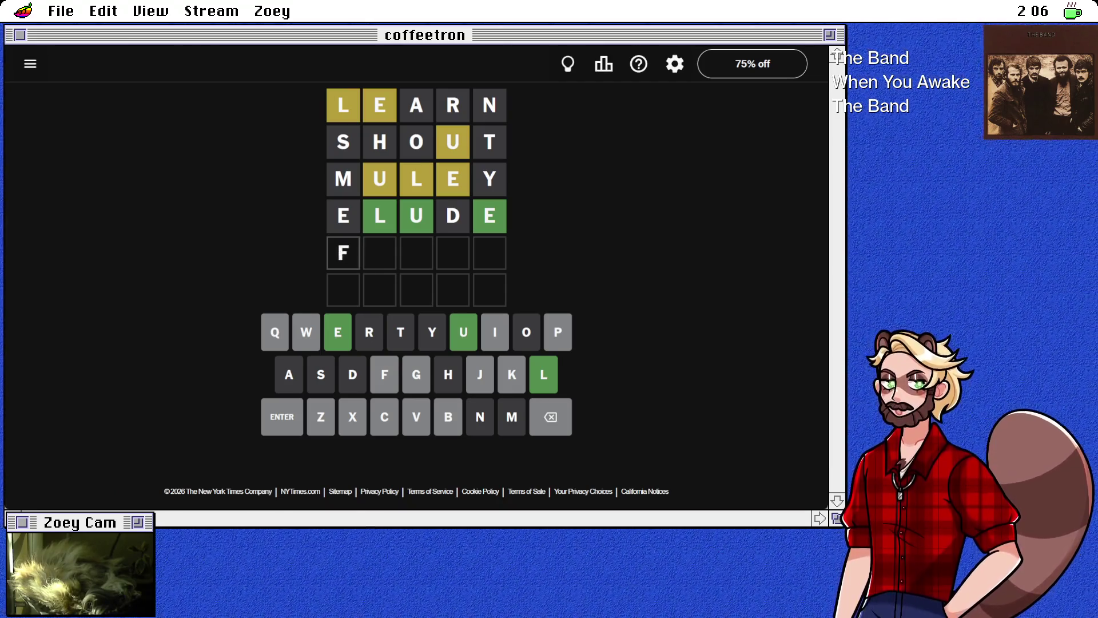
key("Return")
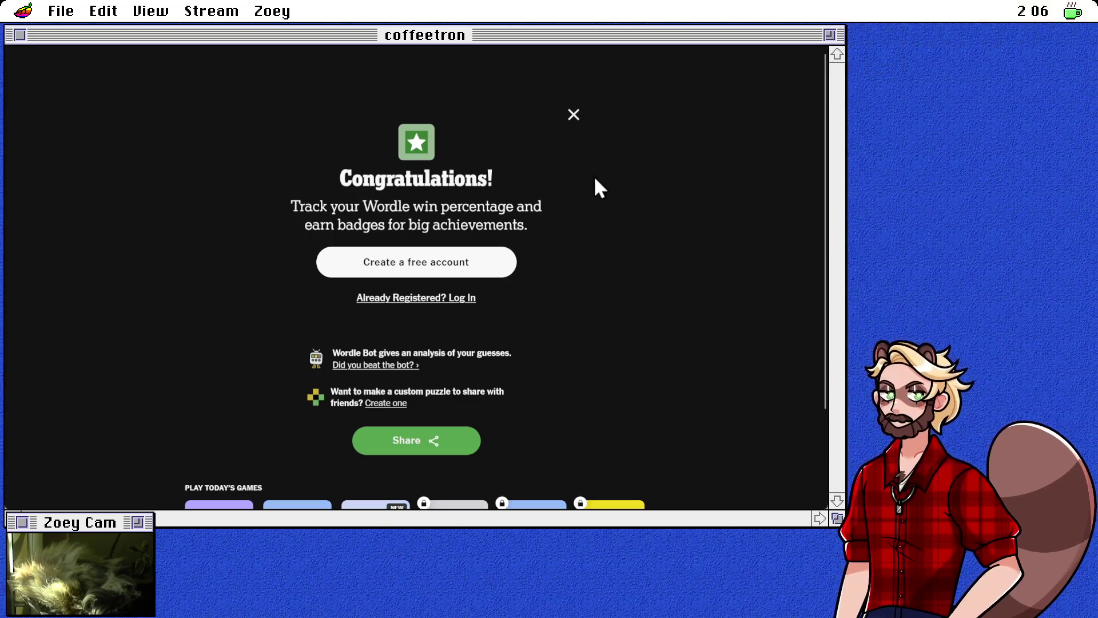
Close the Wordle congratulations message and open a new Firefox tab
left_click(573, 115)
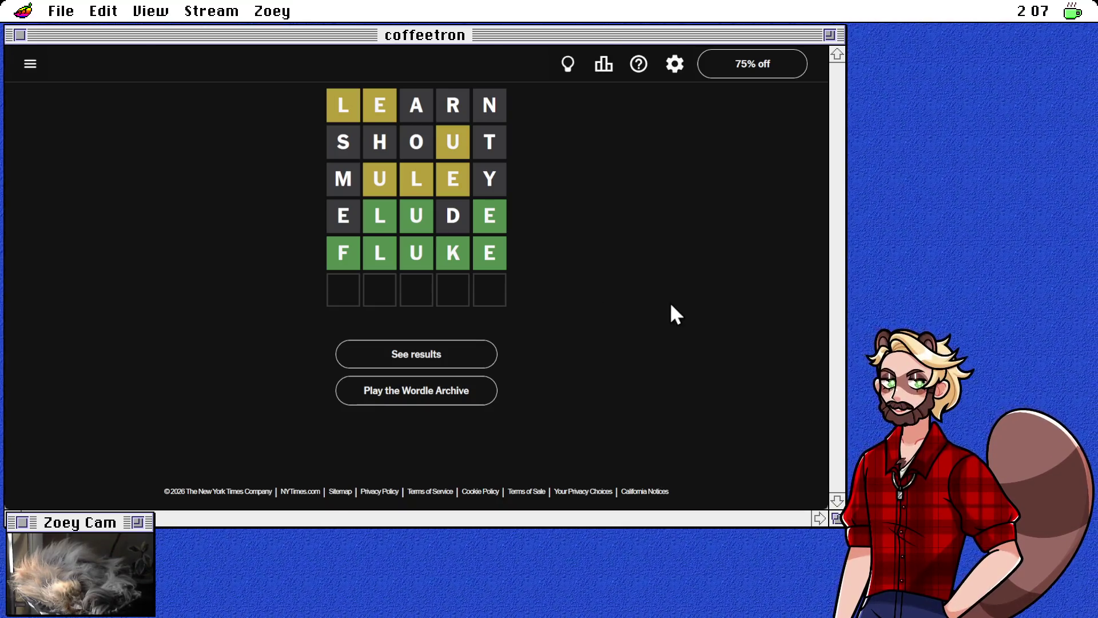
key("ctrl+t")
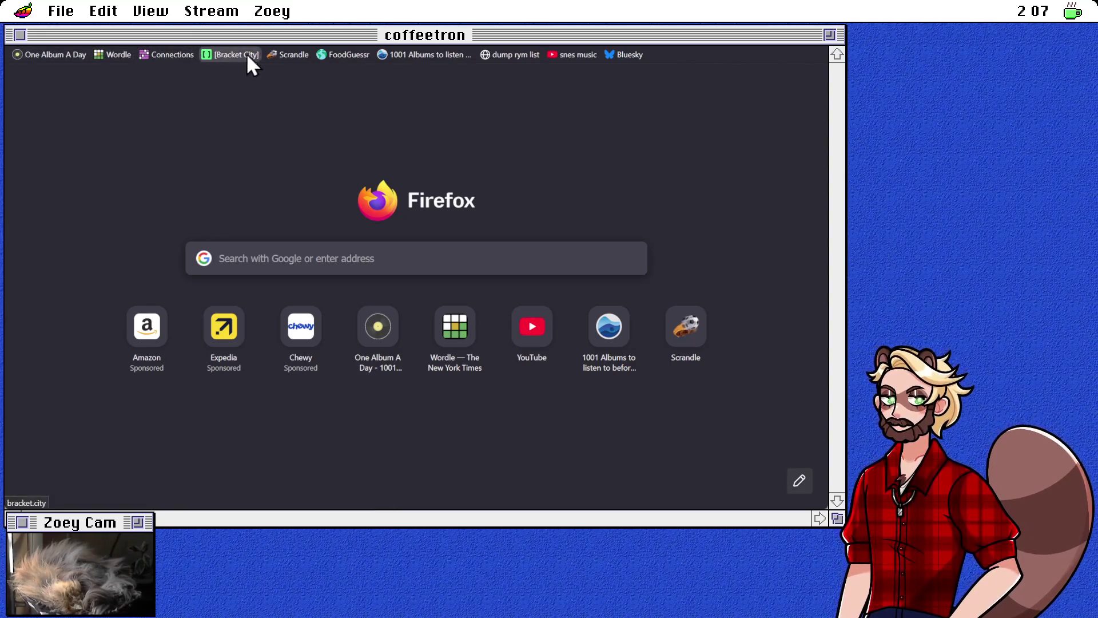
Load Scrandle 2 from the Scrandle bookmark
left_click(281, 54)
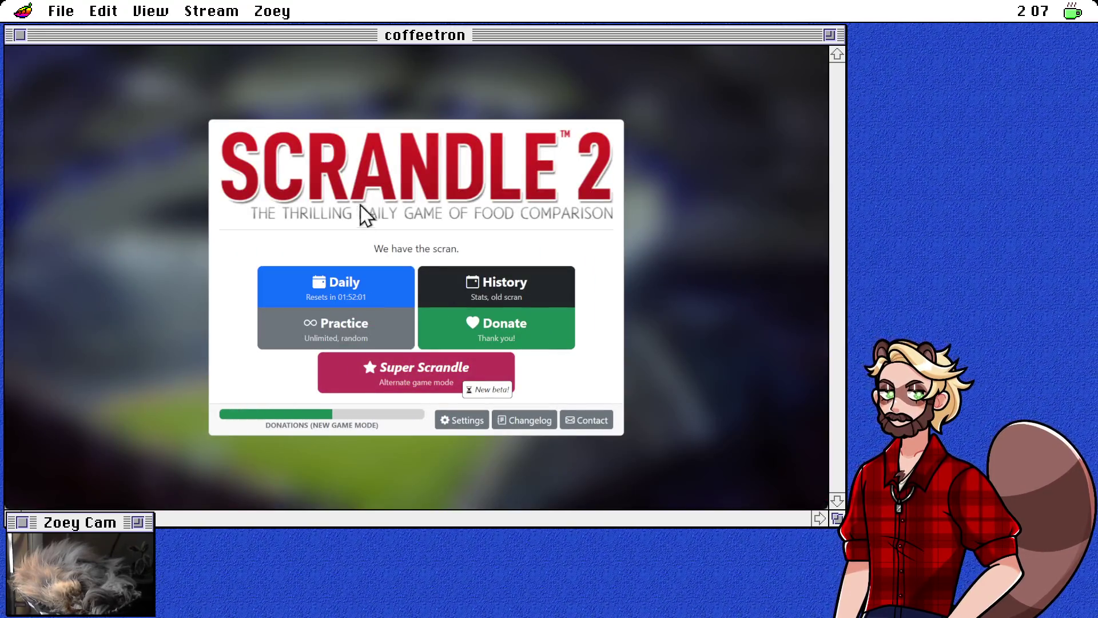
Start the Daily game, leave the card captions hidden, and vote for the pepperoni pizza
left_click(360, 290)
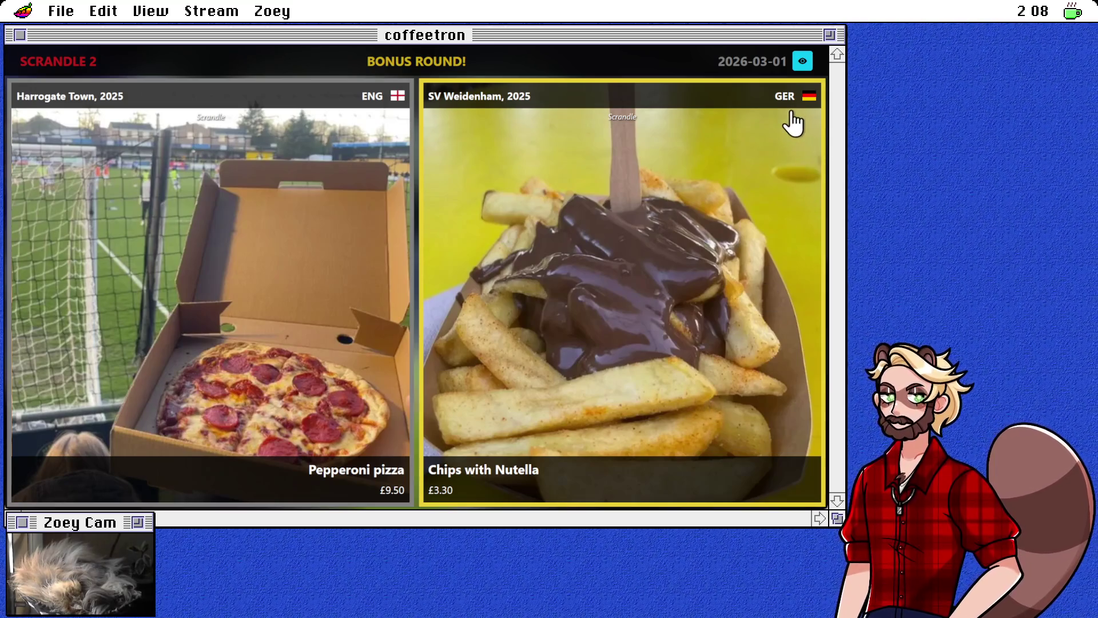
left_click(804, 63)
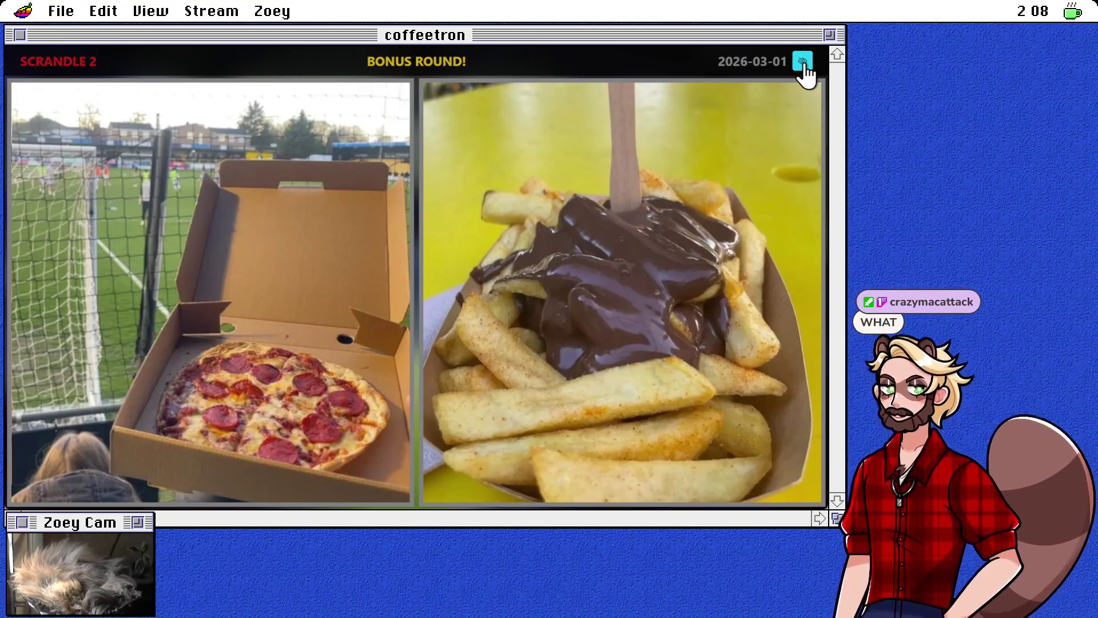
left_click(803, 62)
left_click(803, 63)
left_click(803, 63)
left_click(804, 63)
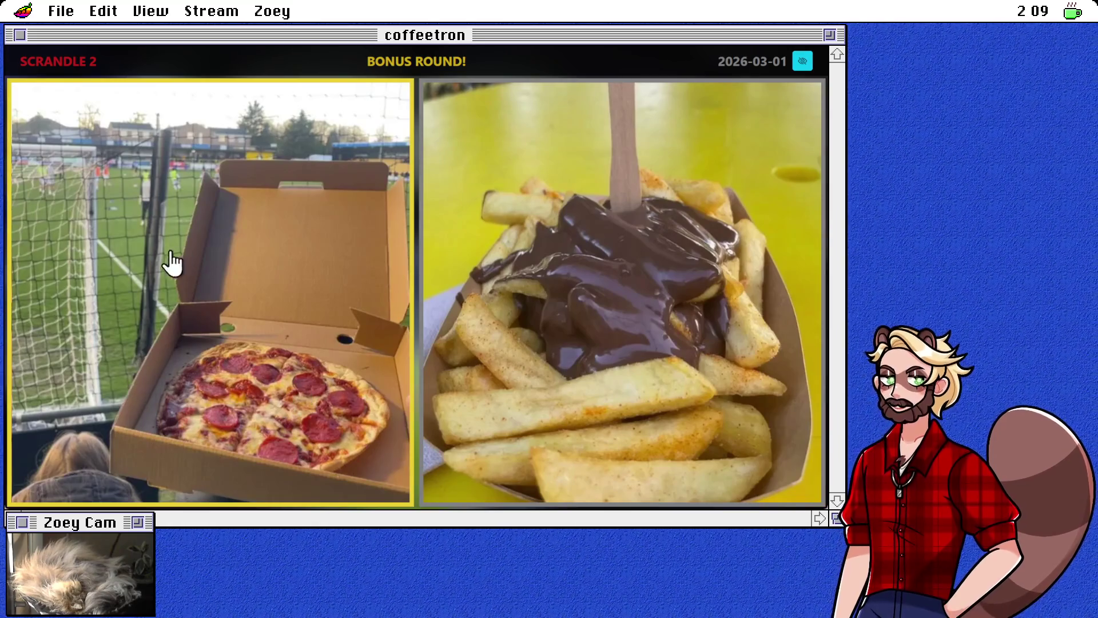
left_click(133, 359)
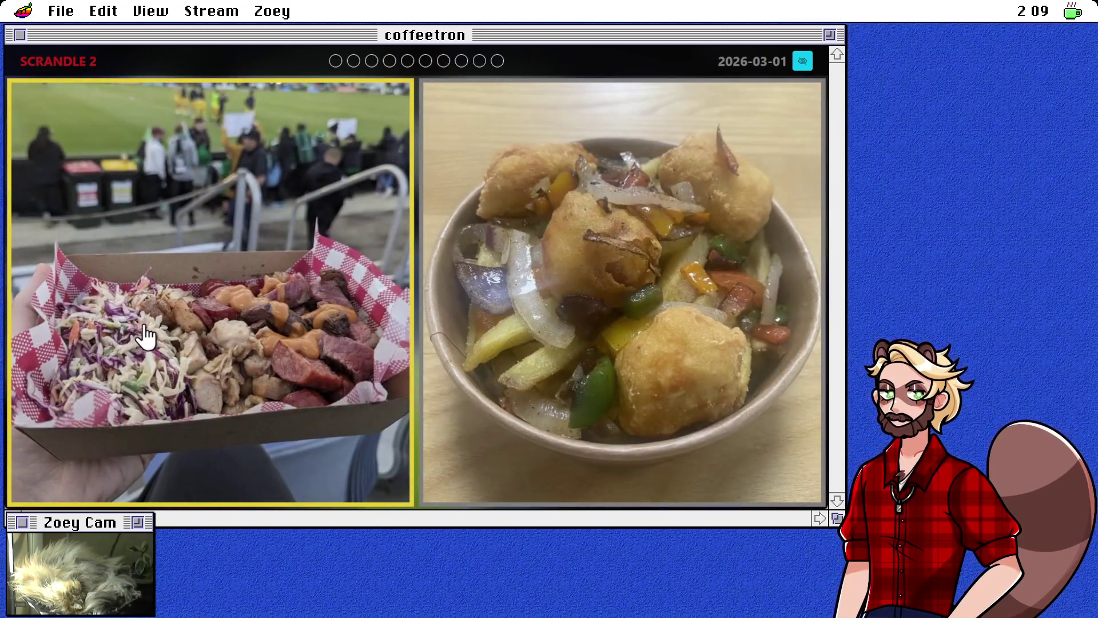
Show the club, dish and price captions and pick the salt and pepper chicken balls
left_click(802, 63)
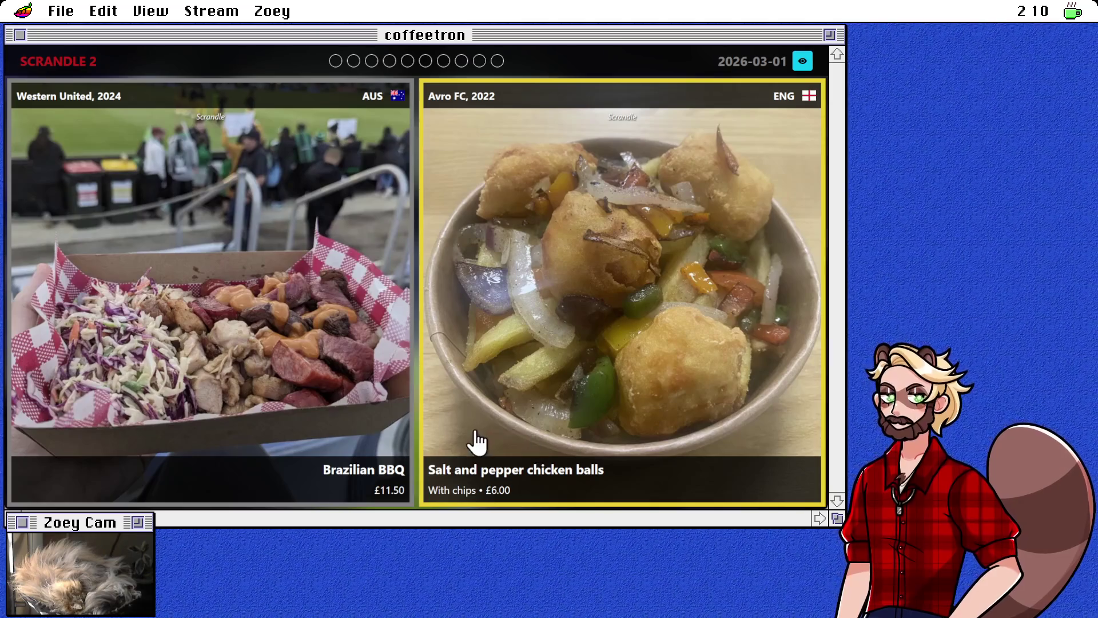
left_click(213, 295)
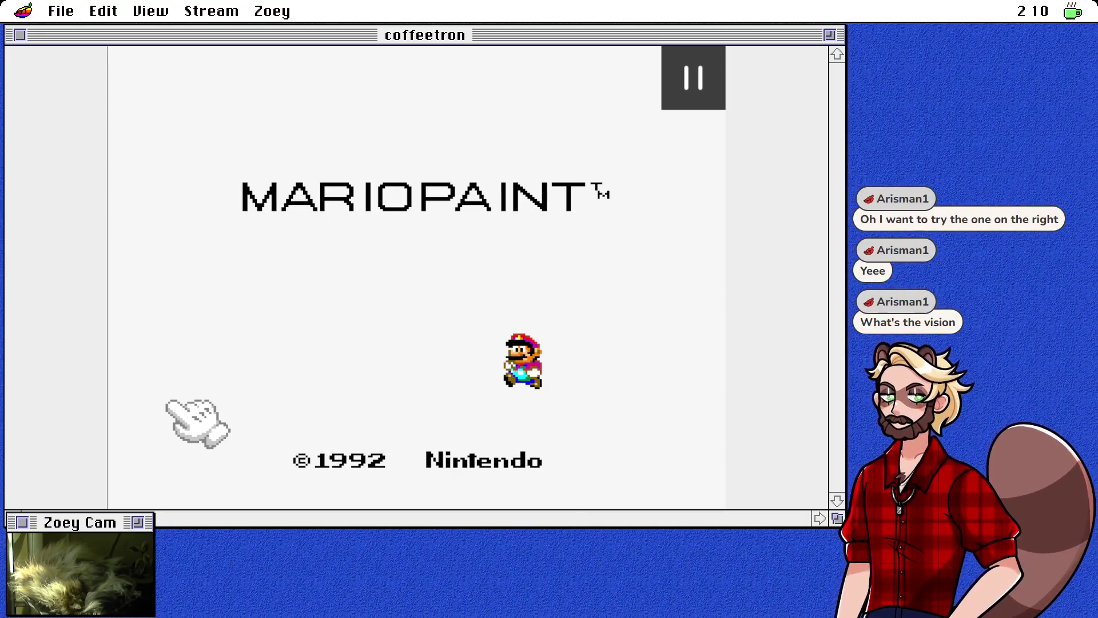
Reset the emulated Mario Paint and start it from the title screen
key("space")
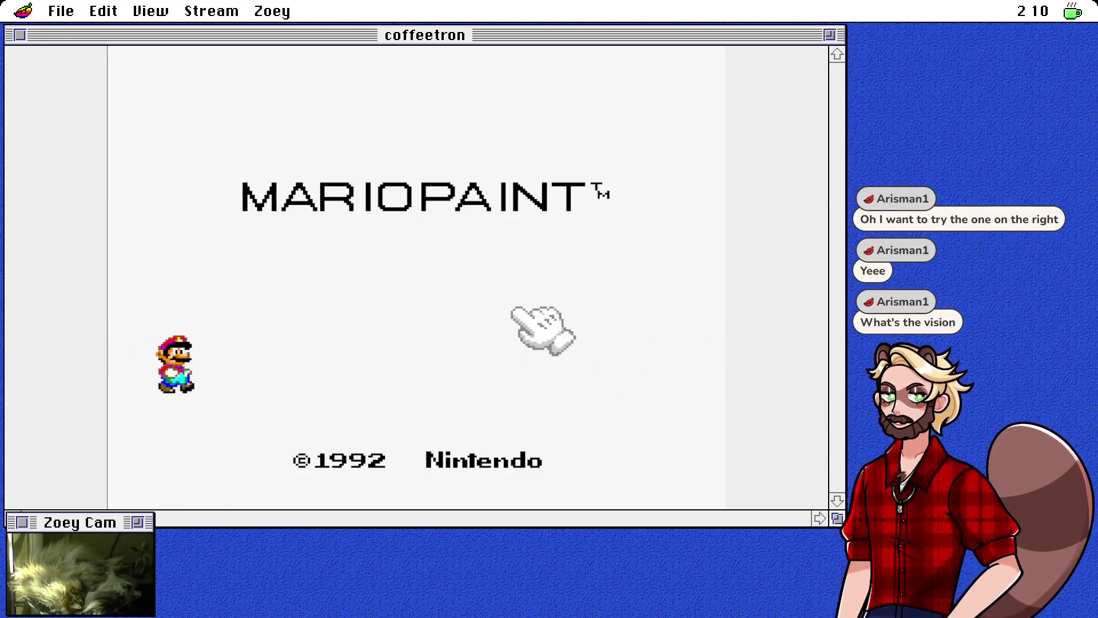
key("h")
key("h")
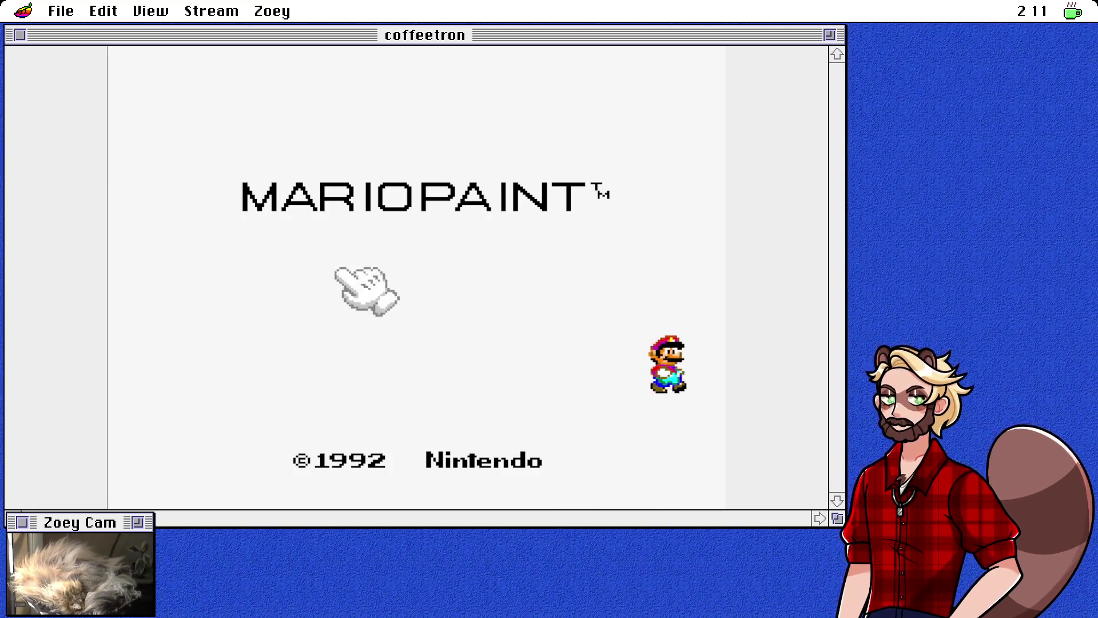
key("p")
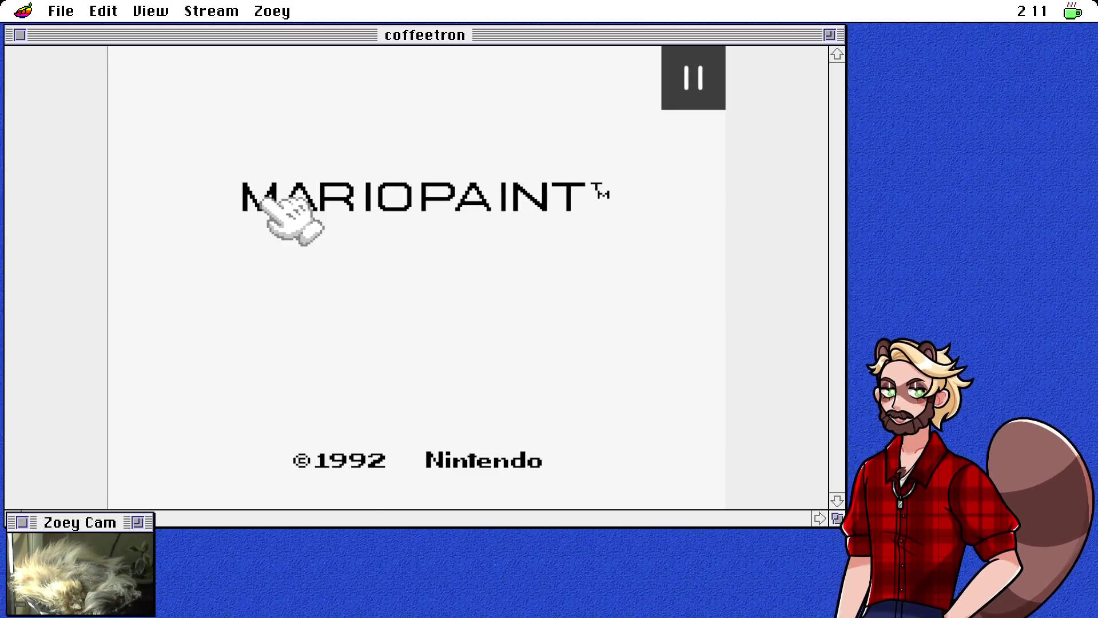
key("p")
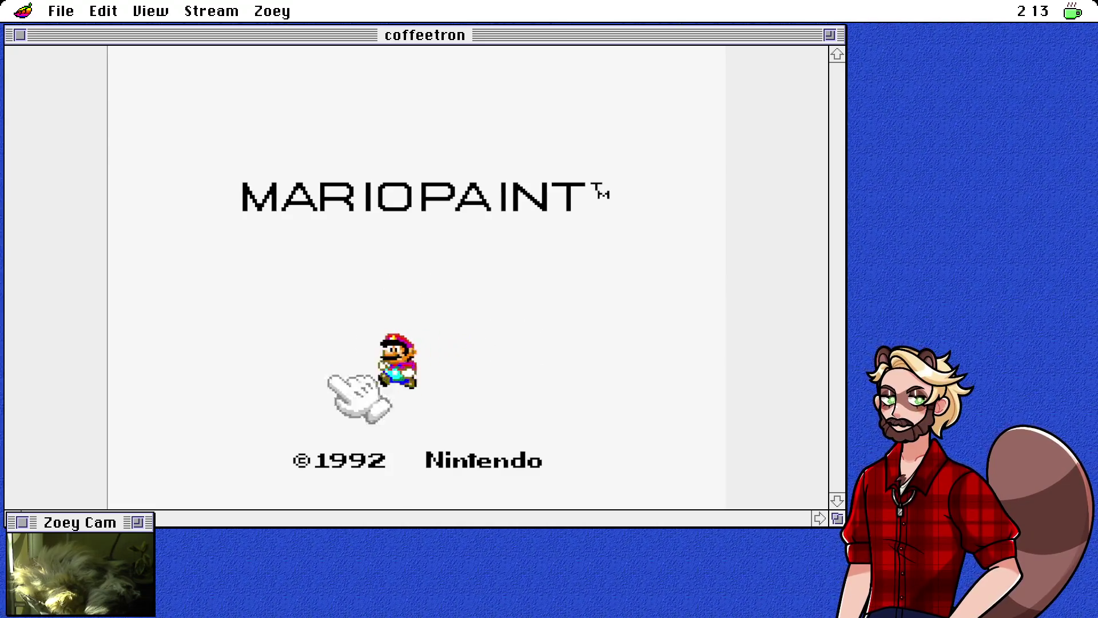
left_click(550, 291)
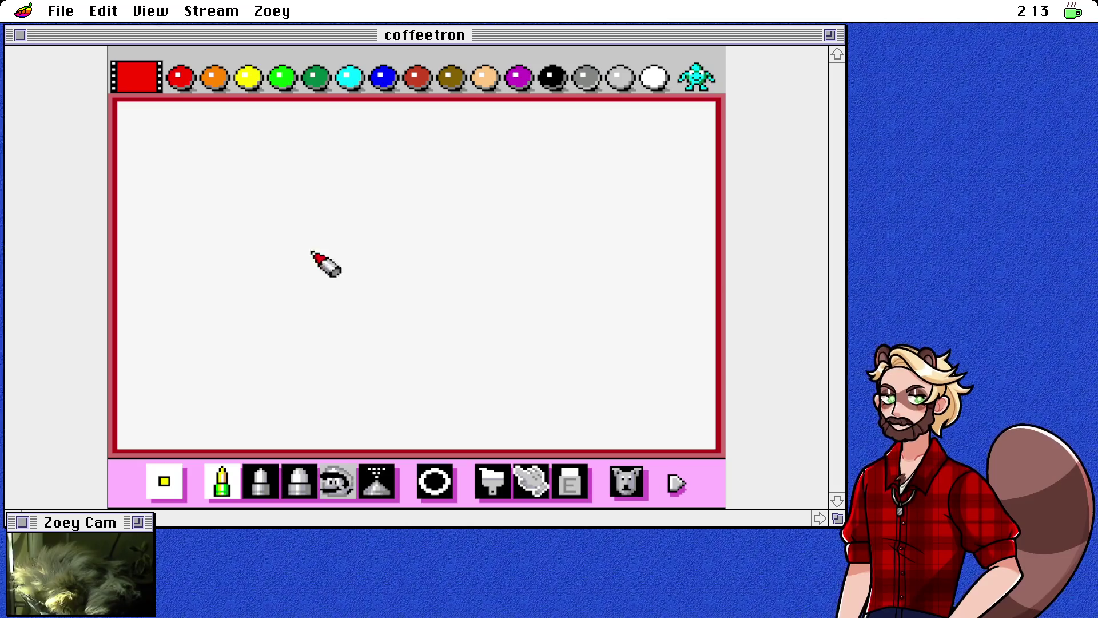
Draw a red dotted squiggle on the canvas and swap to the other tool set
left_click_drag(245, 202, 320, 282)
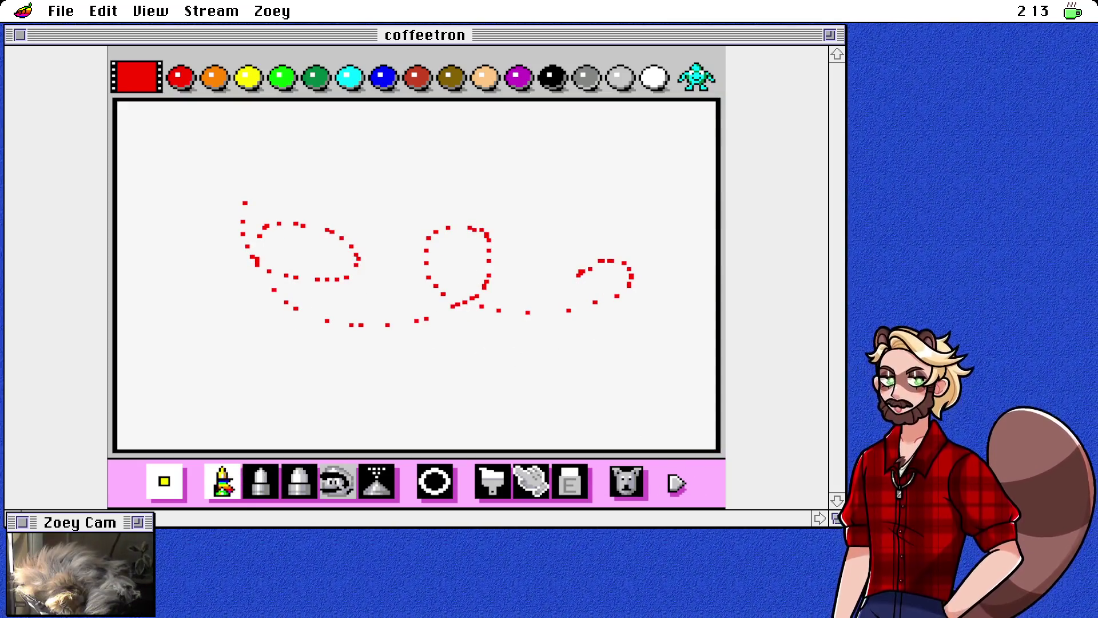
left_click(678, 483)
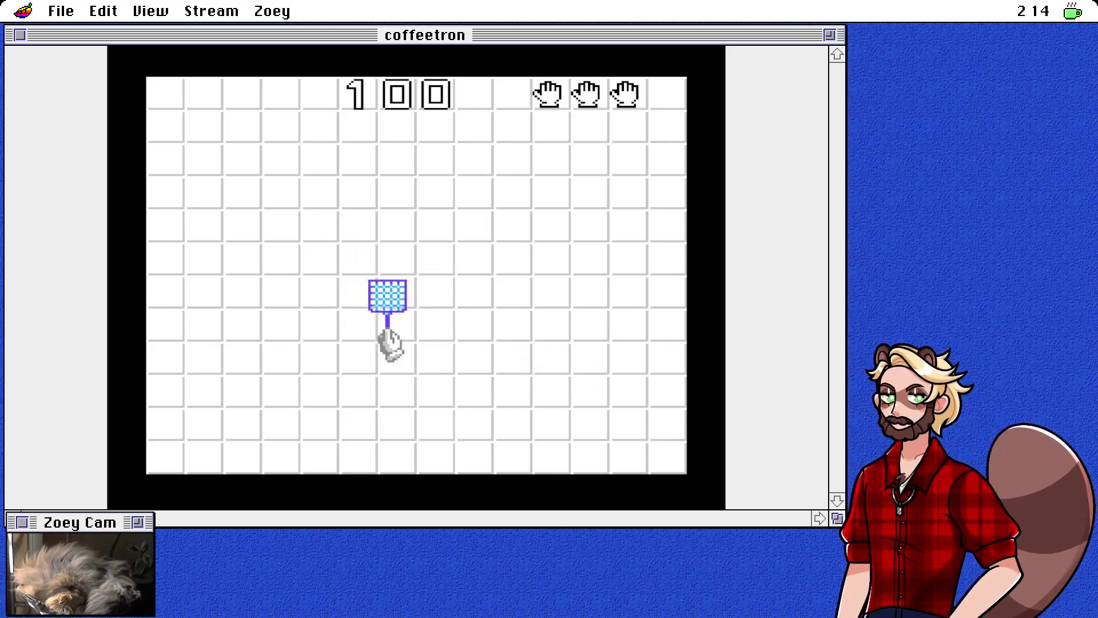
Swat six gnats around the grid as the timer drops to 59
left_click(505, 335)
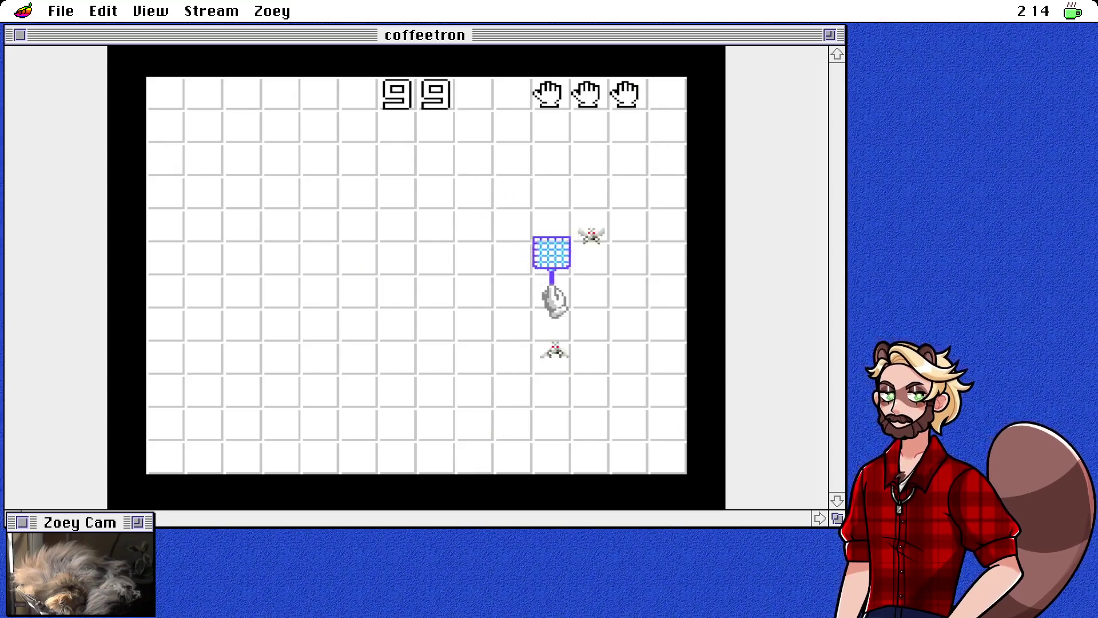
left_click(448, 261)
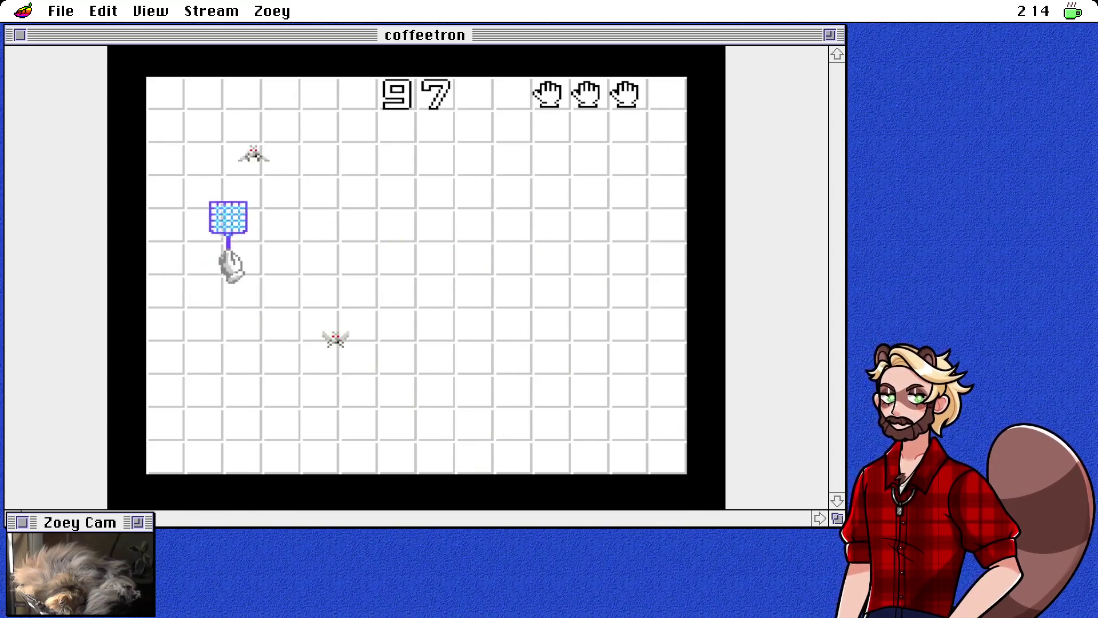
left_click(303, 166)
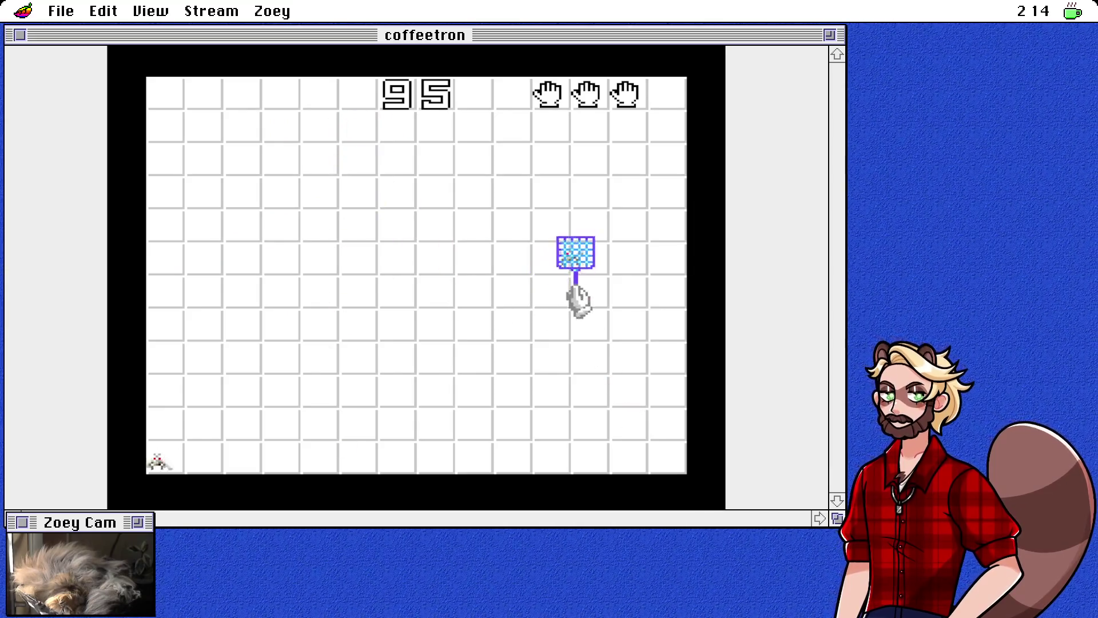
left_click(493, 215)
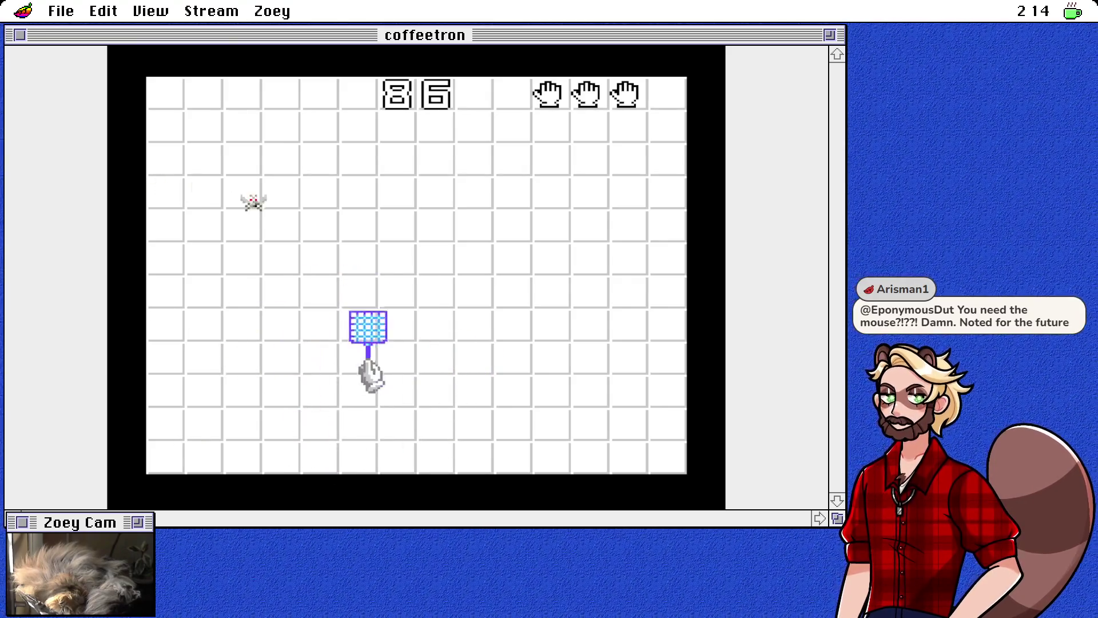
left_click(404, 204)
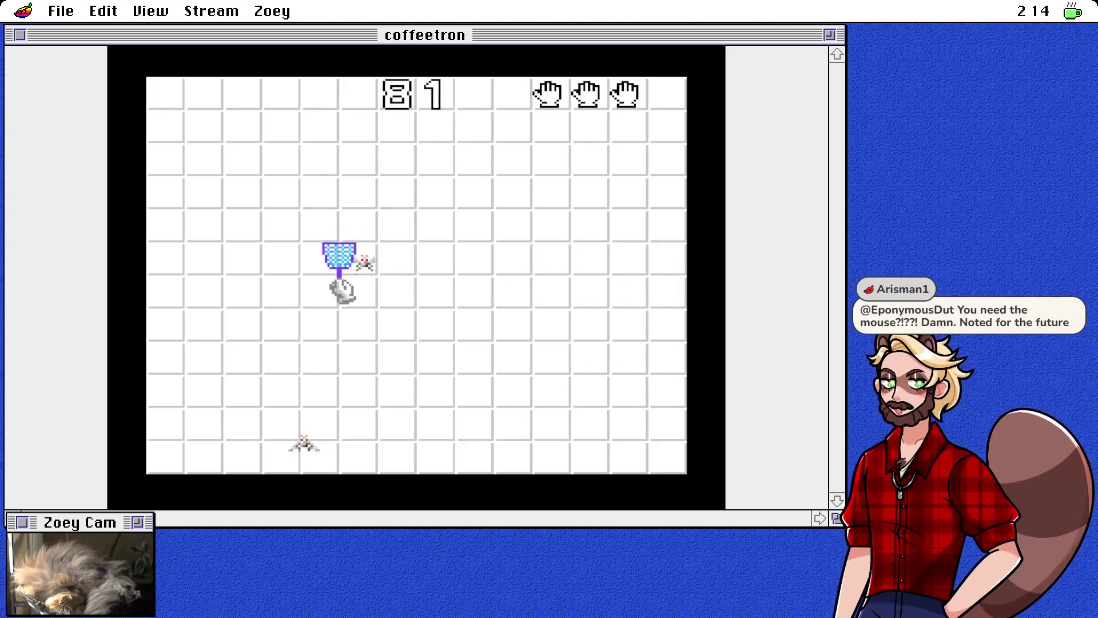
left_click(238, 209)
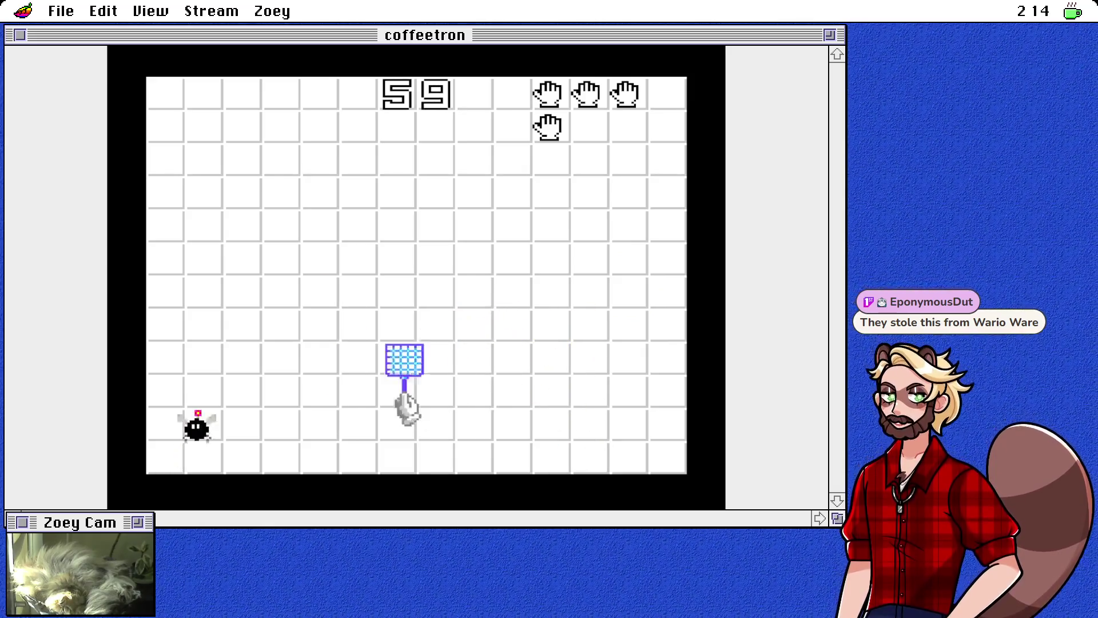
Swat the bomb gnats and the two flies on the left of the grid
left_click(441, 412)
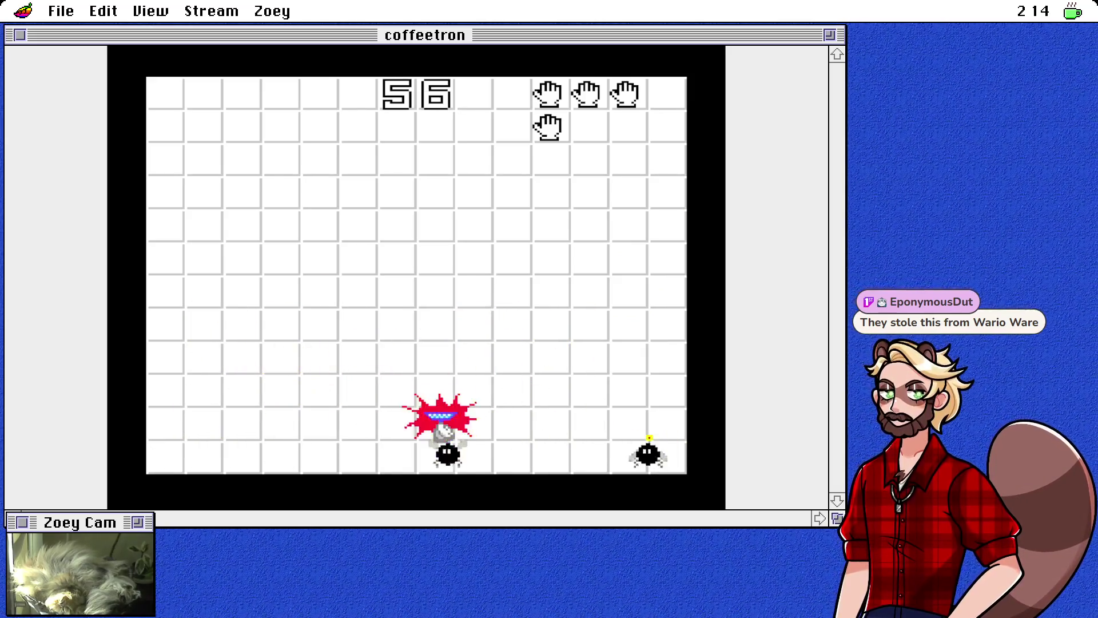
left_click(507, 418)
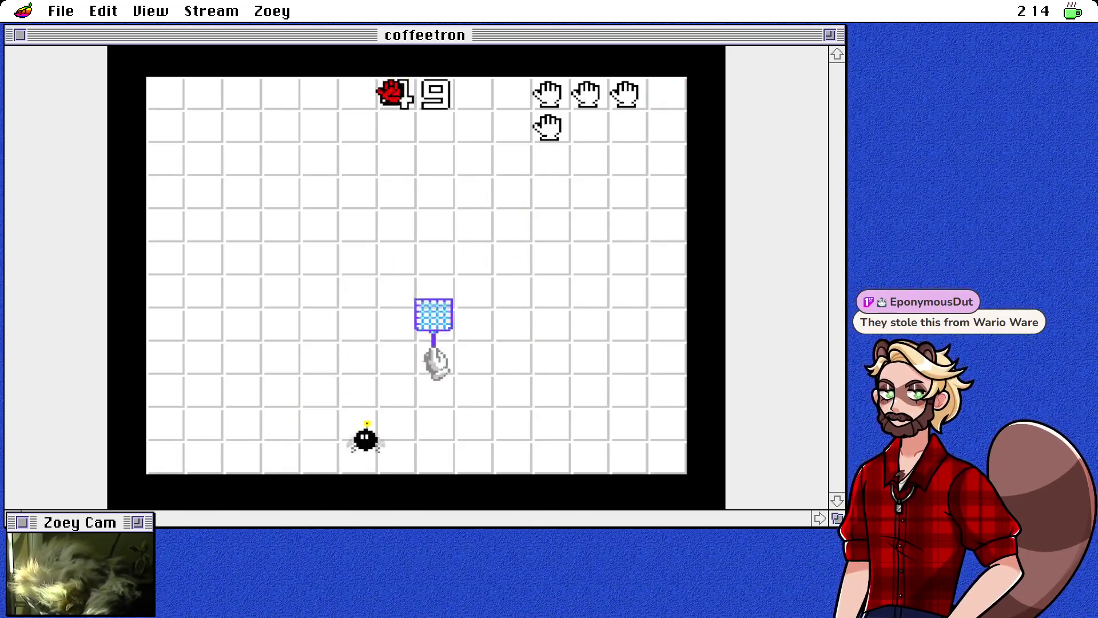
left_click(358, 156)
left_click(505, 308)
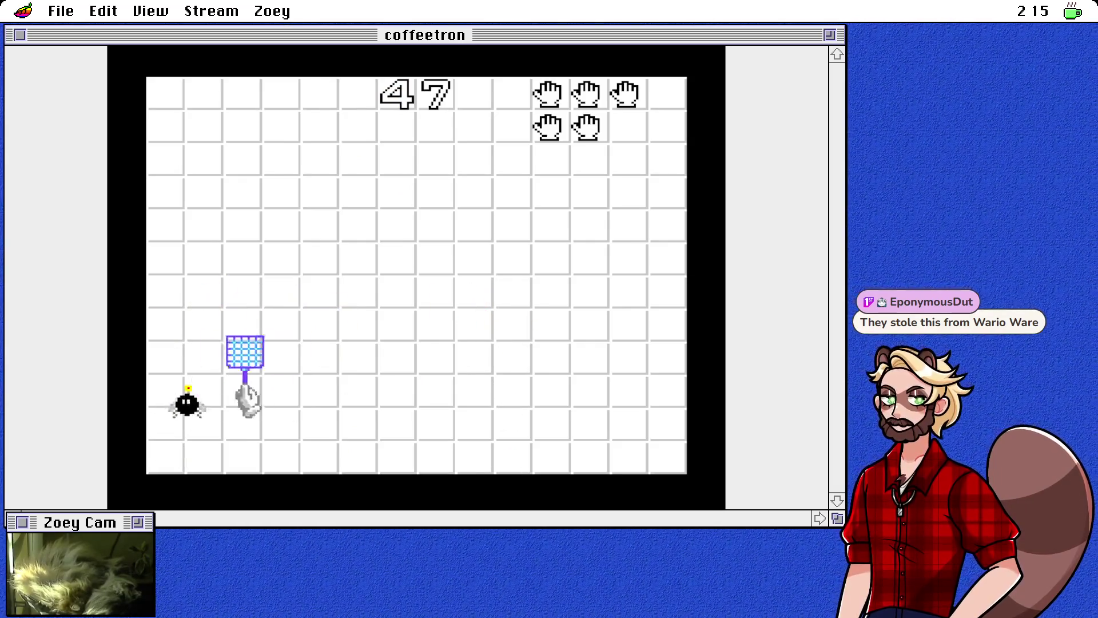
left_click(302, 366)
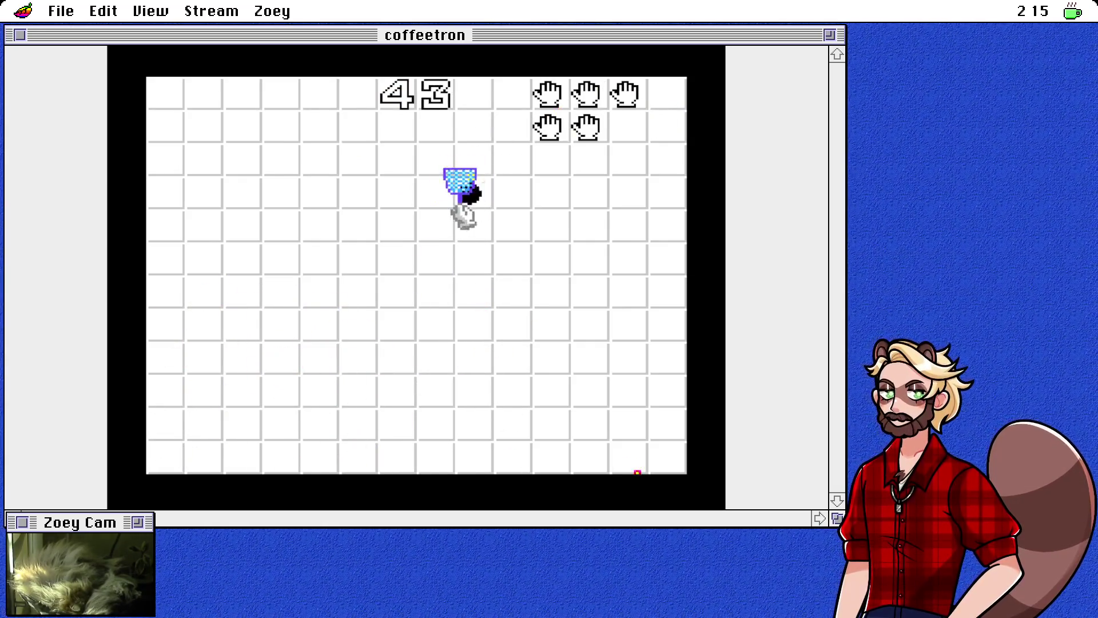
left_click(327, 184)
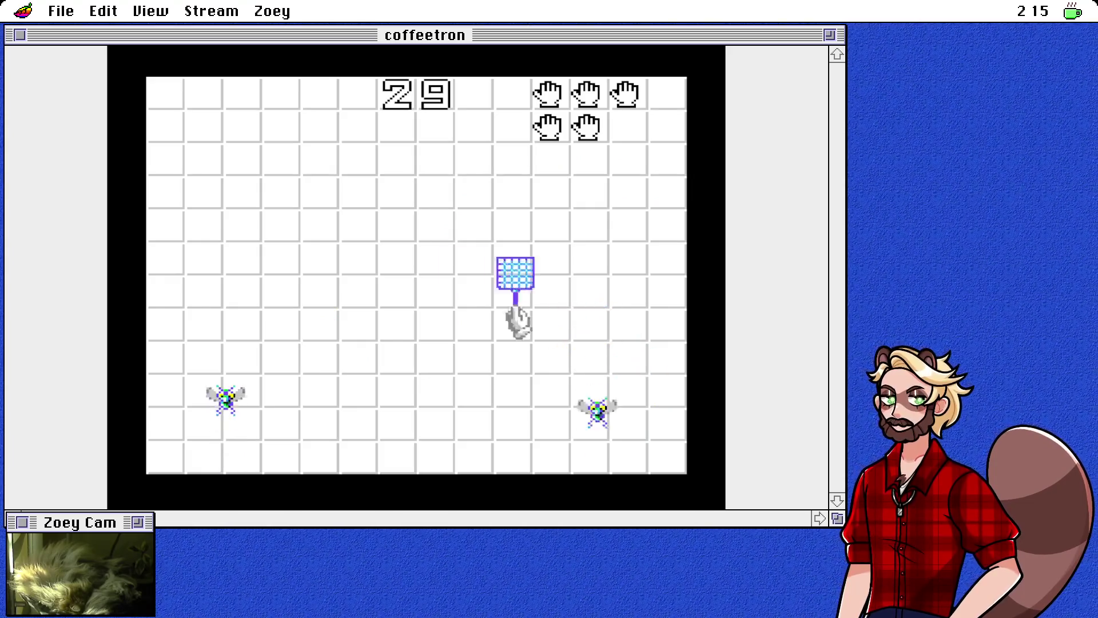
left_click(204, 287)
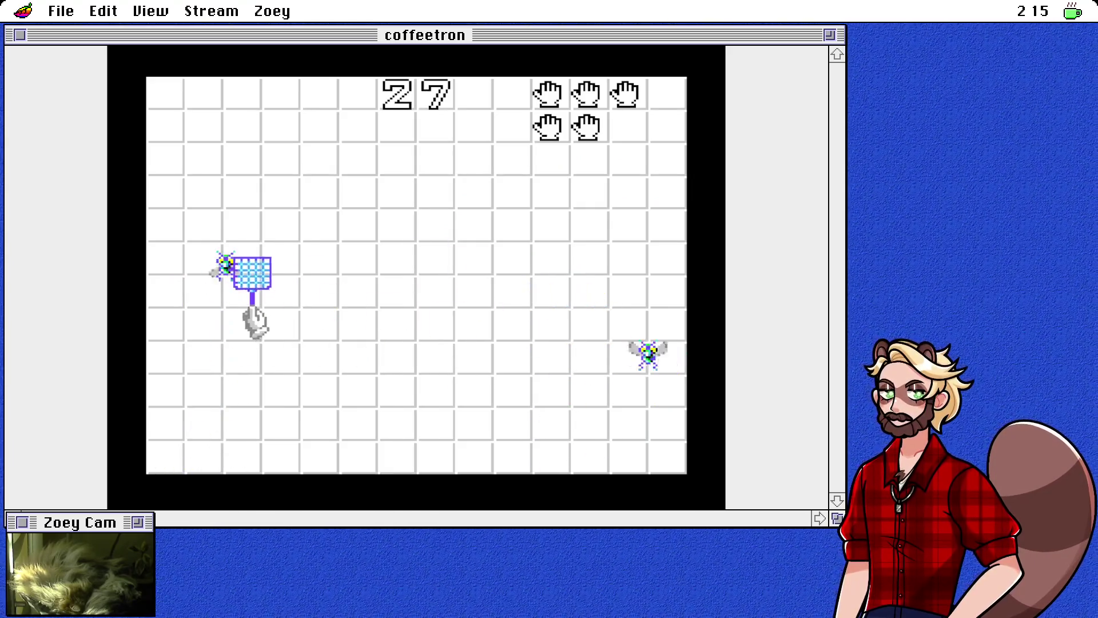
left_click(232, 324)
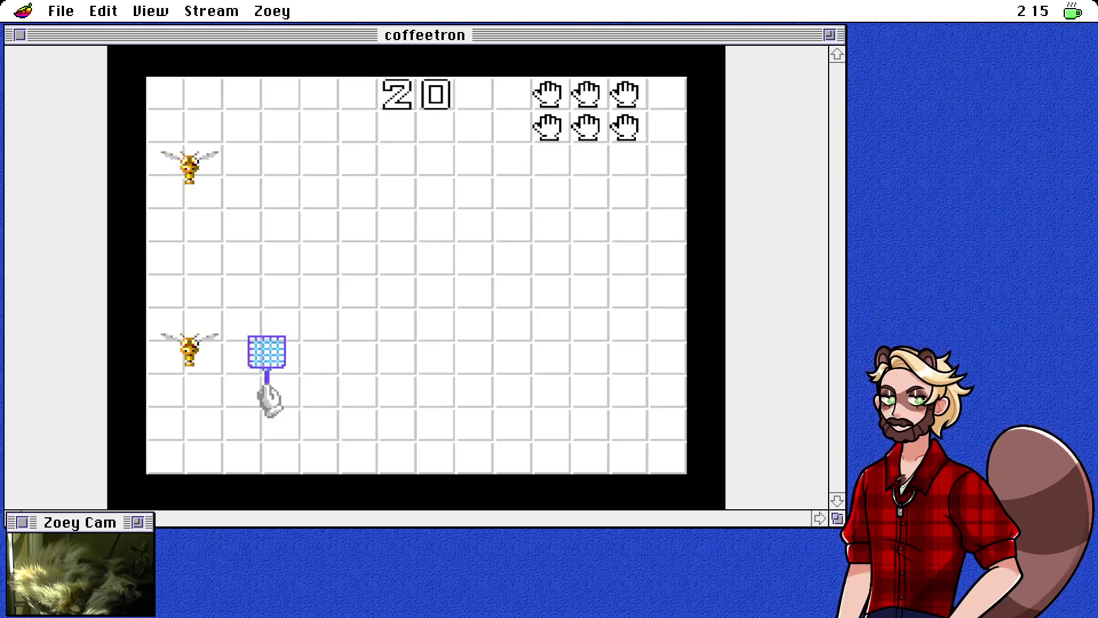
Swat the remaining bees on the right until the countdown runs out
left_click(618, 189)
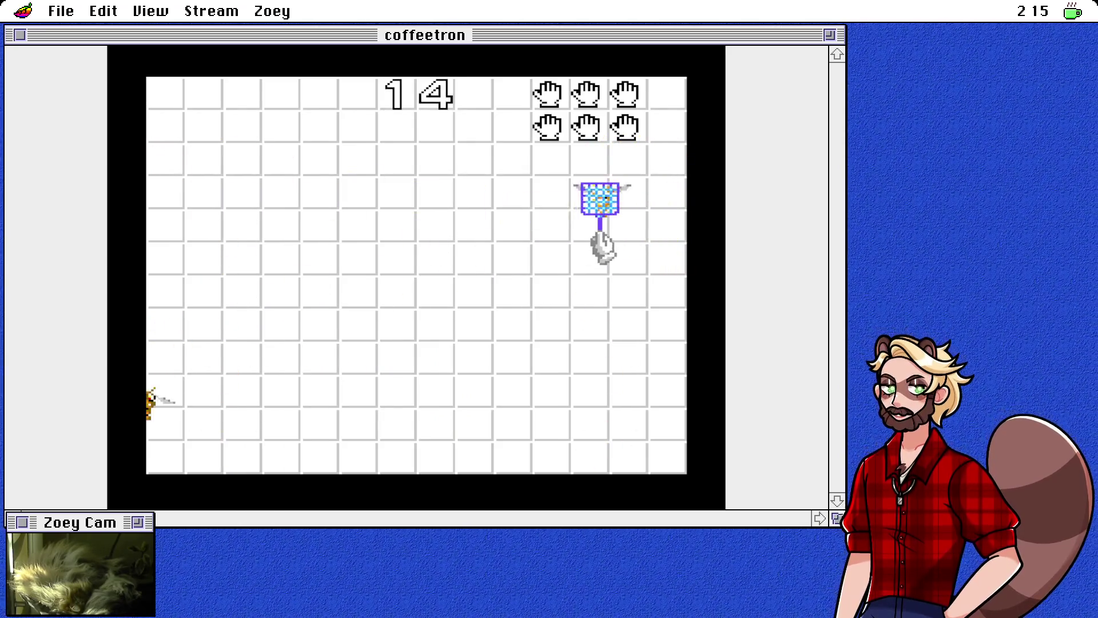
left_click(598, 395)
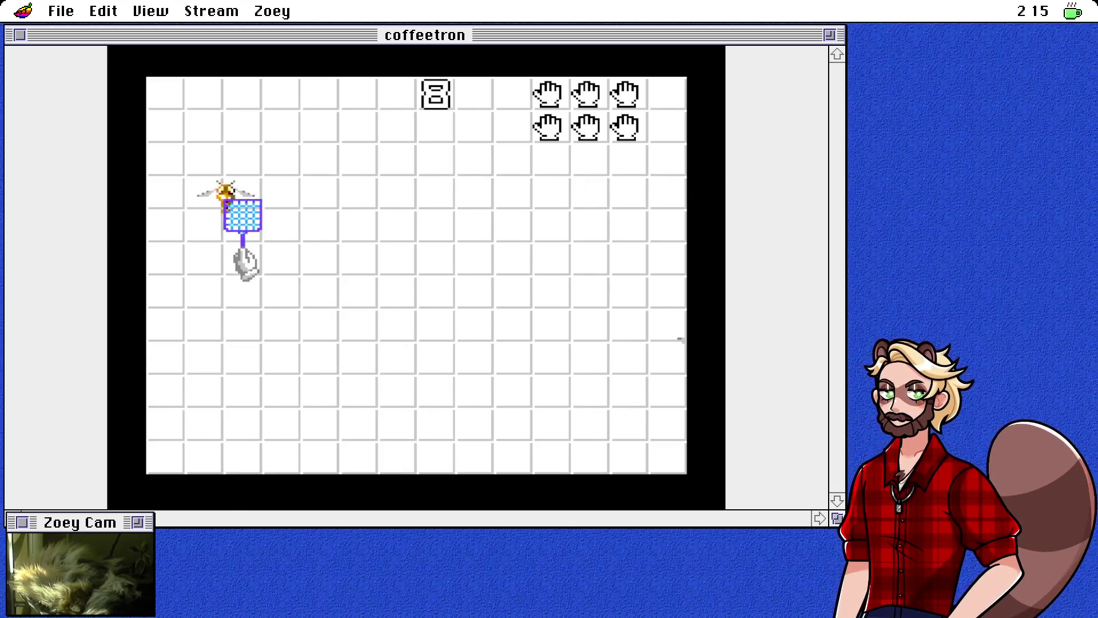
left_click(600, 359)
left_click(624, 266)
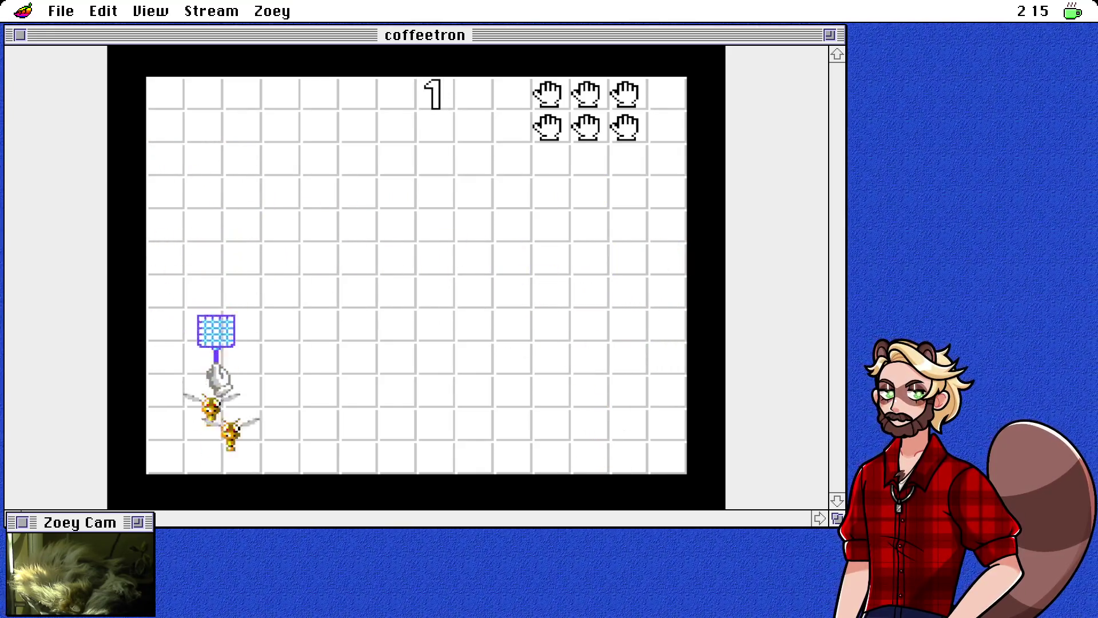
left_click(612, 389)
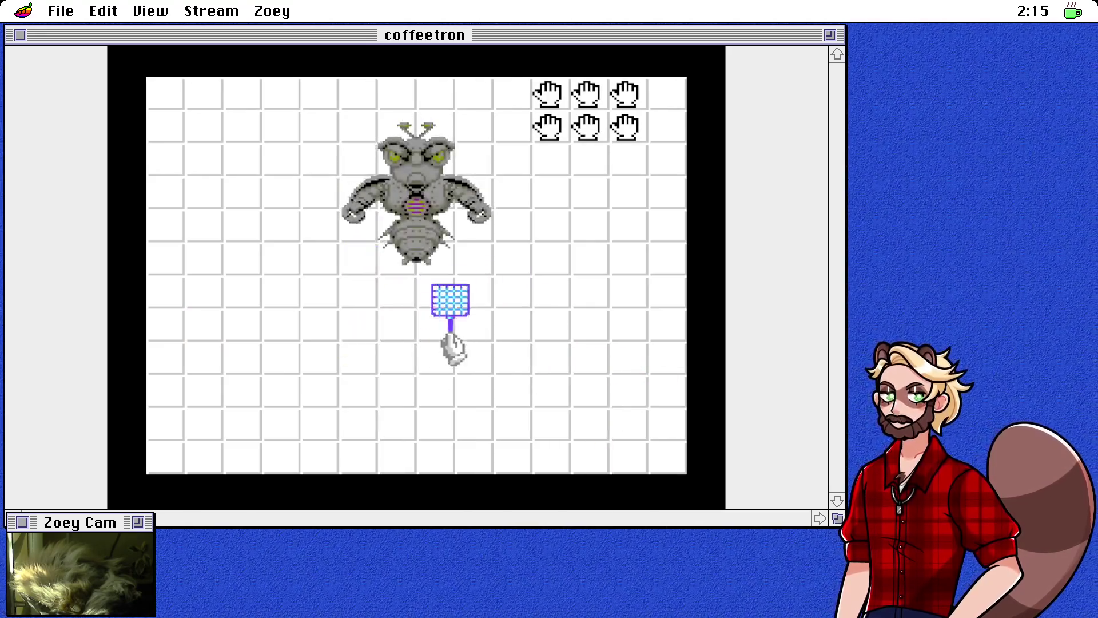
Land repeated swatter hits on the giant robot fly boss, avoiding its projectiles, until it explodes
left_click(407, 203)
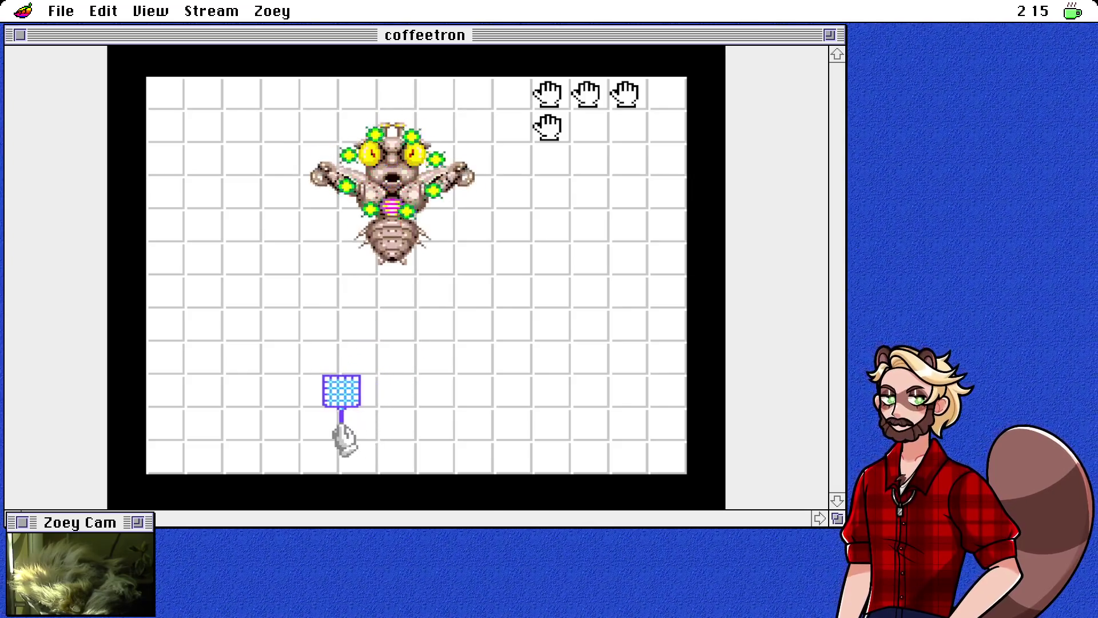
left_click(389, 226)
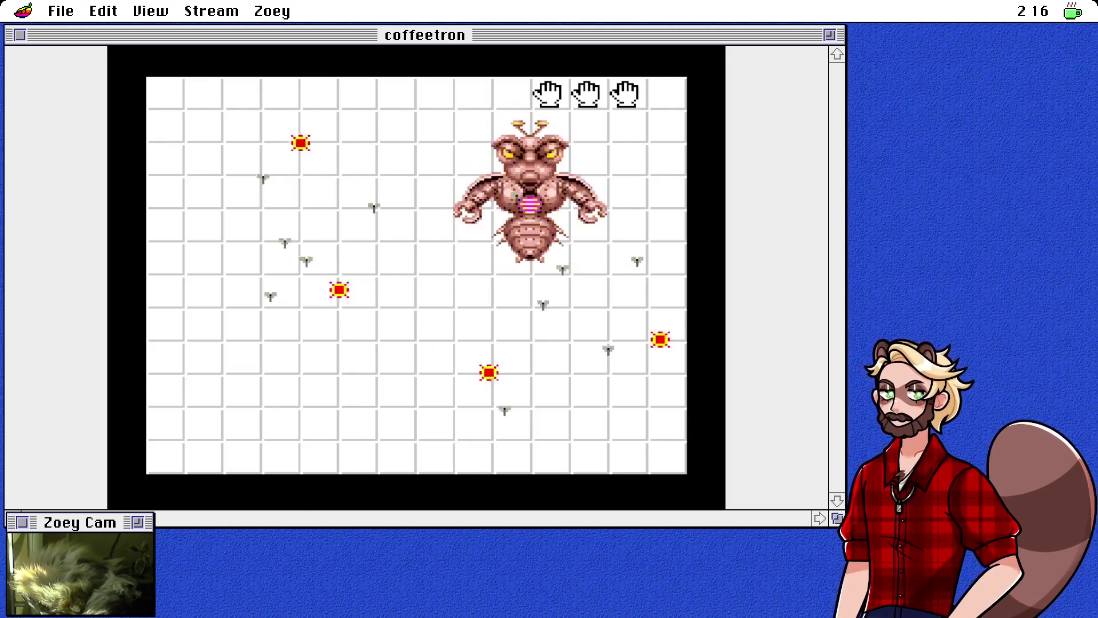
left_click(563, 183)
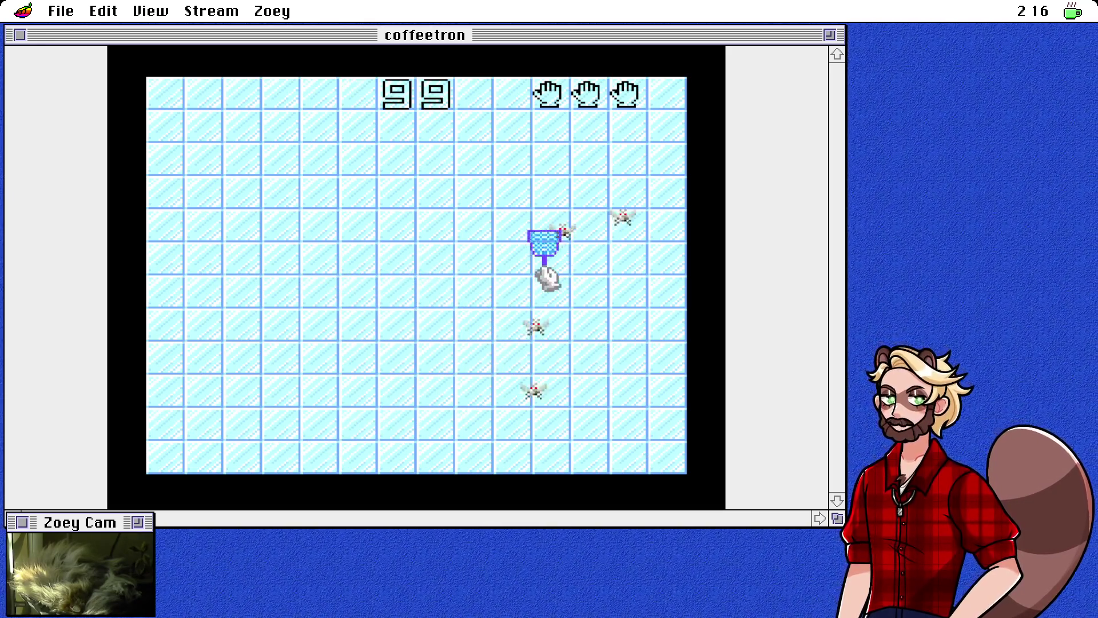
Swat the first flies scattered across the ice-blue board as the timer counts down
left_click(540, 369)
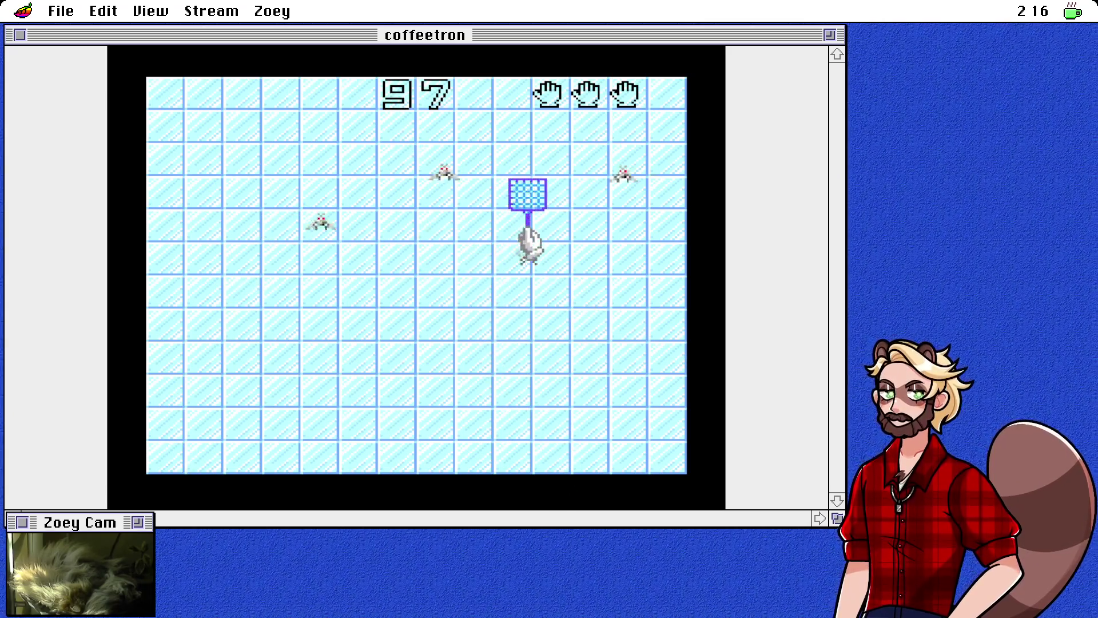
left_click(503, 218)
left_click(395, 258)
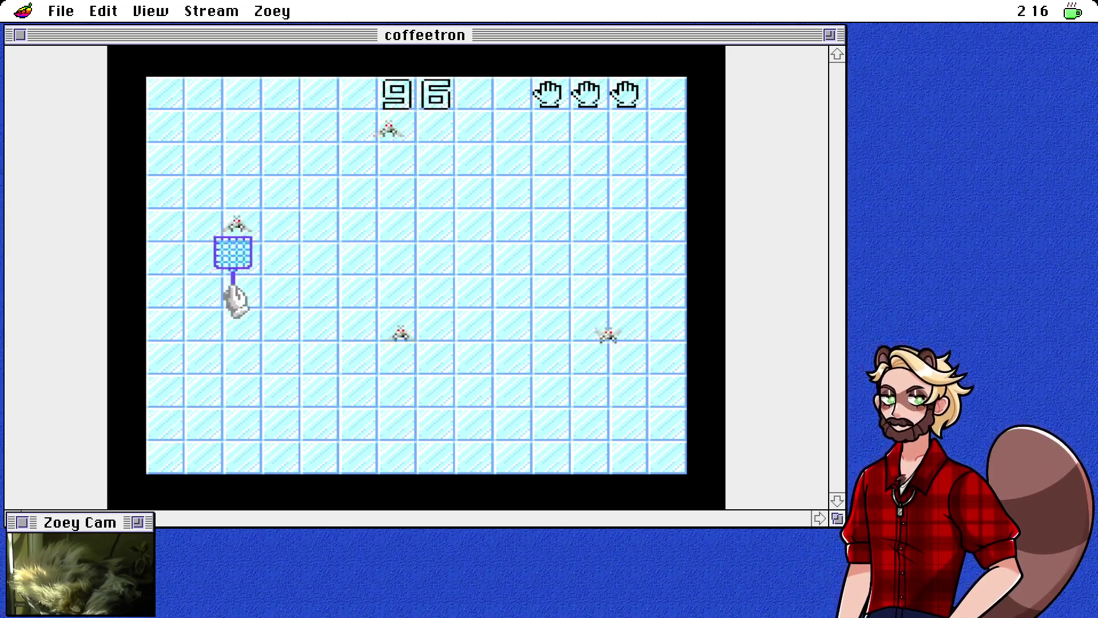
left_click(548, 425)
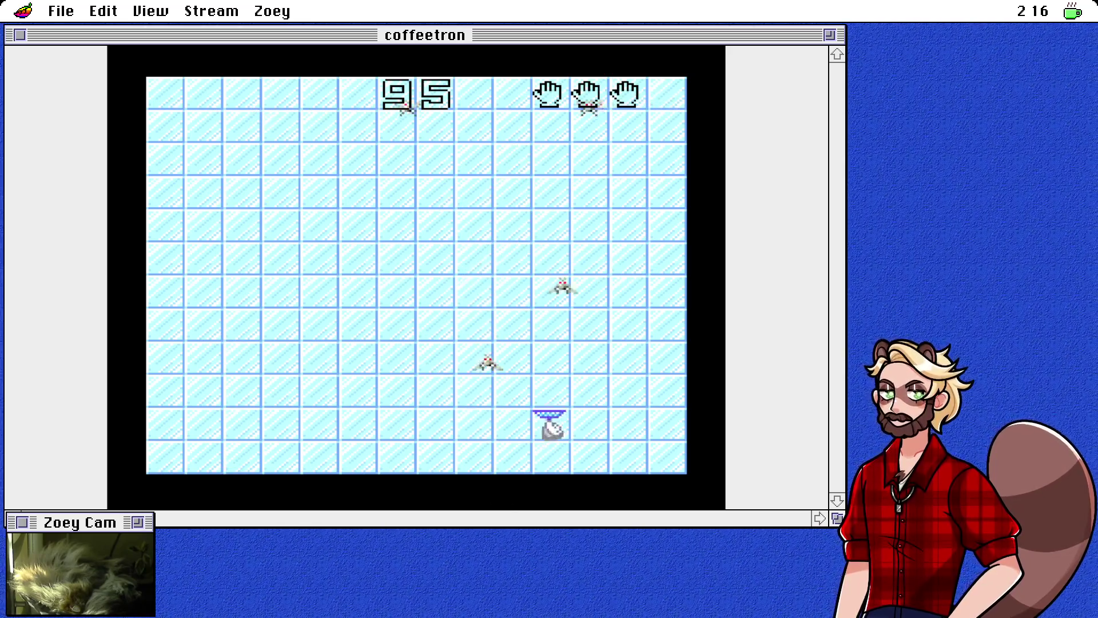
left_click(407, 189)
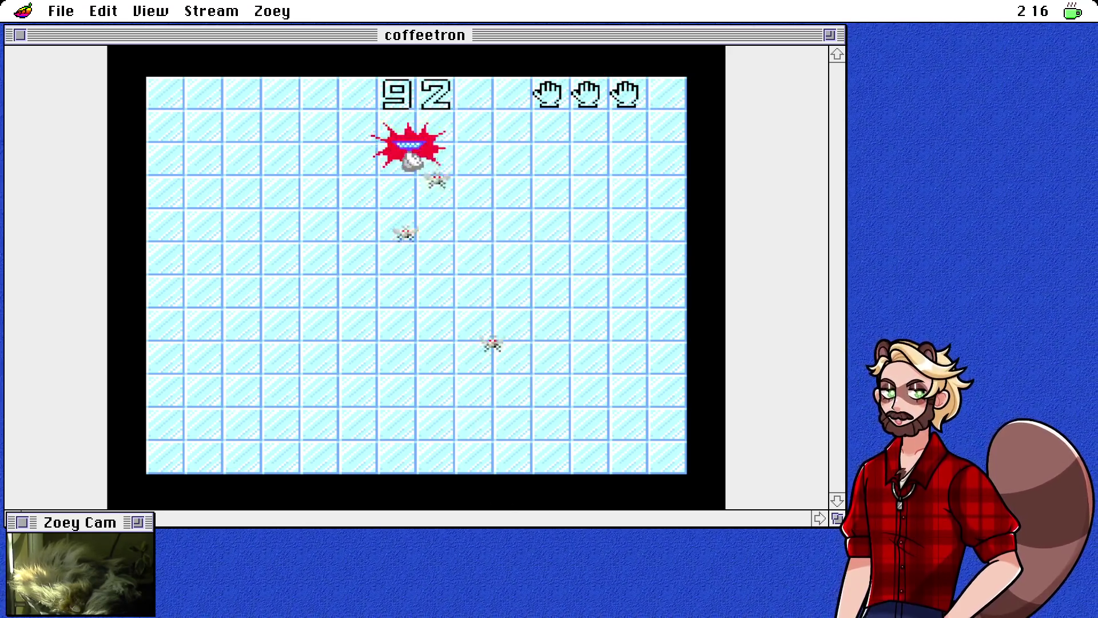
left_click(319, 405)
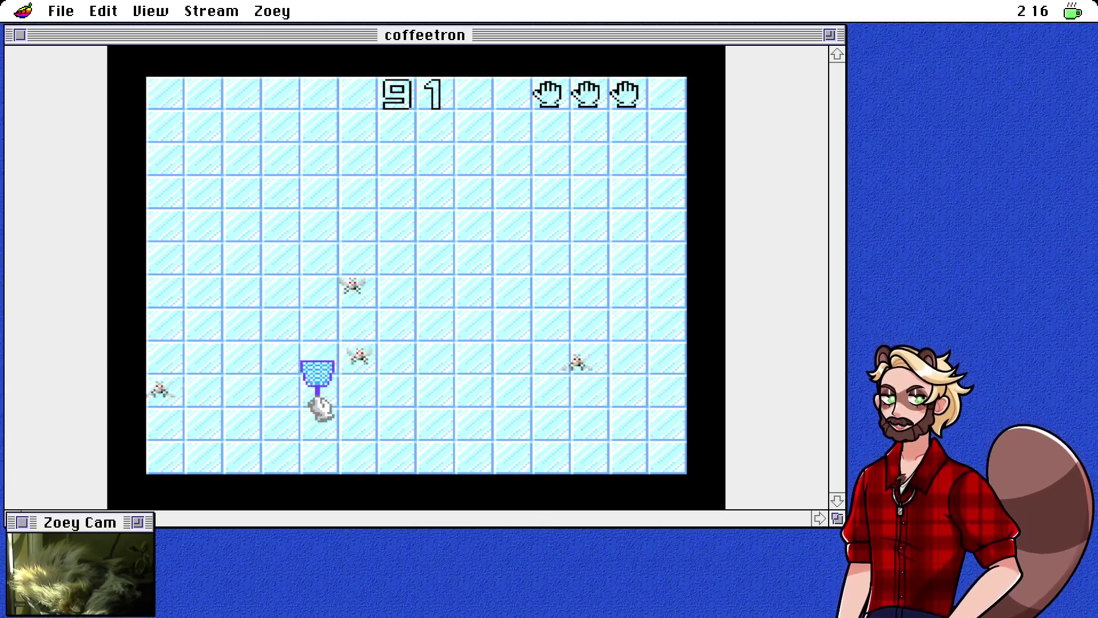
left_click(280, 456)
Keep swatting the remaining flies in the lower left, middle and upper areas
left_click(221, 452)
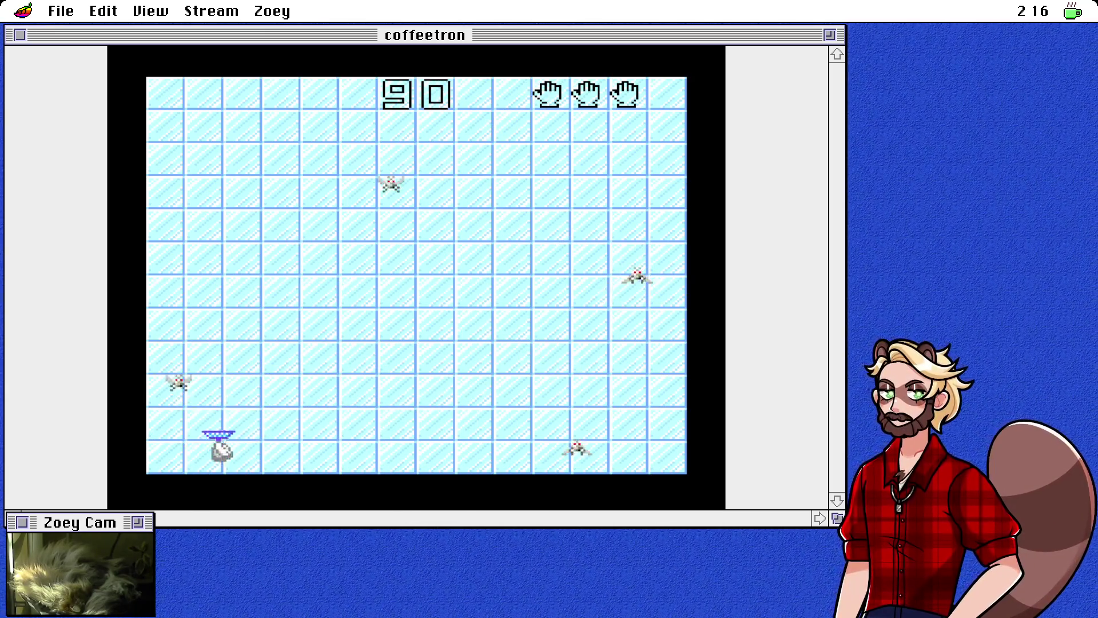
left_click(453, 303)
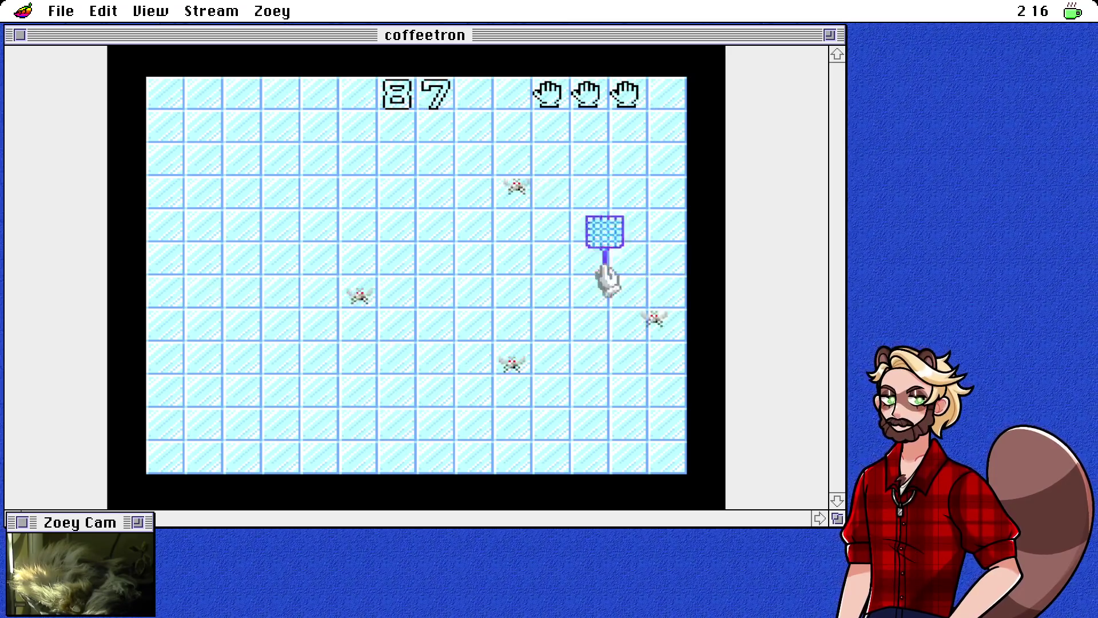
left_click(458, 150)
left_click(499, 246)
left_click(484, 188)
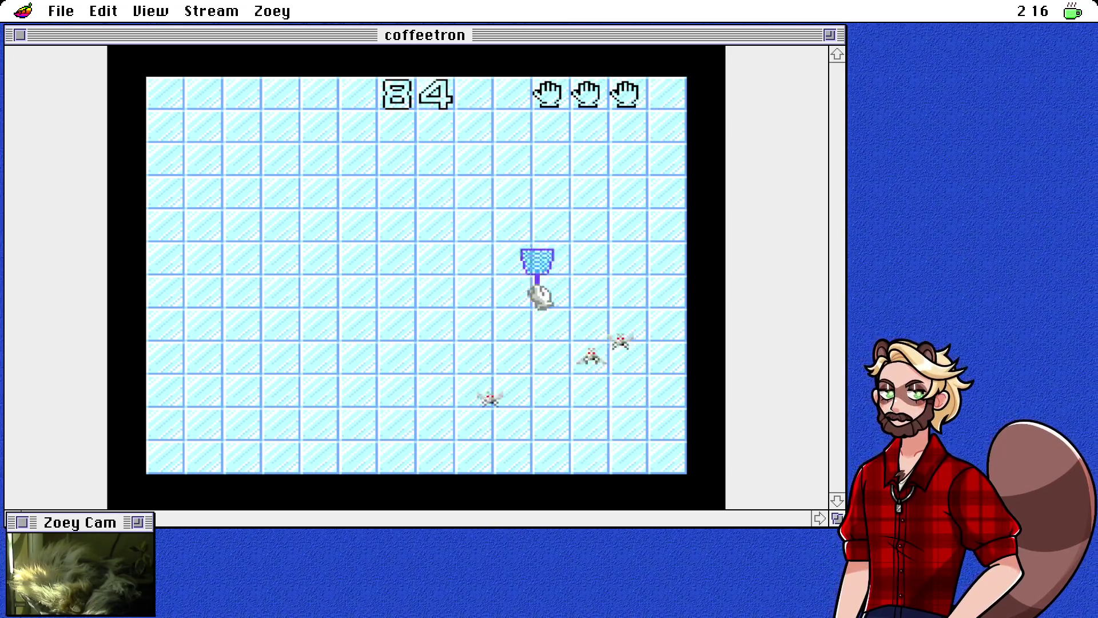
left_click(558, 319)
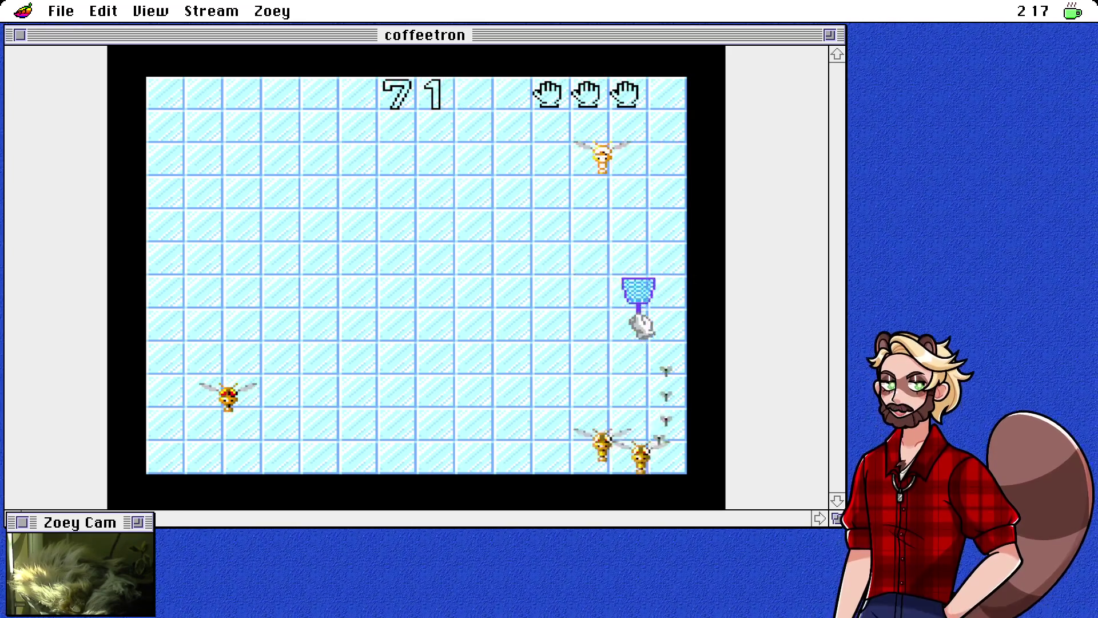
Swat the bees at the top right, lower right and lower left
left_click(575, 183)
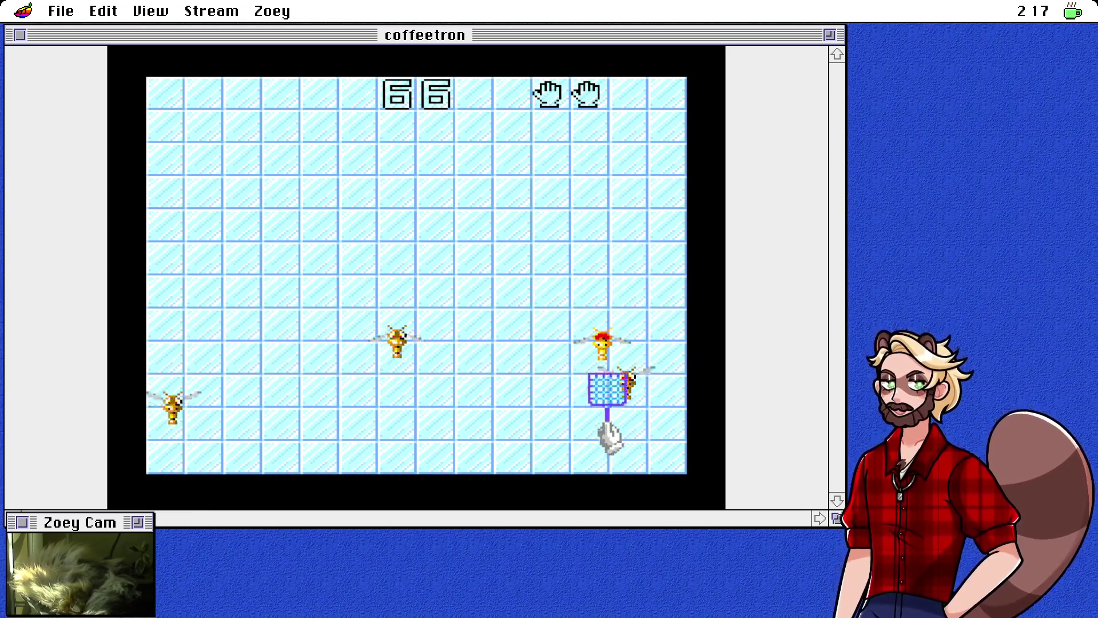
left_click(618, 357)
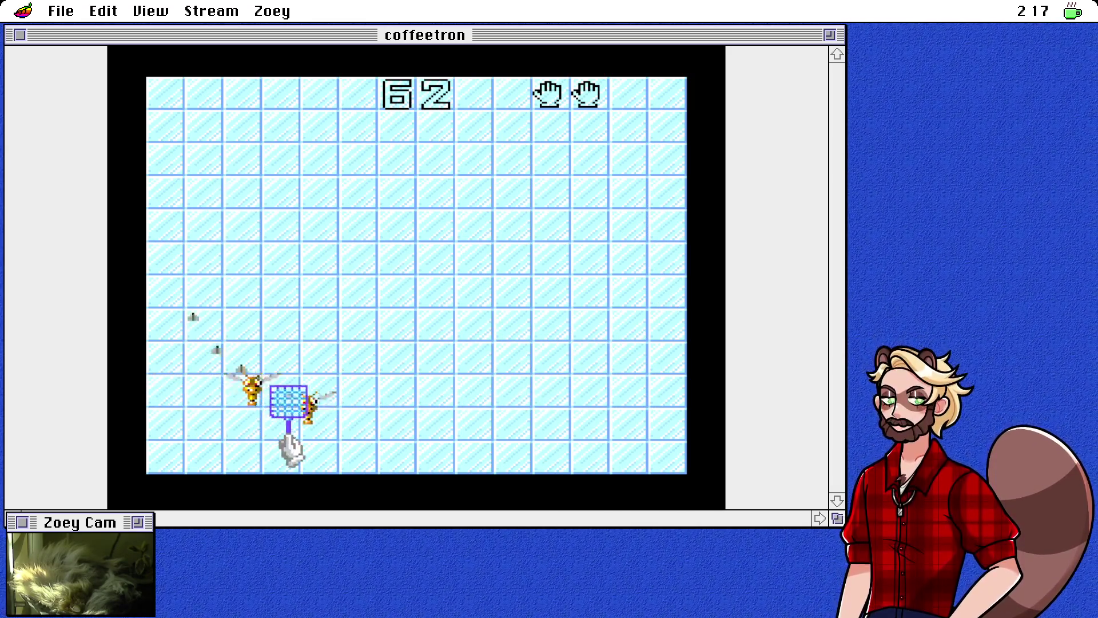
left_click(290, 415)
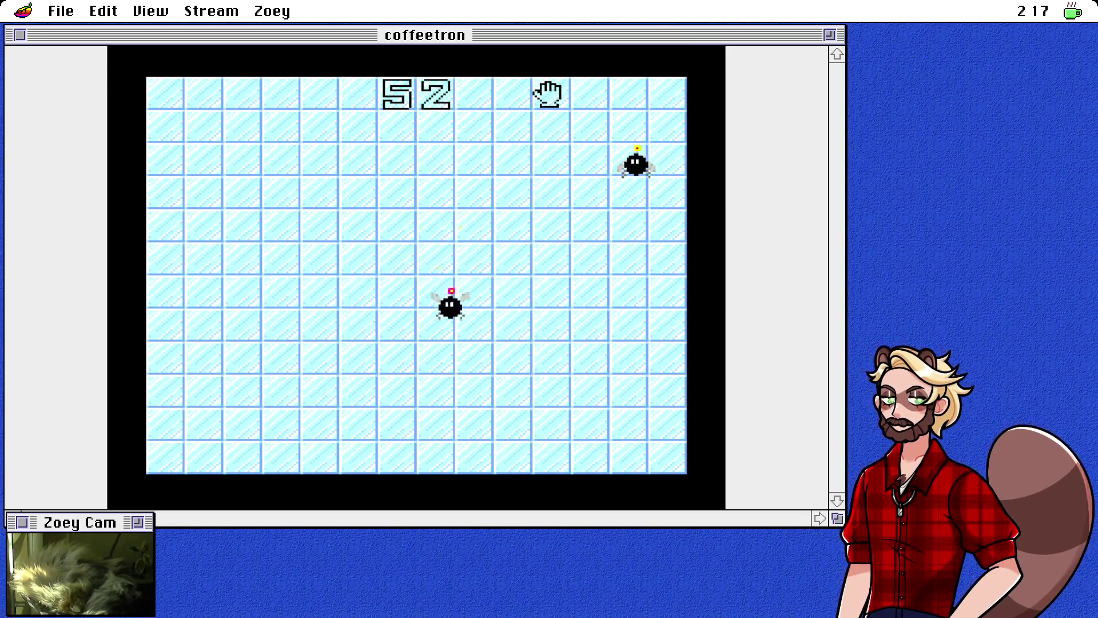
Squash the black bomb bugs on the left and across the board
left_click(259, 361)
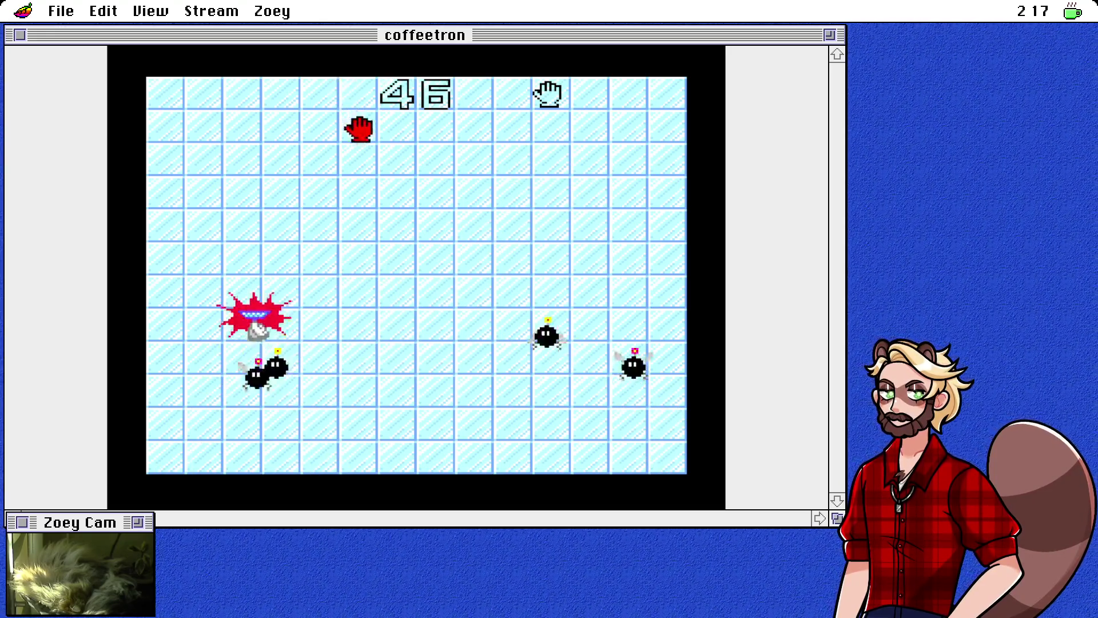
left_click(629, 203)
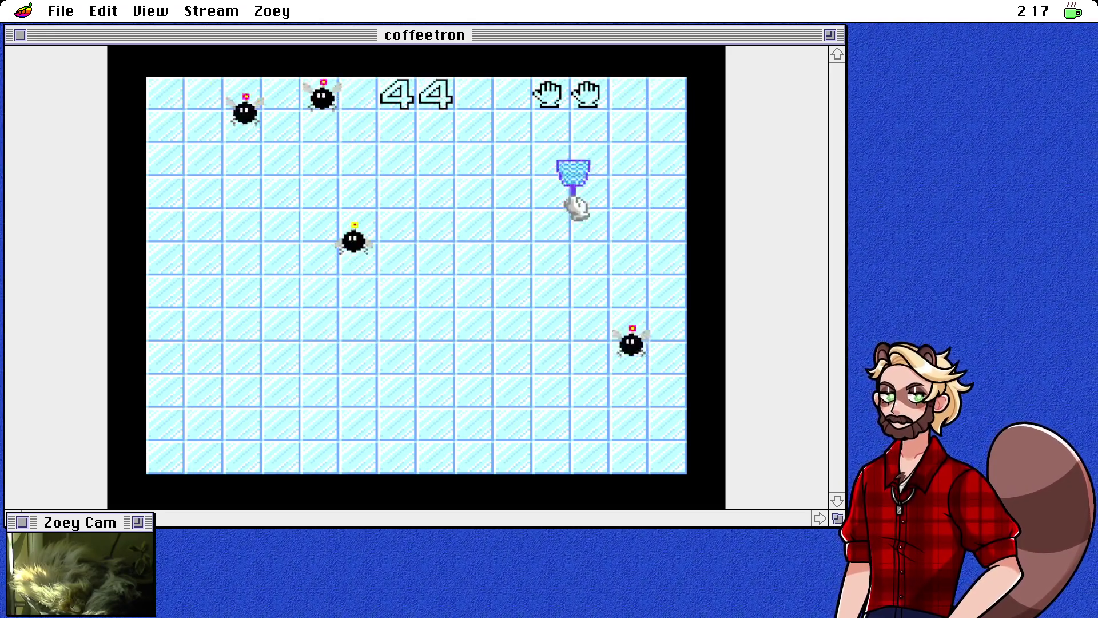
left_click(490, 154)
left_click(664, 195)
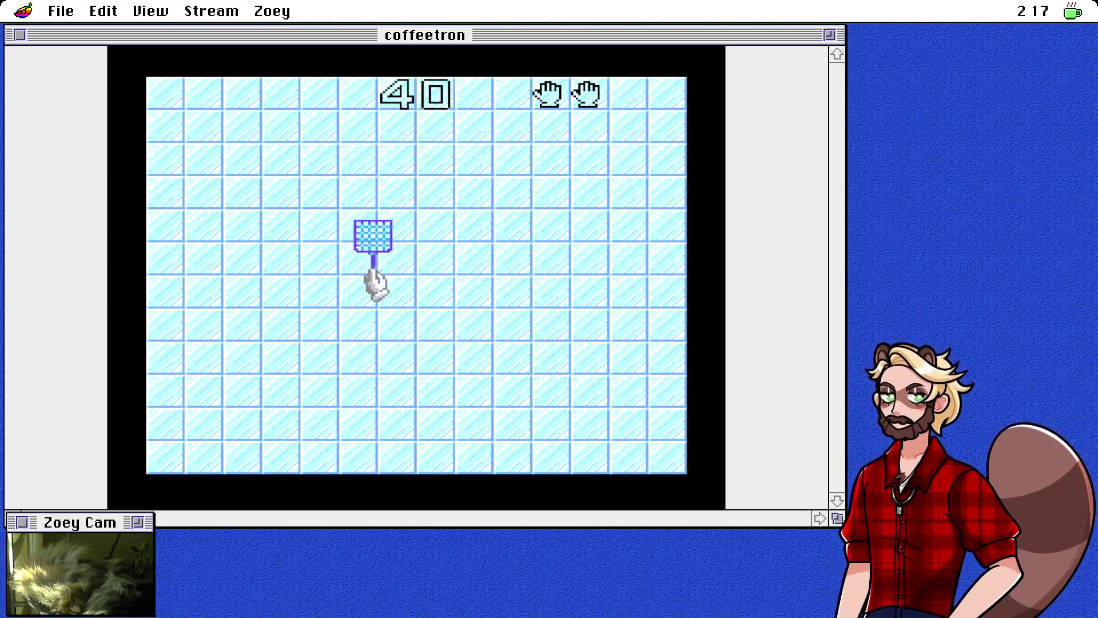
Swat flies around the board and grab the extra-life hand bonus
left_click(300, 287)
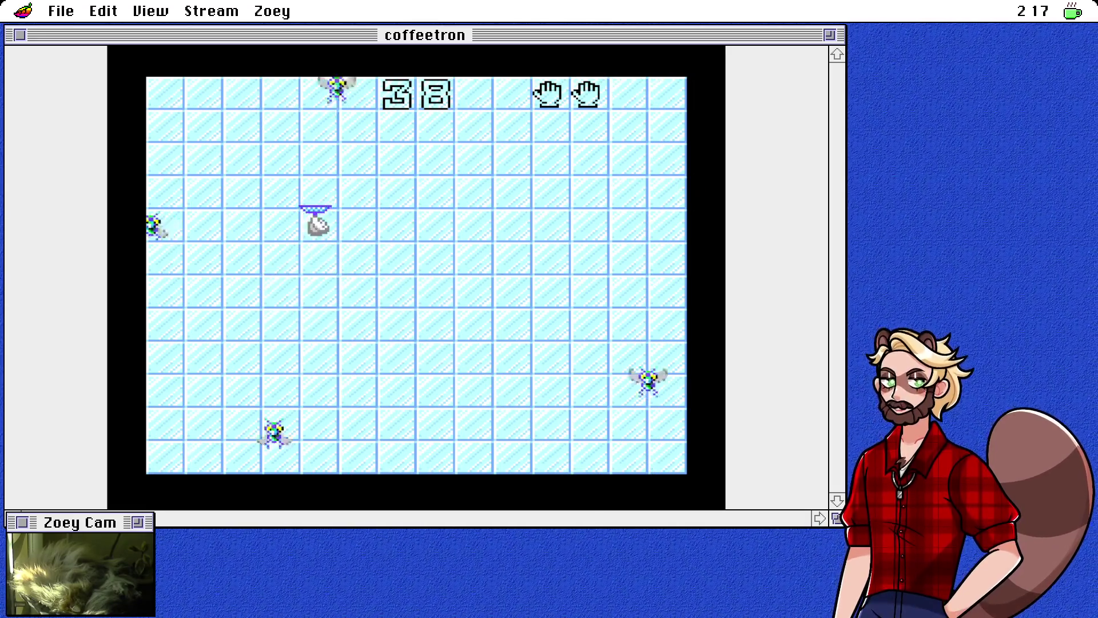
left_click(368, 130)
left_click(422, 199)
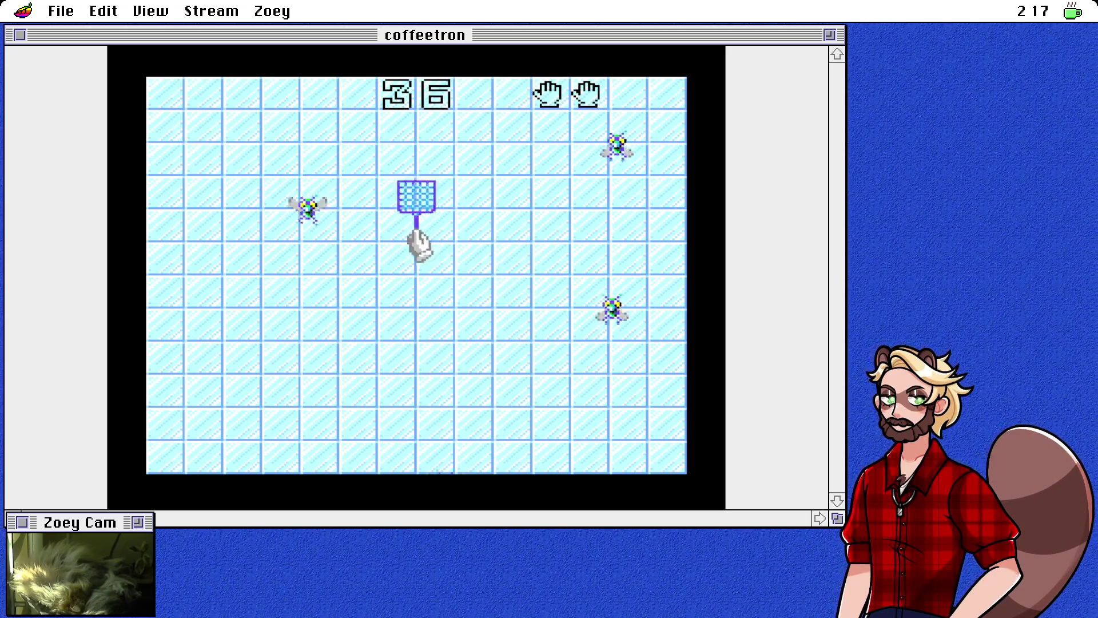
left_click(304, 209)
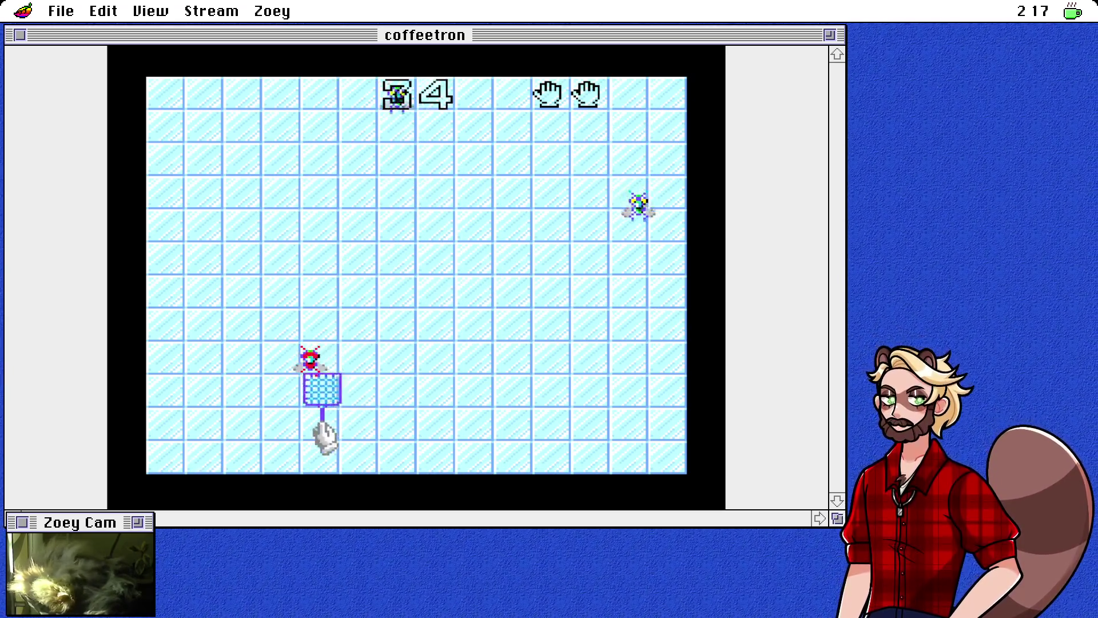
left_click(664, 198)
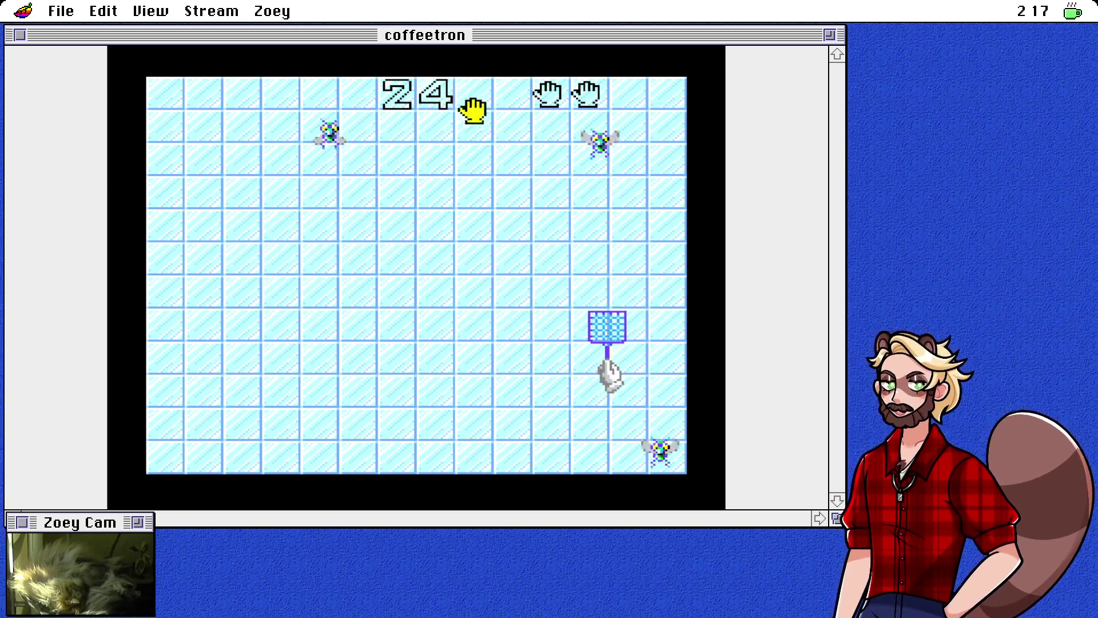
left_click(541, 272)
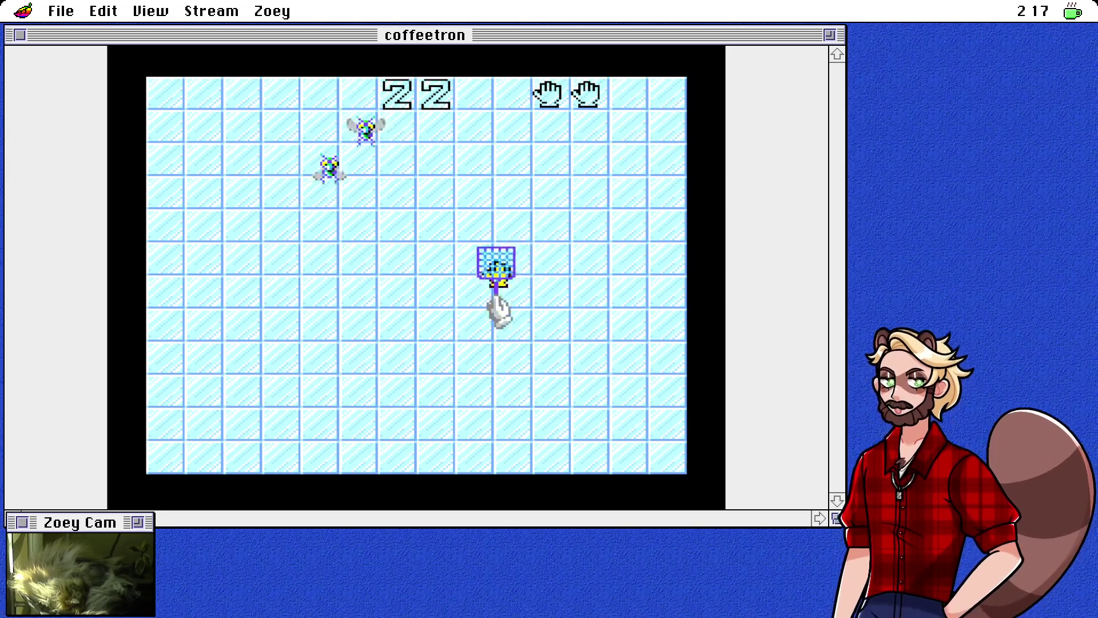
left_click(314, 153)
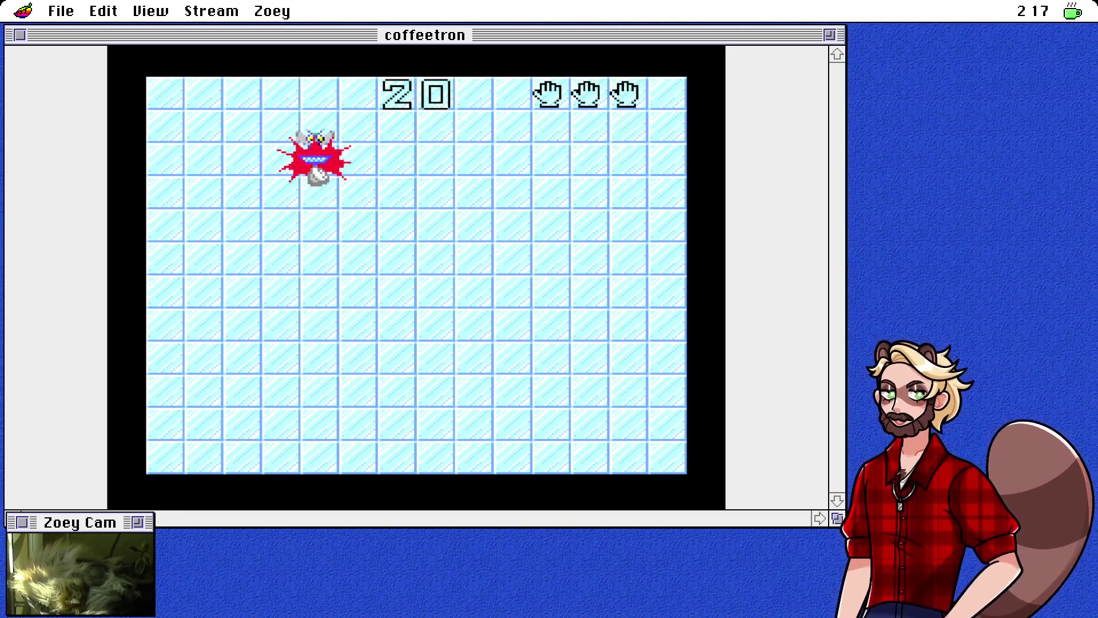
left_click(216, 296)
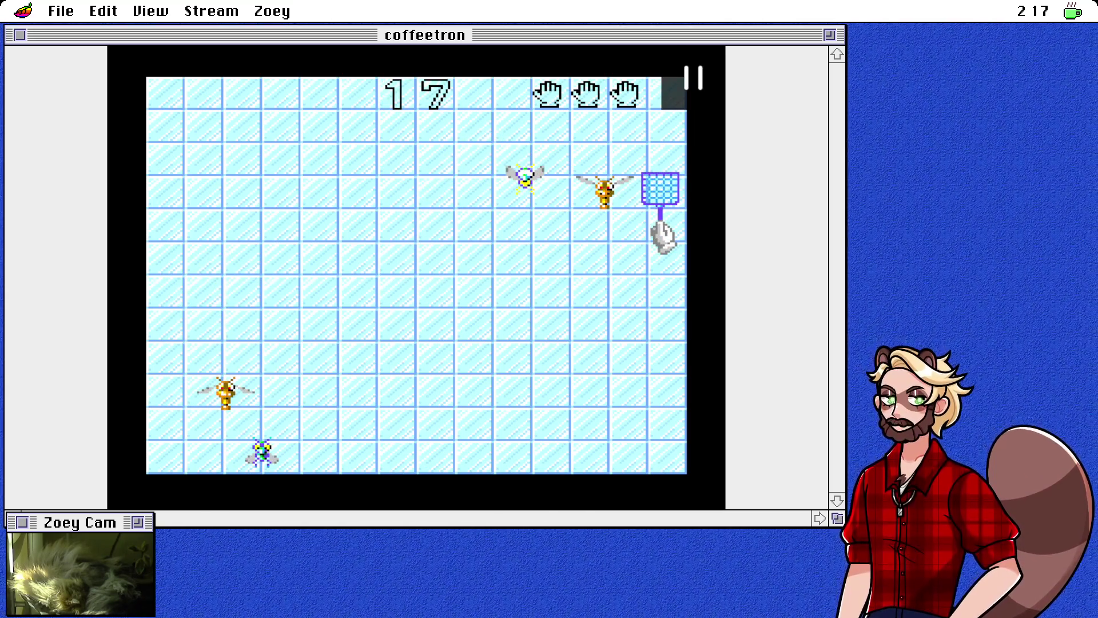
Swat the orange wasps and remaining flies until the countdown reaches zero
left_click(607, 195)
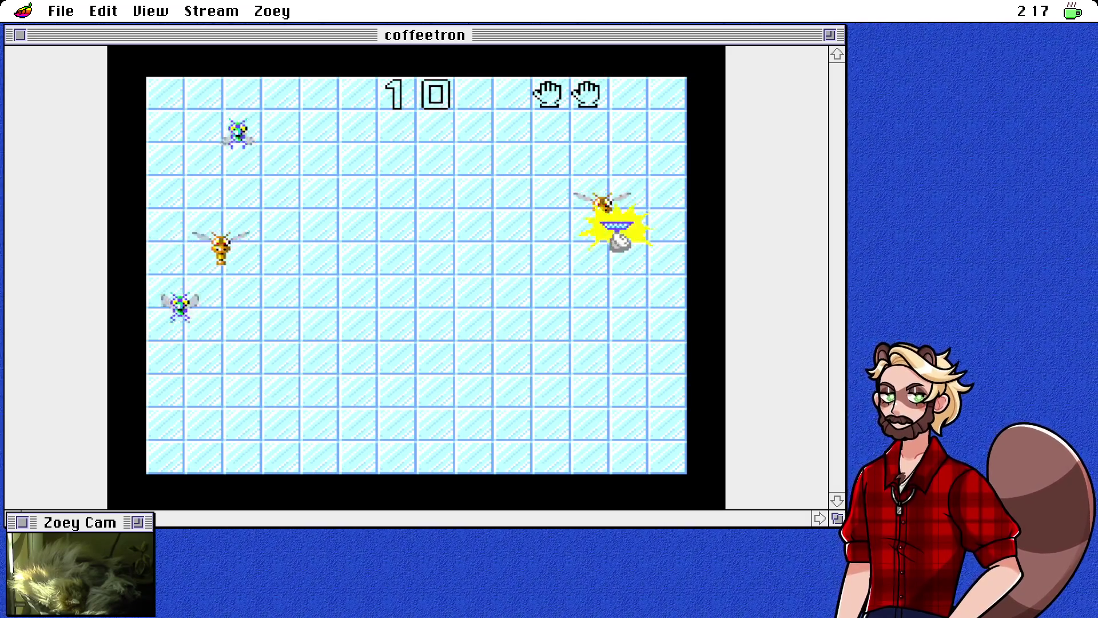
left_click(223, 168)
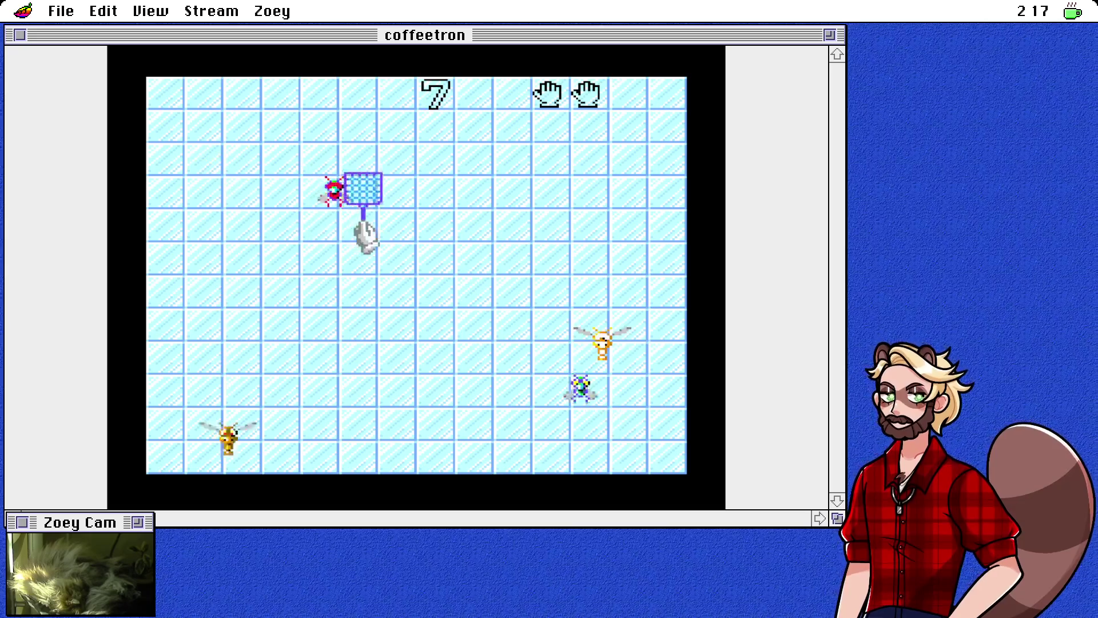
left_click(335, 192)
left_click(243, 210)
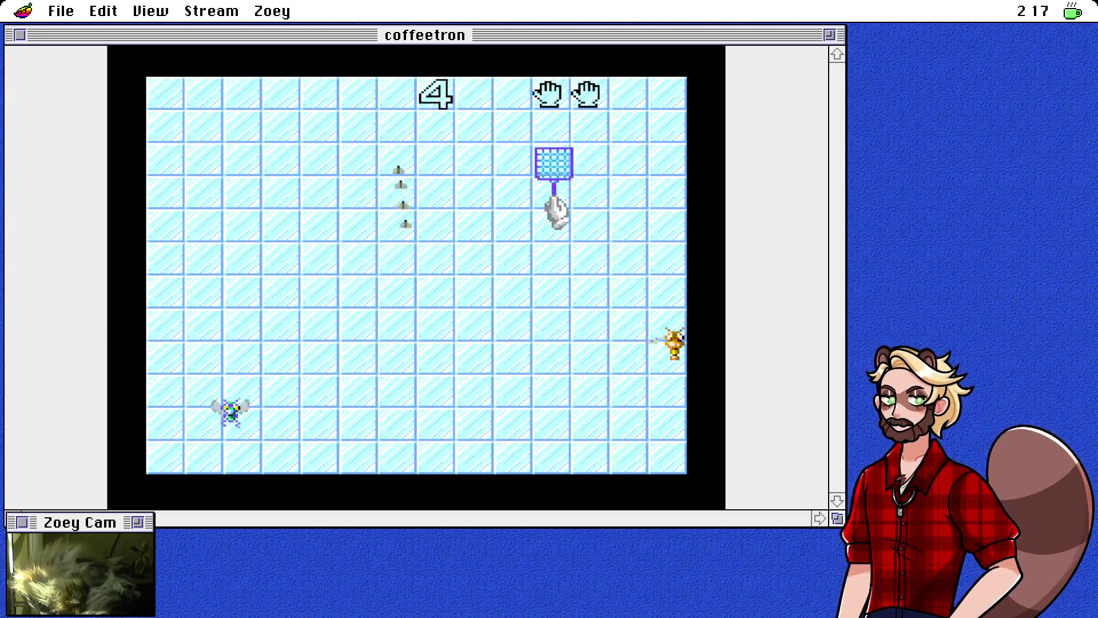
left_click(318, 326)
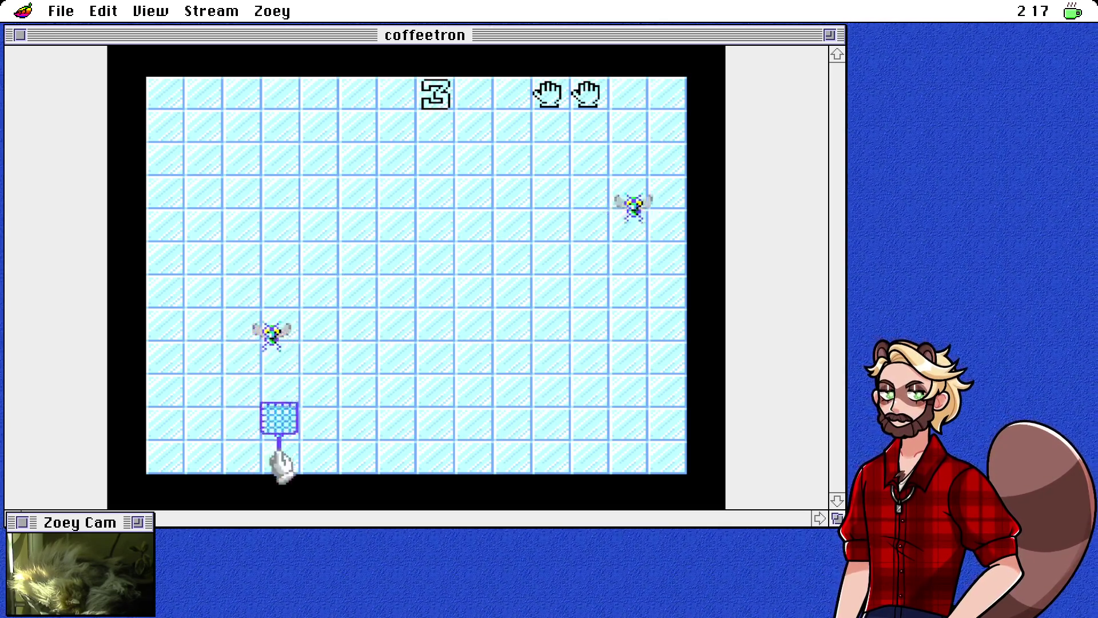
left_click(567, 205)
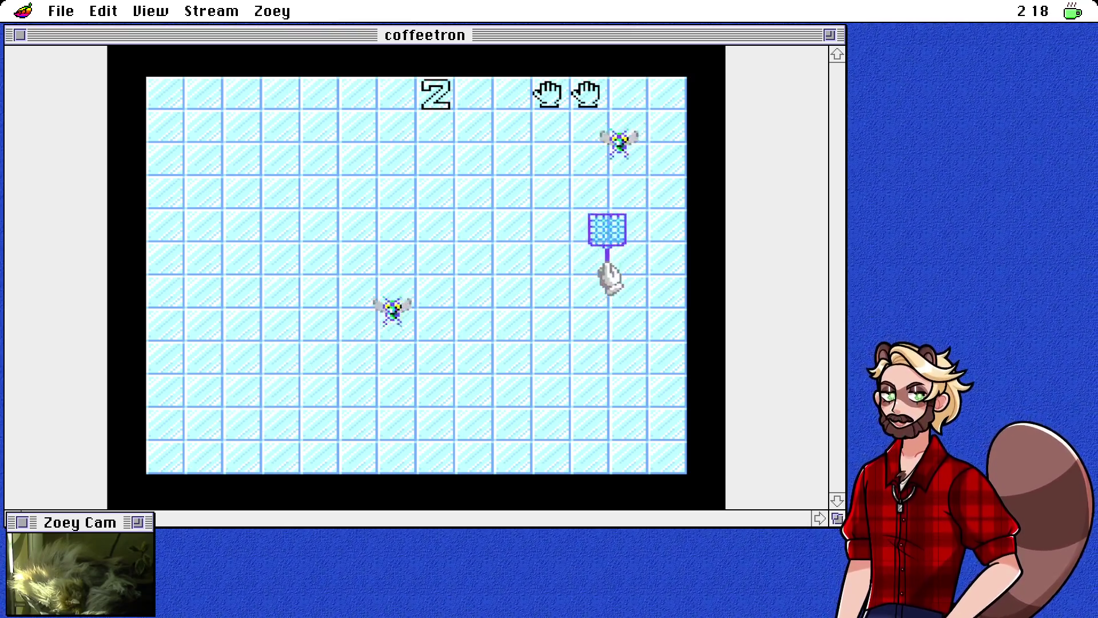
left_click(461, 255)
left_click(380, 285)
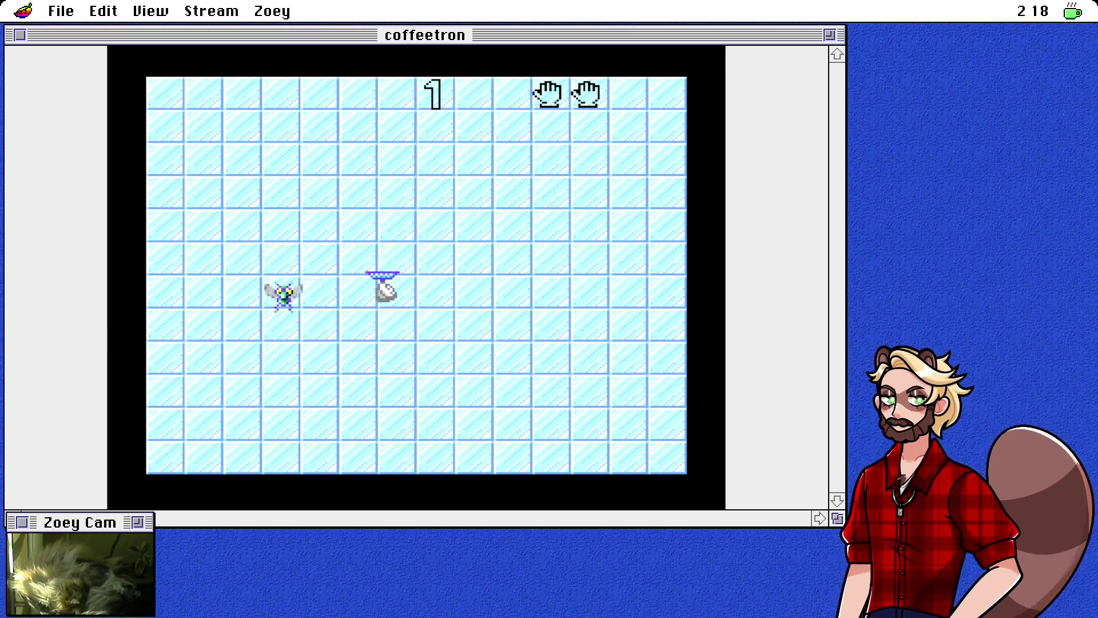
left_click(282, 201)
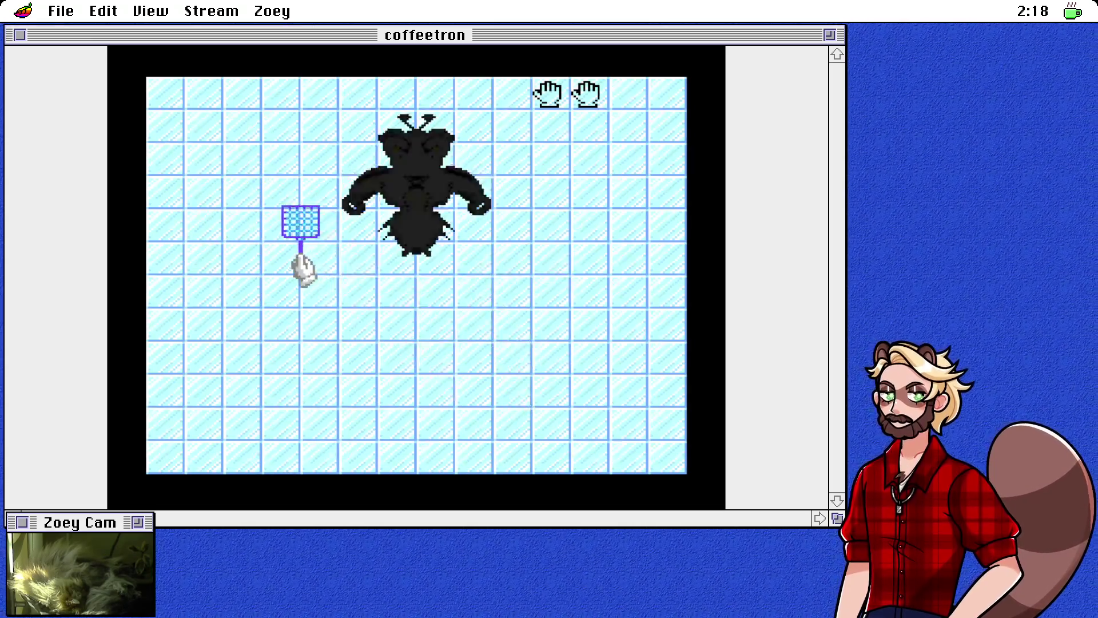
Hit the boss bug, then pause the game with Escape on the Level 1 screen
left_click(429, 195)
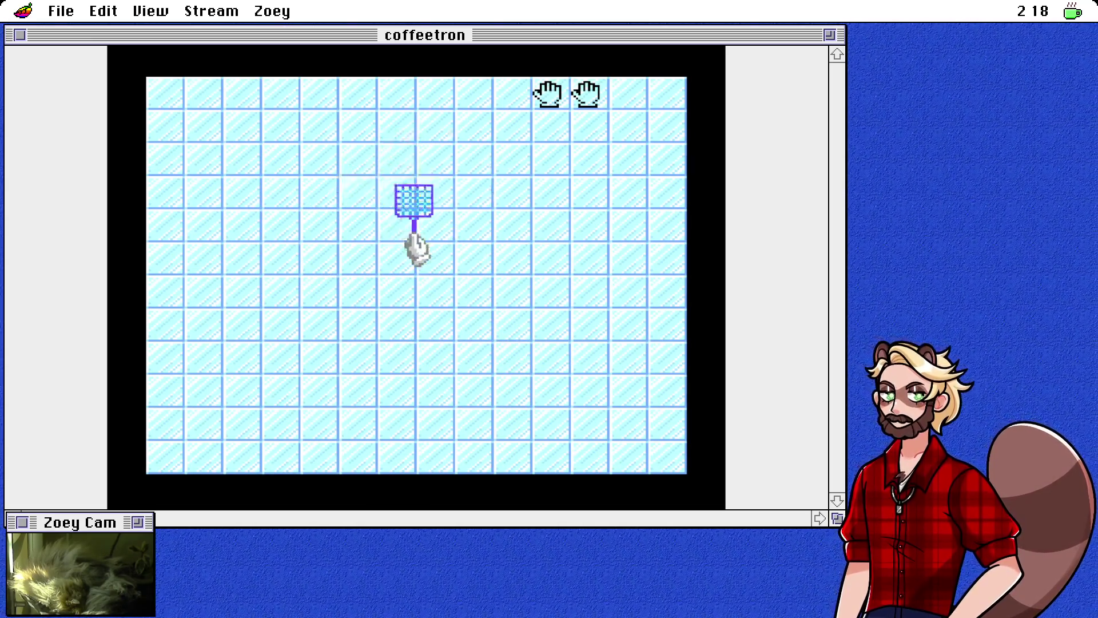
left_click(466, 361)
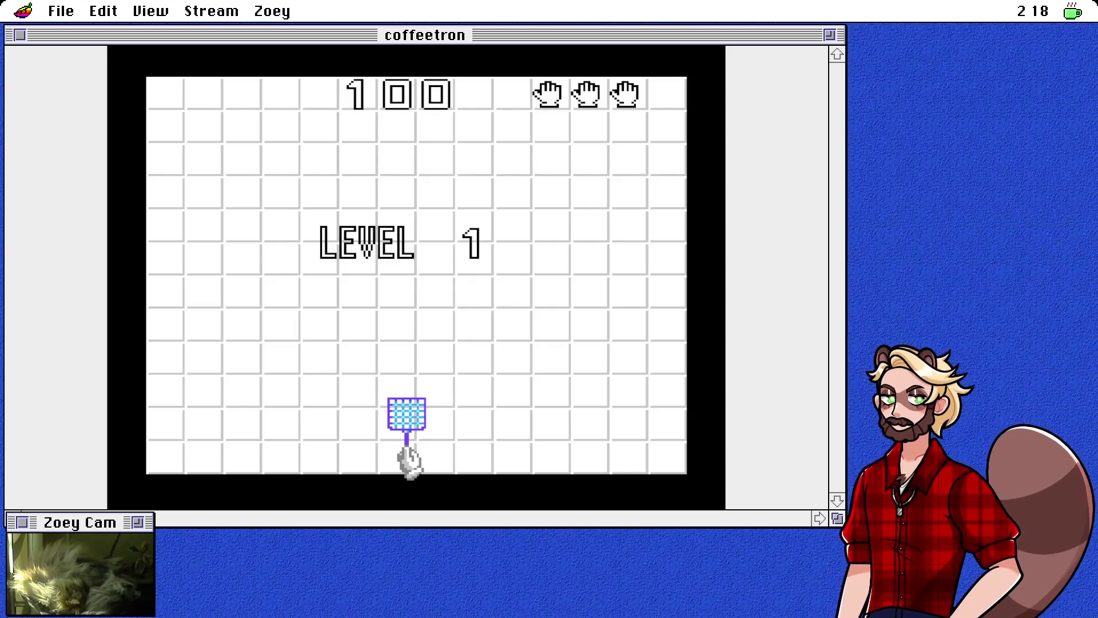
key("Escape")
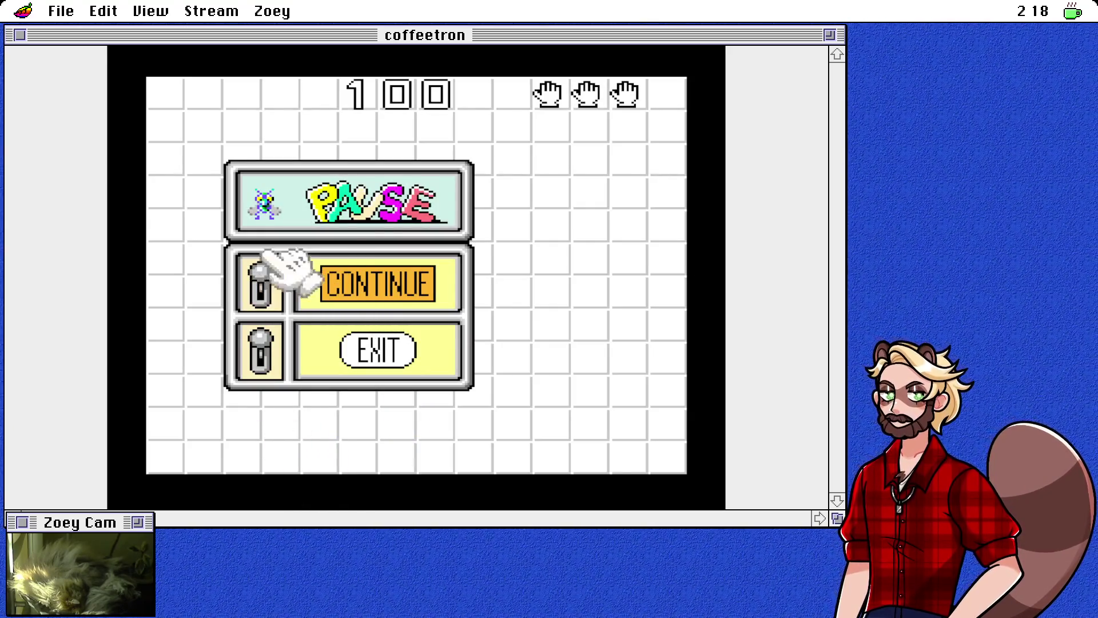
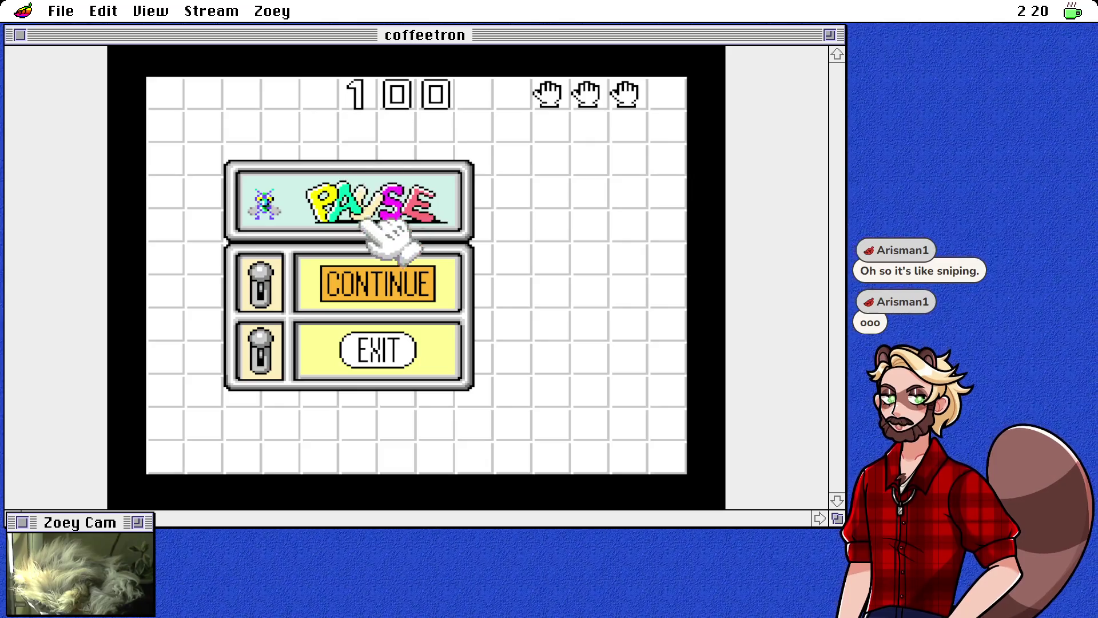
Pull the EXIT lever on the pause screen to quit Gnat Attack and return to the canvas
left_click(256, 353)
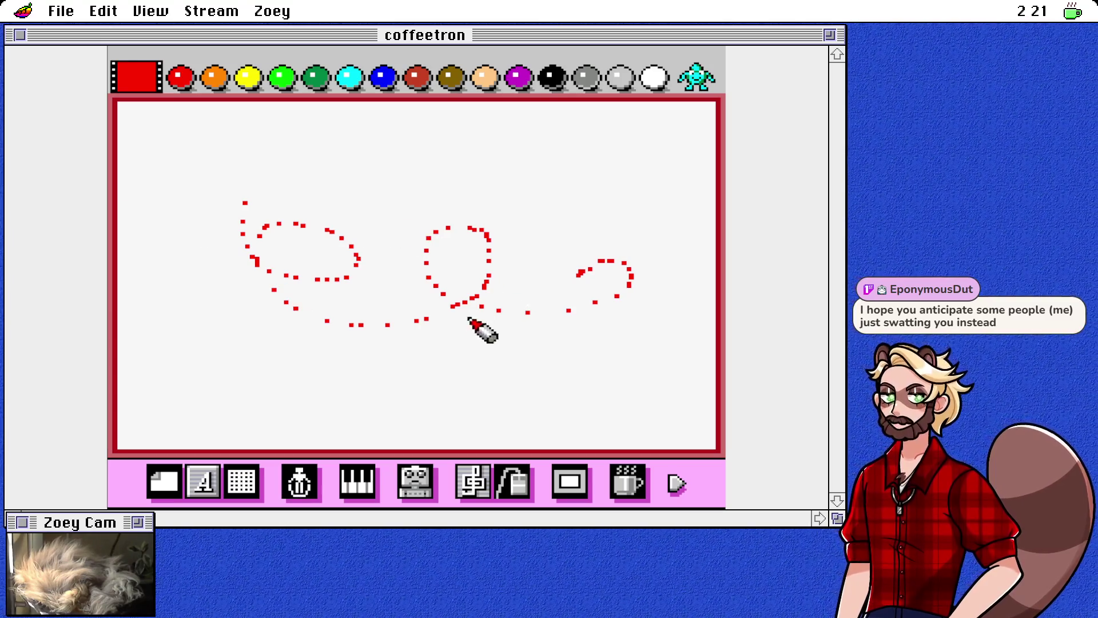
Draw a red dotted stroke, then choose the thick marker with magenta from the patterned palette
mouse_move(595, 354)
left_mouse_down()
mouse_move(544, 282)
mouse_move(583, 226)
mouse_move(426, 351)
mouse_move(167, 361)
mouse_move(169, 168)
mouse_move(325, 189)
mouse_move(376, 323)
mouse_move(530, 332)
mouse_move(387, 235)
mouse_move(286, 295)
left_mouse_up()
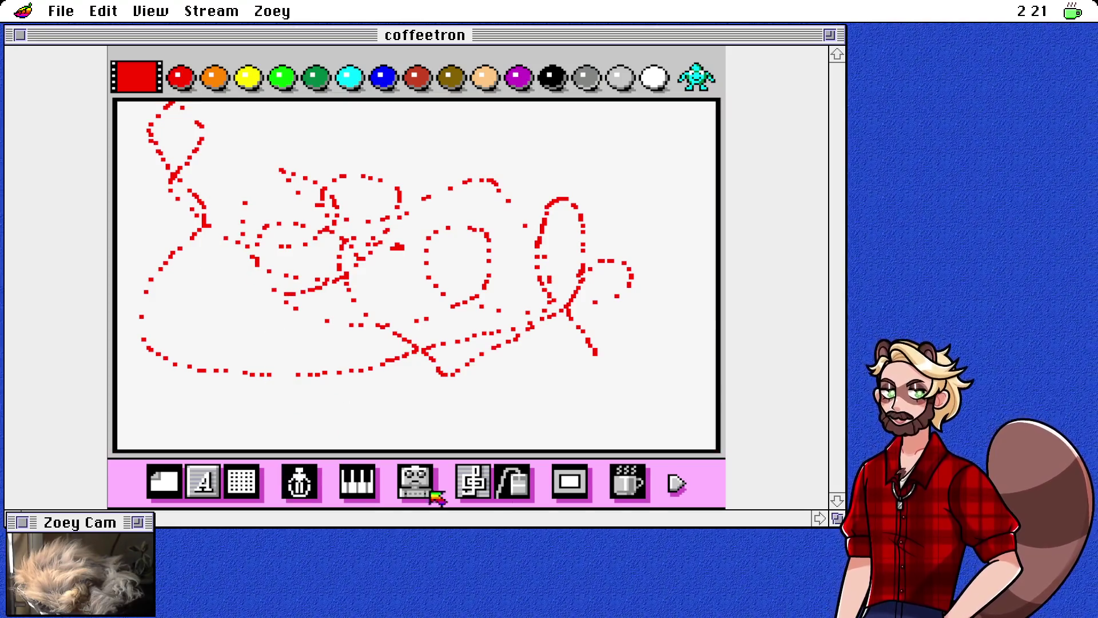
left_click(679, 488)
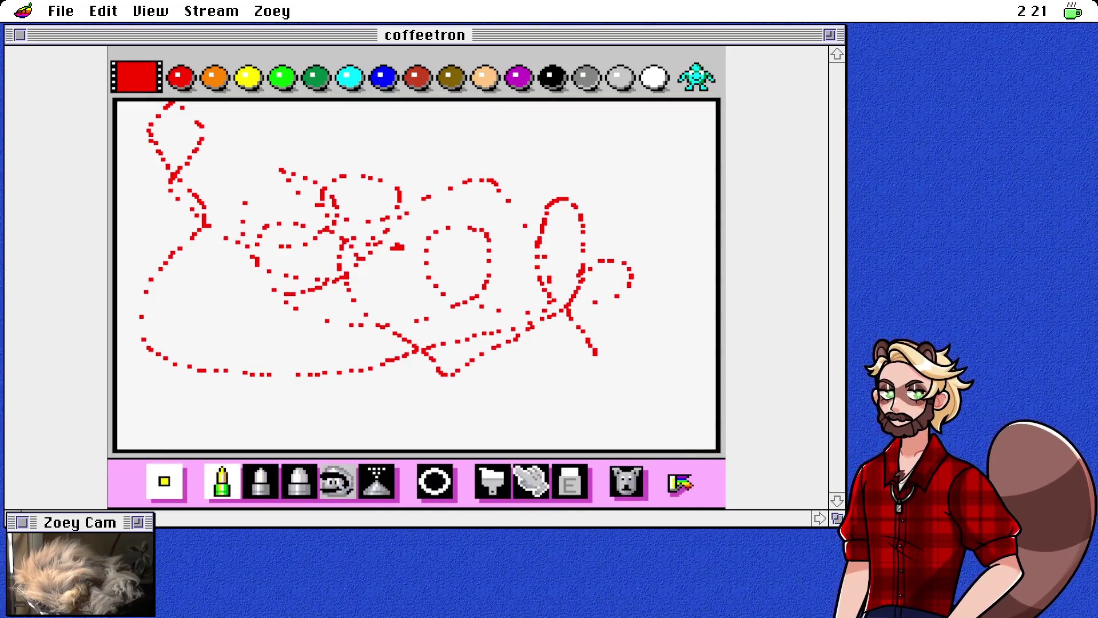
left_click(299, 483)
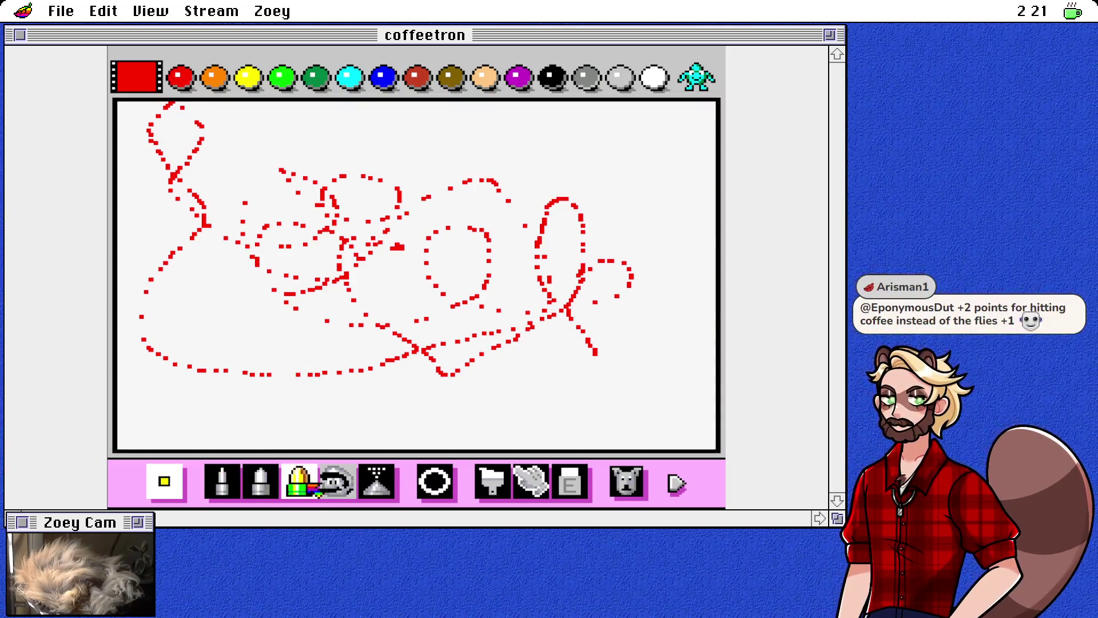
left_click(696, 80)
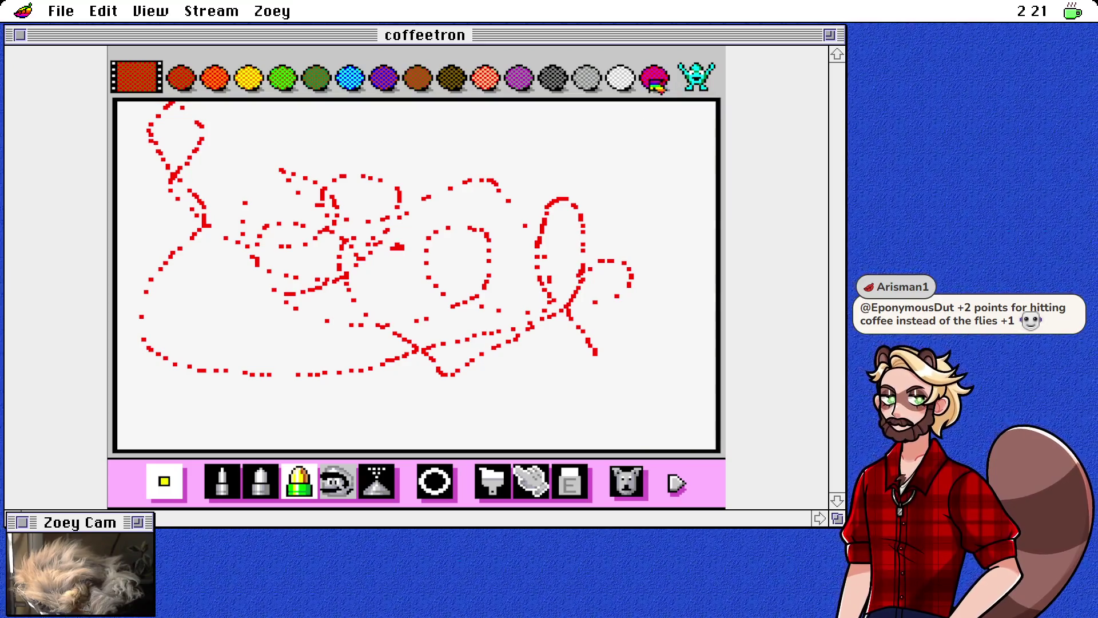
left_click(655, 79)
Paint thick magenta, yellow and rainbow marker strokes across the canvas
mouse_move(589, 195)
left_mouse_down()
mouse_move(423, 196)
mouse_move(218, 326)
mouse_move(489, 317)
mouse_move(578, 269)
mouse_move(335, 238)
mouse_move(127, 152)
mouse_move(172, 300)
mouse_move(289, 404)
mouse_move(294, 218)
mouse_move(441, 170)
left_mouse_up()
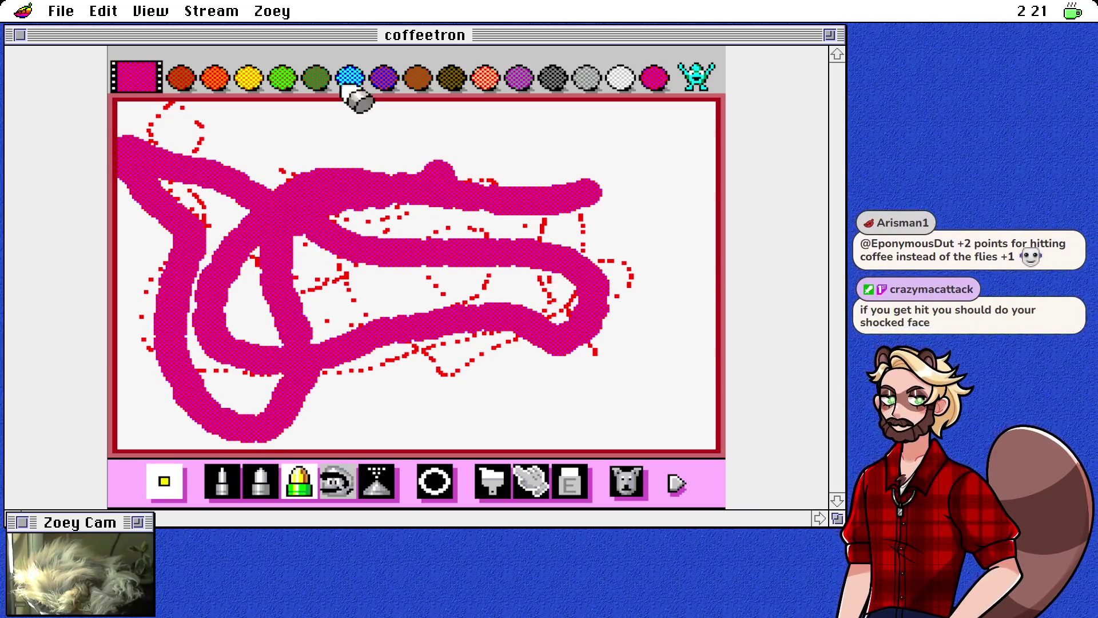
left_click(249, 77)
mouse_move(283, 150)
left_mouse_down()
mouse_move(270, 251)
mouse_move(376, 324)
mouse_move(615, 326)
mouse_move(658, 239)
mouse_move(412, 128)
mouse_move(318, 137)
left_mouse_up()
left_click(709, 89)
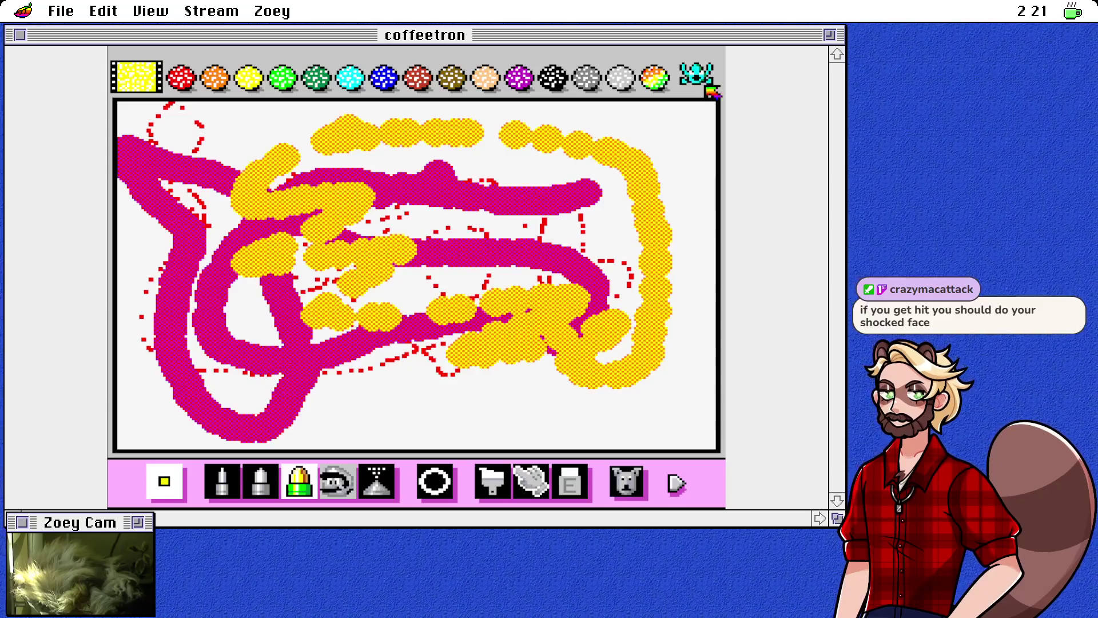
left_click(654, 77)
mouse_move(609, 197)
left_mouse_down()
mouse_move(350, 187)
mouse_move(160, 315)
mouse_move(564, 369)
mouse_move(555, 224)
mouse_move(206, 283)
mouse_move(615, 279)
mouse_move(212, 241)
mouse_move(600, 264)
mouse_move(274, 216)
left_mouse_up()
Add a checkered stroke, cyan speckles in the centre, and a red speckled band around the edges
left_click(697, 75)
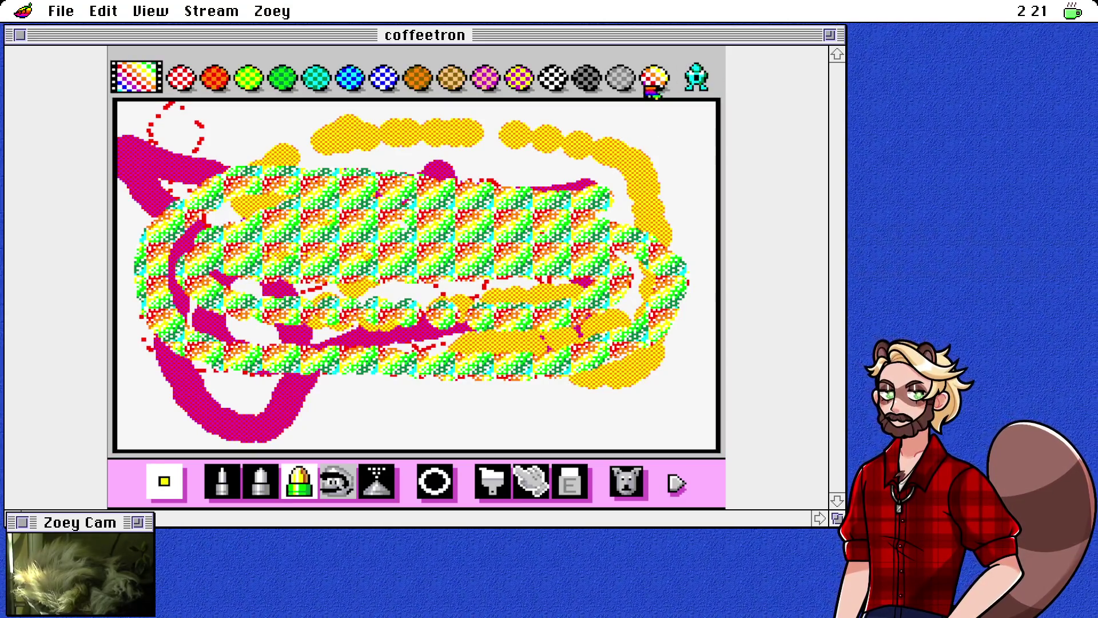
left_click(668, 84)
mouse_move(610, 177)
left_mouse_down()
mouse_move(437, 209)
mouse_move(300, 314)
mouse_move(415, 260)
mouse_move(338, 267)
mouse_move(361, 262)
mouse_move(343, 297)
mouse_move(424, 260)
mouse_move(414, 292)
left_mouse_up()
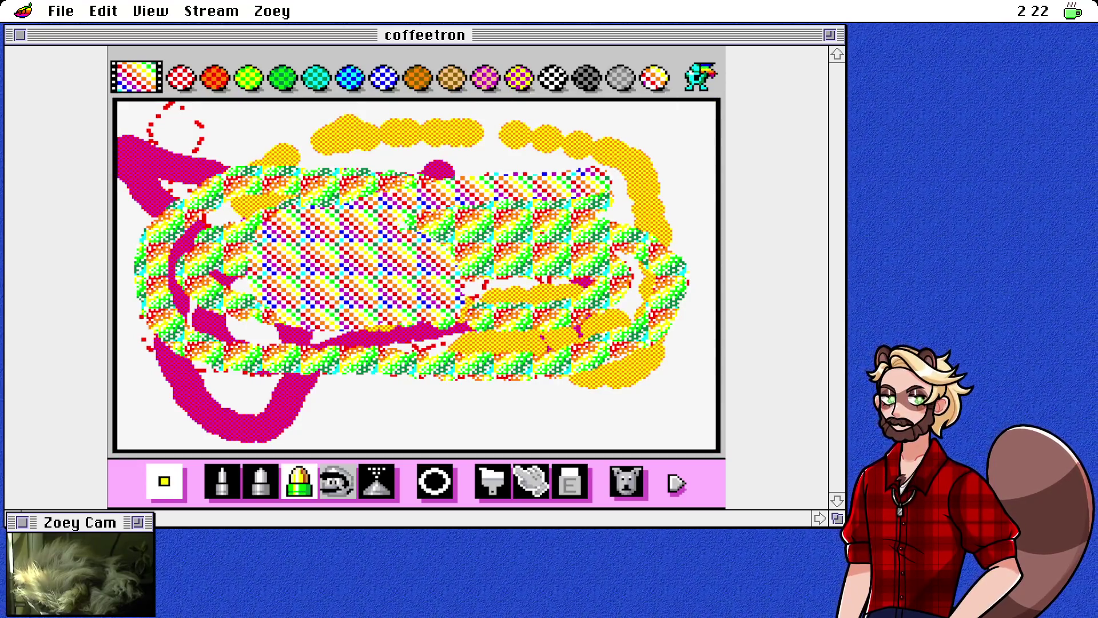
left_click(698, 78)
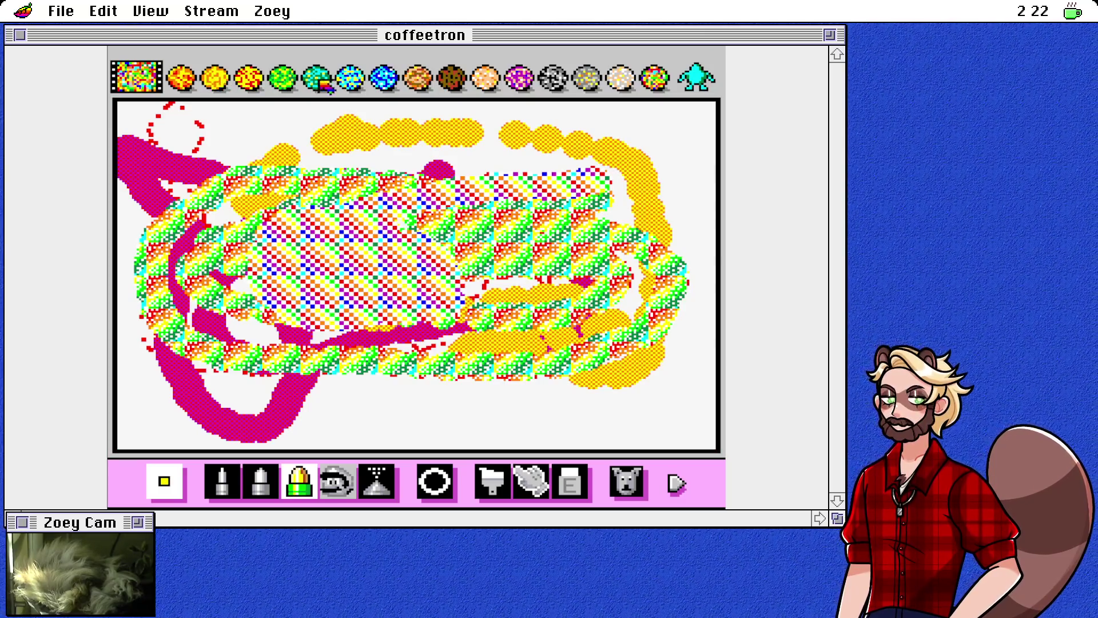
left_click(350, 80)
mouse_move(369, 171)
left_mouse_down()
mouse_move(350, 274)
mouse_move(414, 248)
mouse_move(510, 248)
mouse_move(584, 394)
mouse_move(595, 225)
mouse_move(368, 314)
mouse_move(245, 248)
mouse_move(346, 216)
mouse_move(412, 258)
mouse_move(515, 294)
left_mouse_up()
left_click(696, 80)
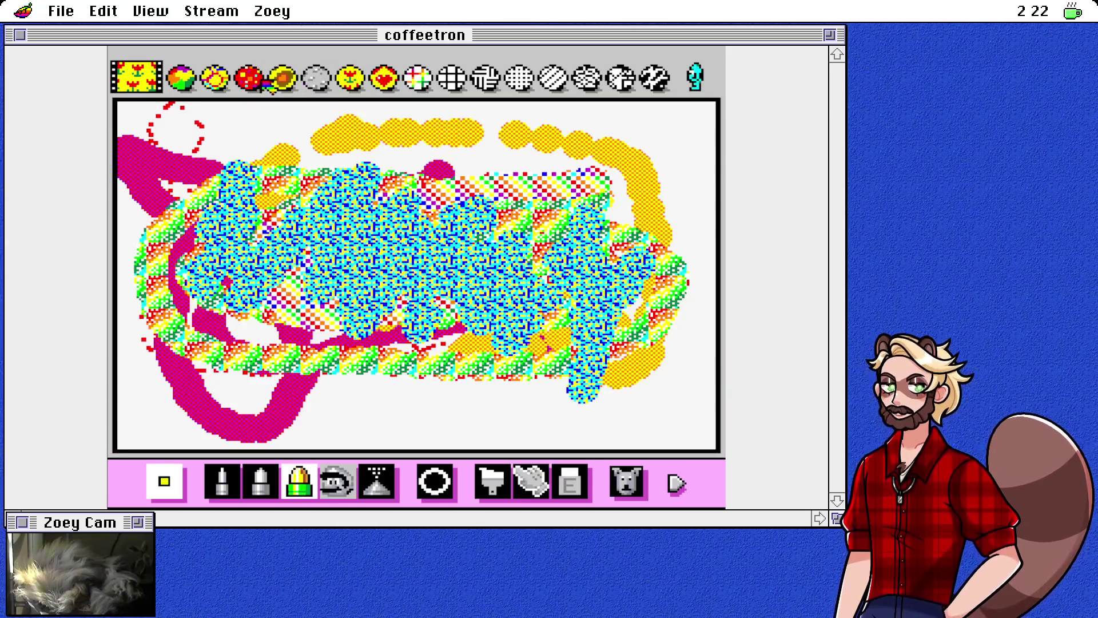
left_click(249, 78)
mouse_move(281, 191)
left_mouse_down()
mouse_move(229, 183)
mouse_move(595, 159)
mouse_move(678, 343)
mouse_move(452, 415)
mouse_move(140, 426)
mouse_move(123, 180)
mouse_move(245, 123)
mouse_move(633, 115)
mouse_move(712, 213)
left_mouse_up()
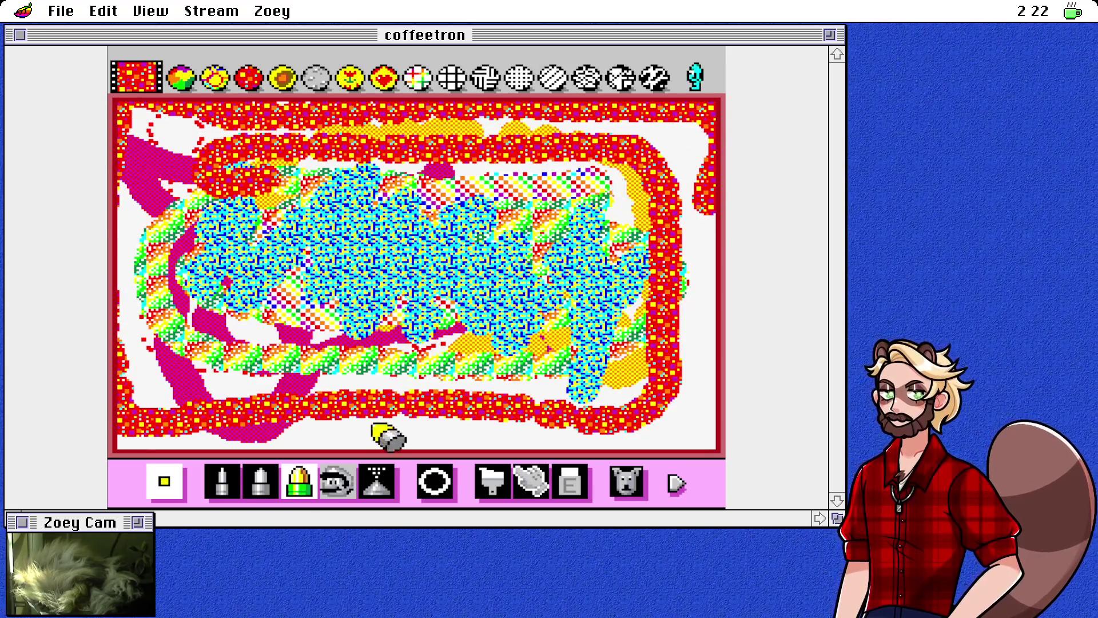
Airbrush red speckles along the lower band, bucket-fill the white margins with diagonal stripes, then pick the duck stamp
left_click(377, 480)
mouse_move(240, 400)
left_mouse_down()
mouse_move(229, 395)
mouse_move(452, 401)
left_mouse_up()
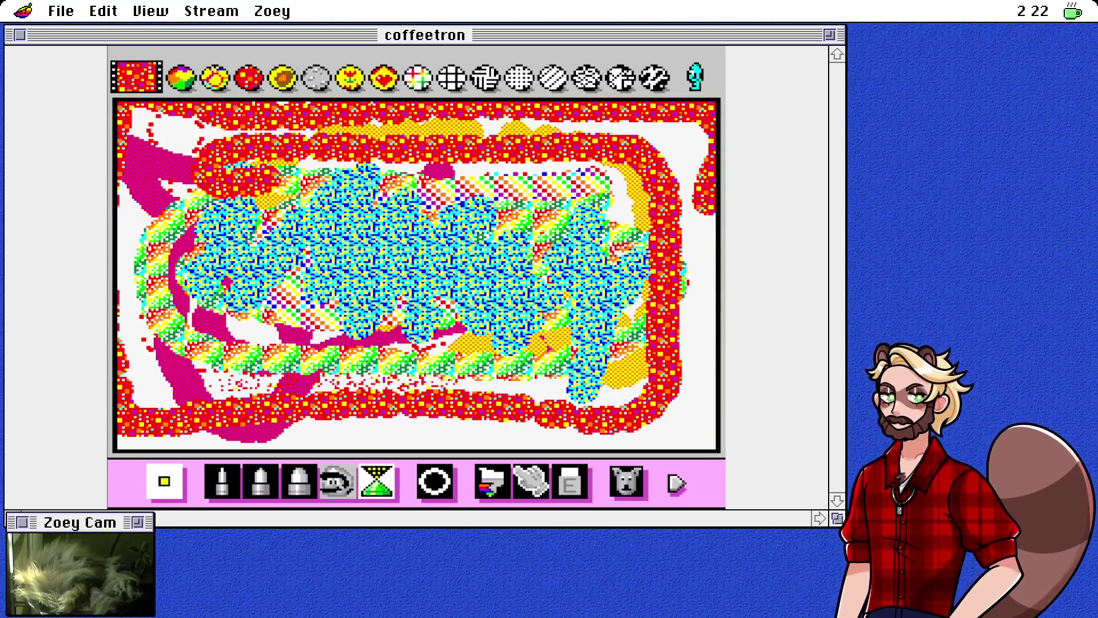
left_click(492, 481)
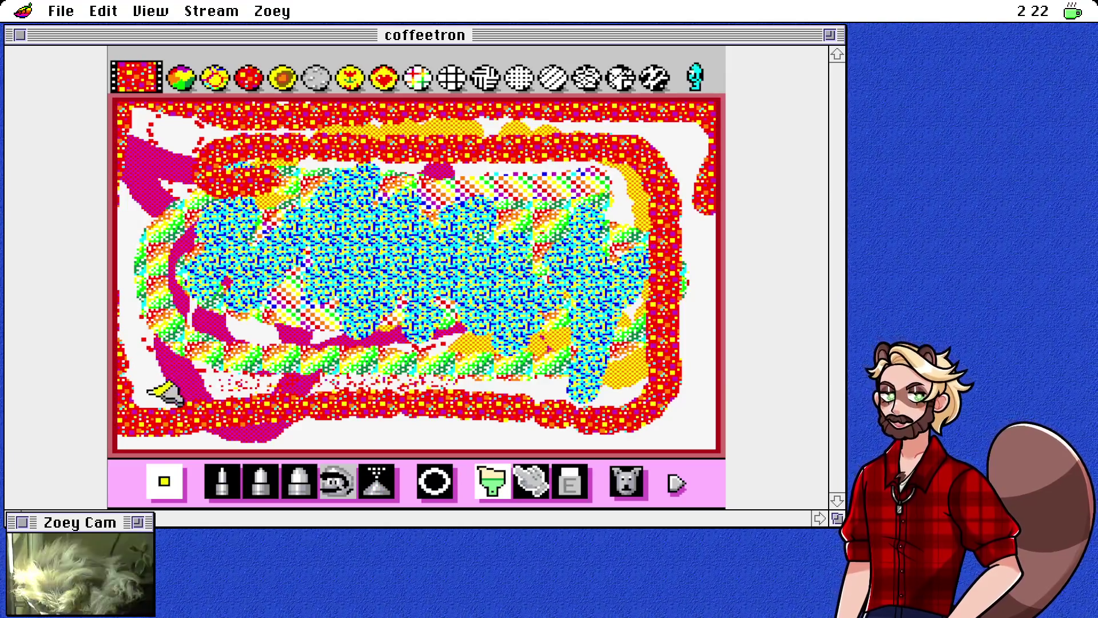
left_click(554, 86)
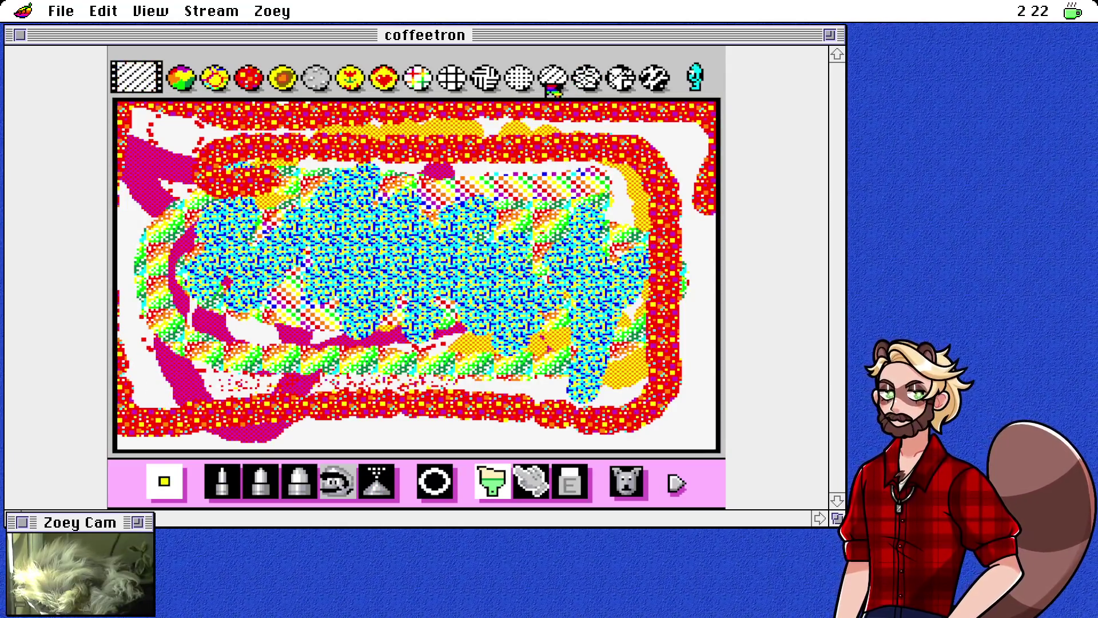
left_click(142, 265)
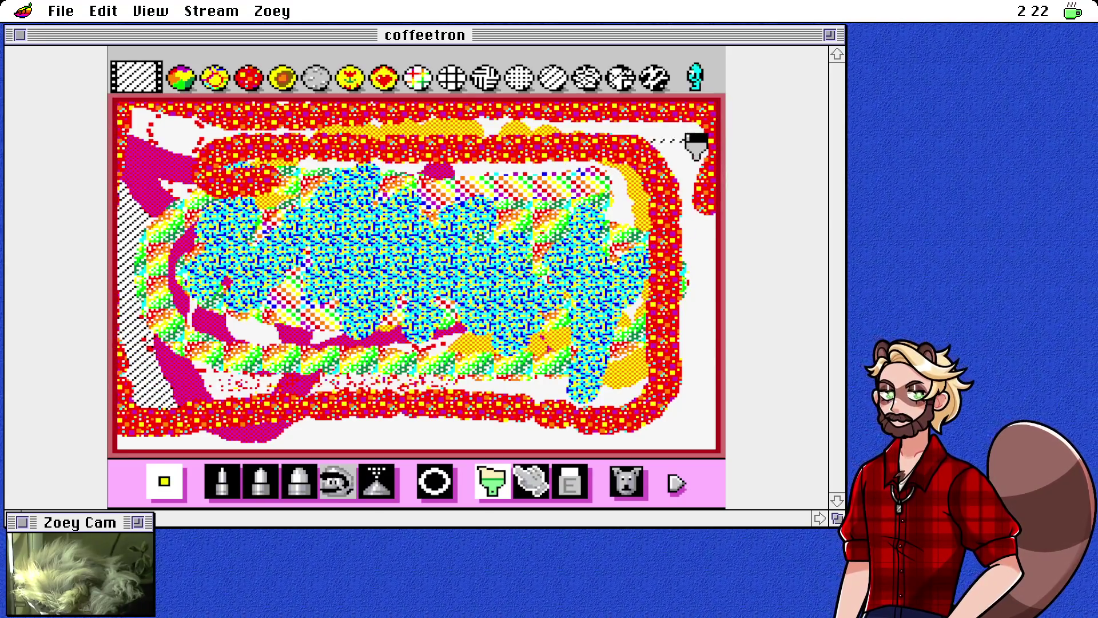
left_click(696, 158)
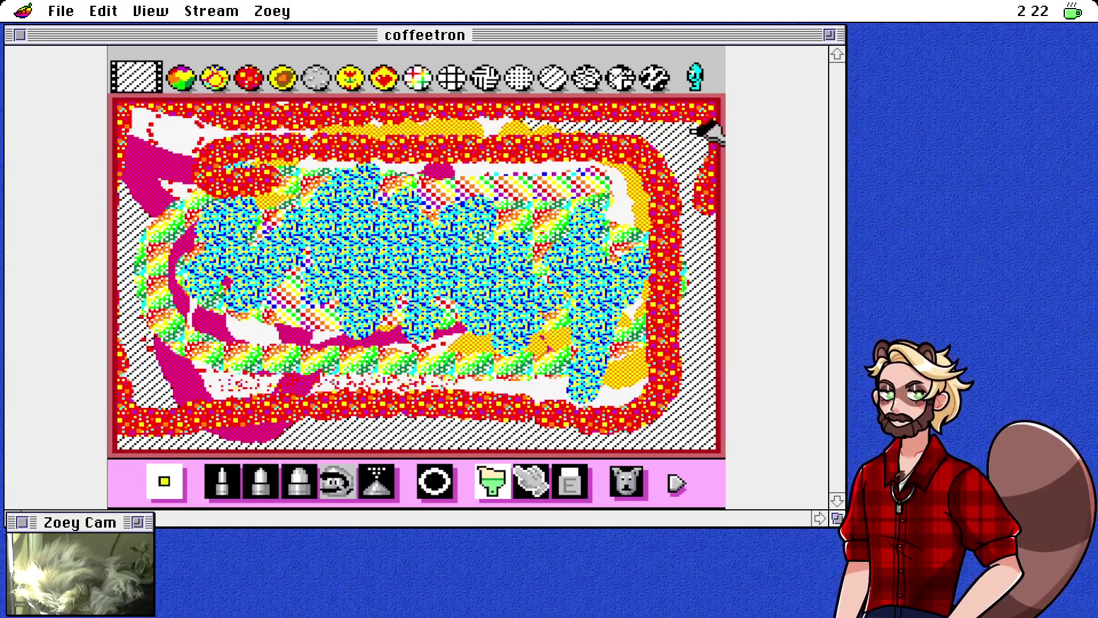
left_click(695, 77)
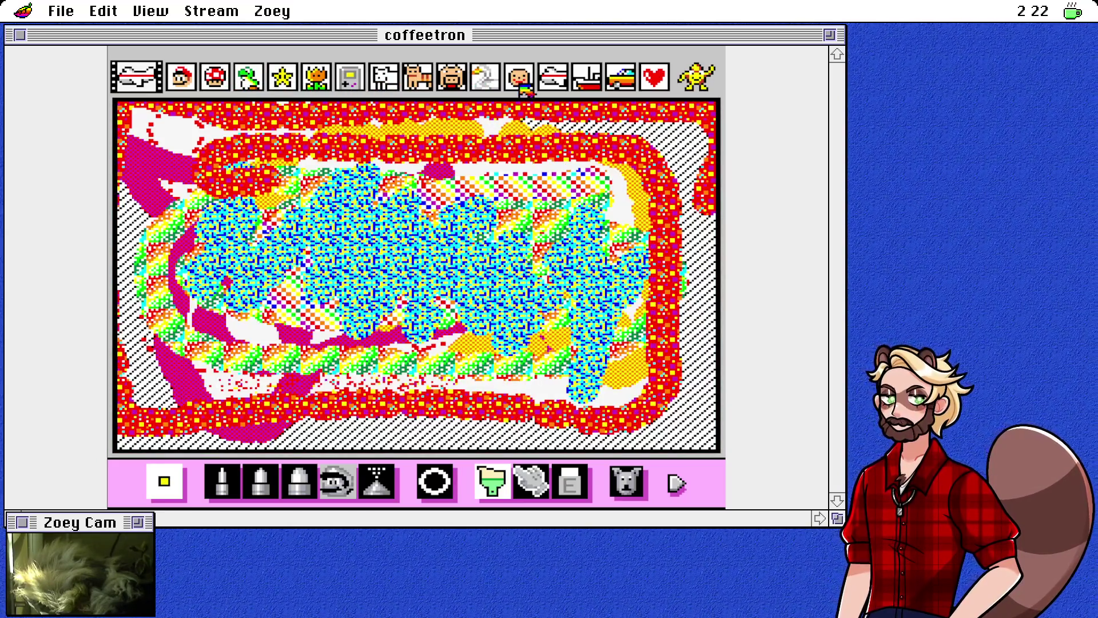
left_click(493, 90)
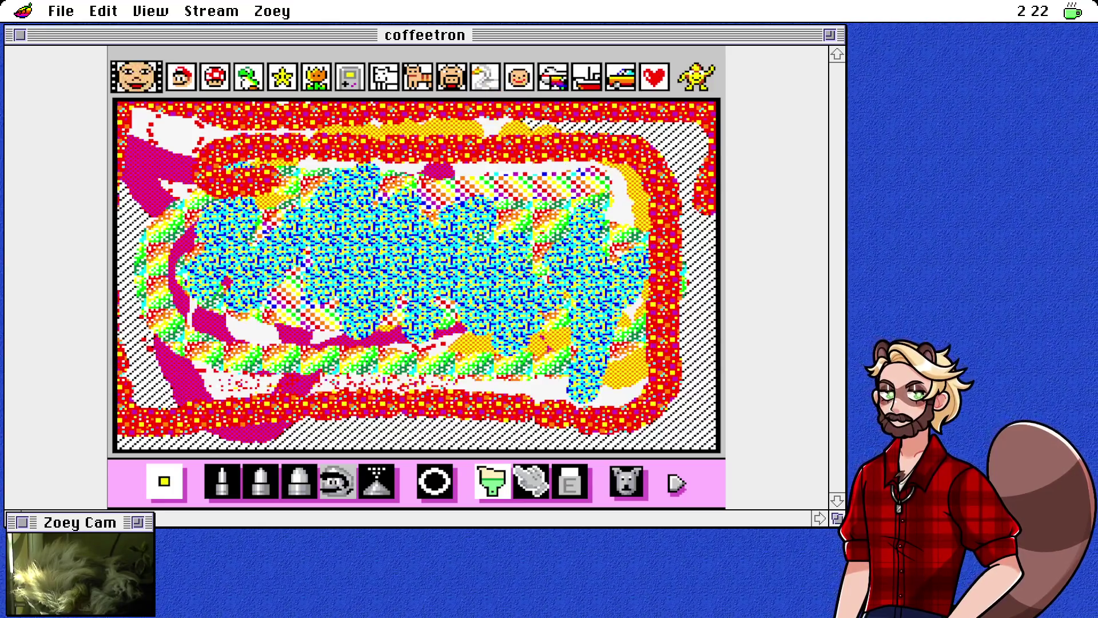
Try the car, heart and Game Boy stamps, settling on the yellow star stamp
left_click(620, 84)
left_click(665, 83)
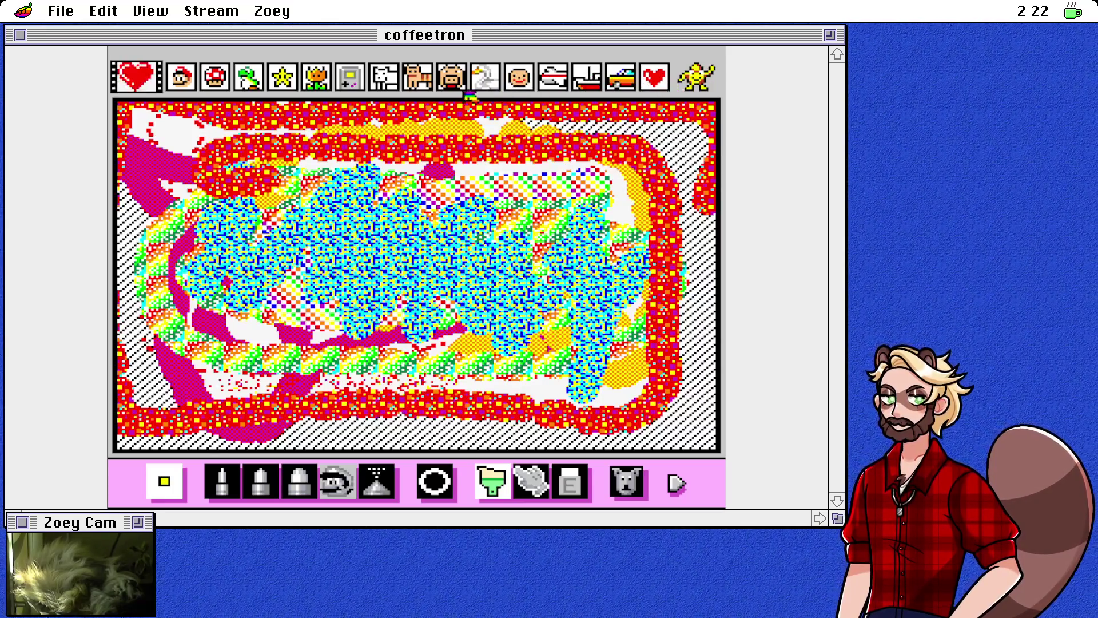
left_click(352, 82)
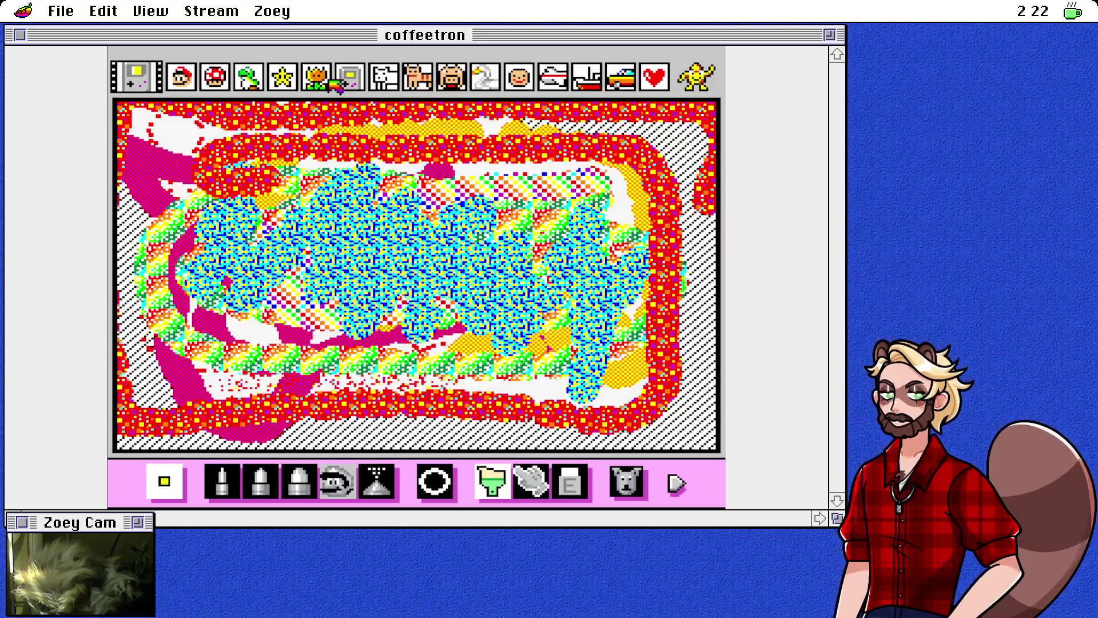
left_click(283, 77)
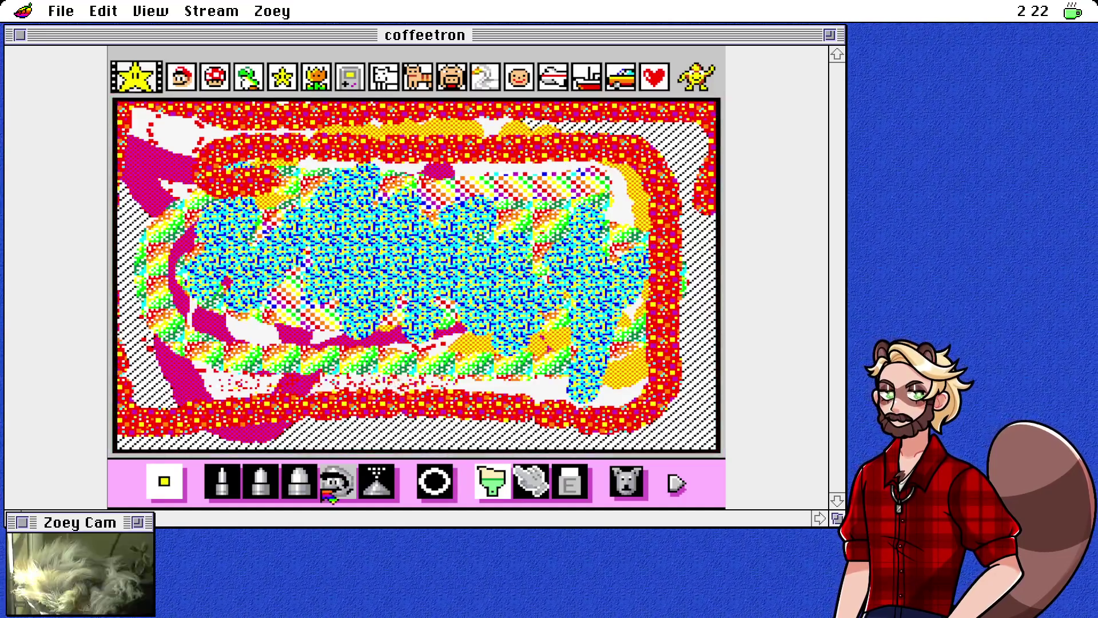
Stamp yellow stars across the canvas: top-left, centre, edges, top border and lower left
left_click(337, 484)
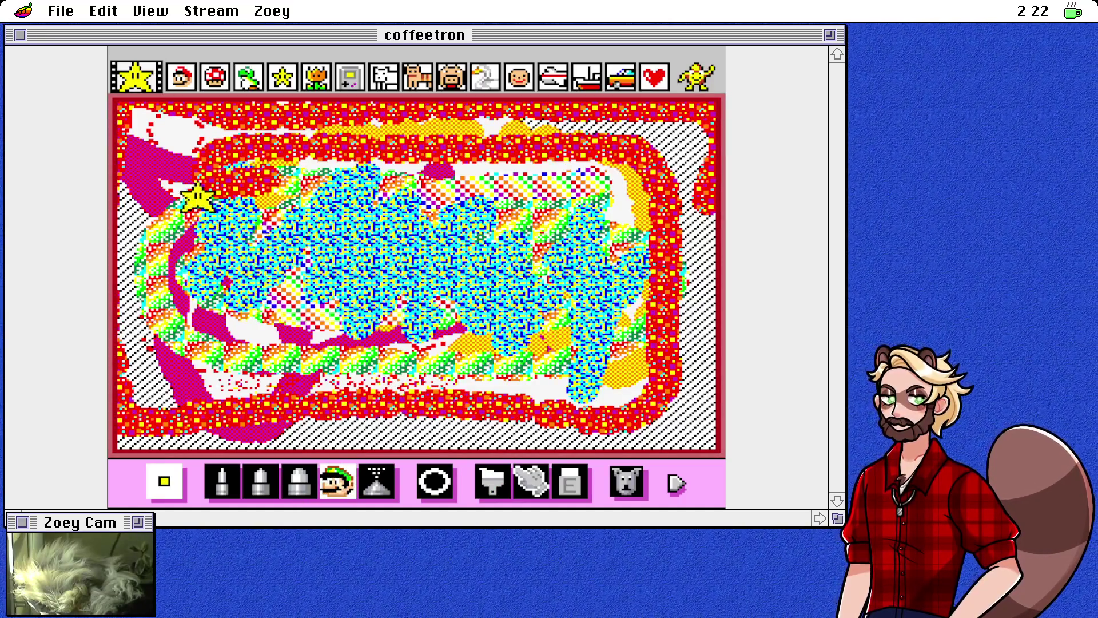
left_click(179, 167)
left_click(268, 167)
left_click(313, 153)
left_click(309, 259)
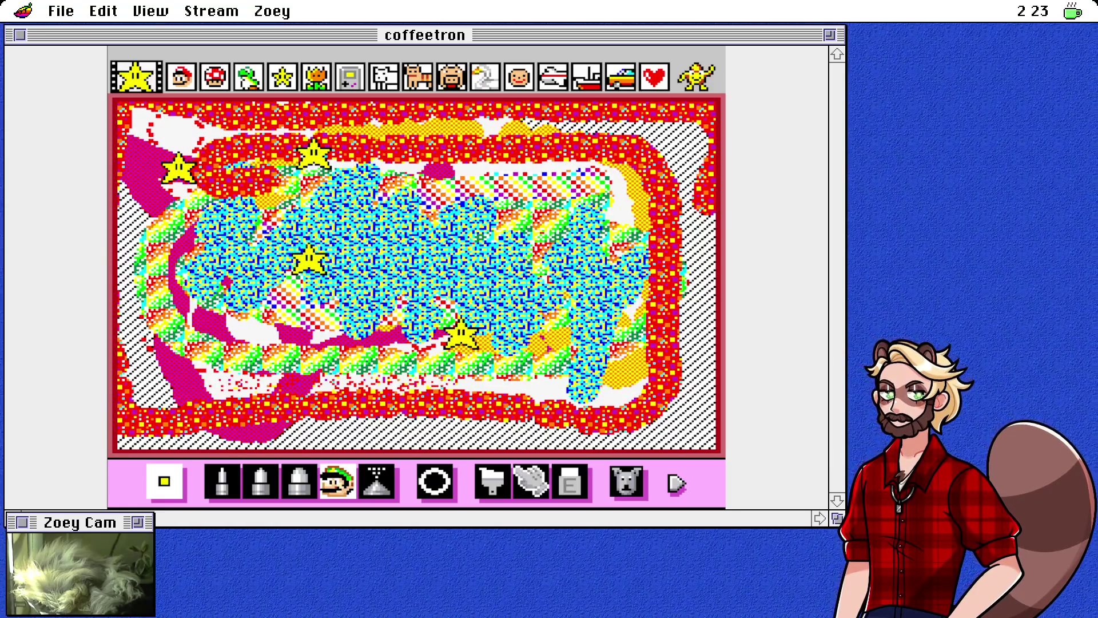
left_click(463, 391)
left_click(582, 362)
left_click(679, 229)
left_click(560, 118)
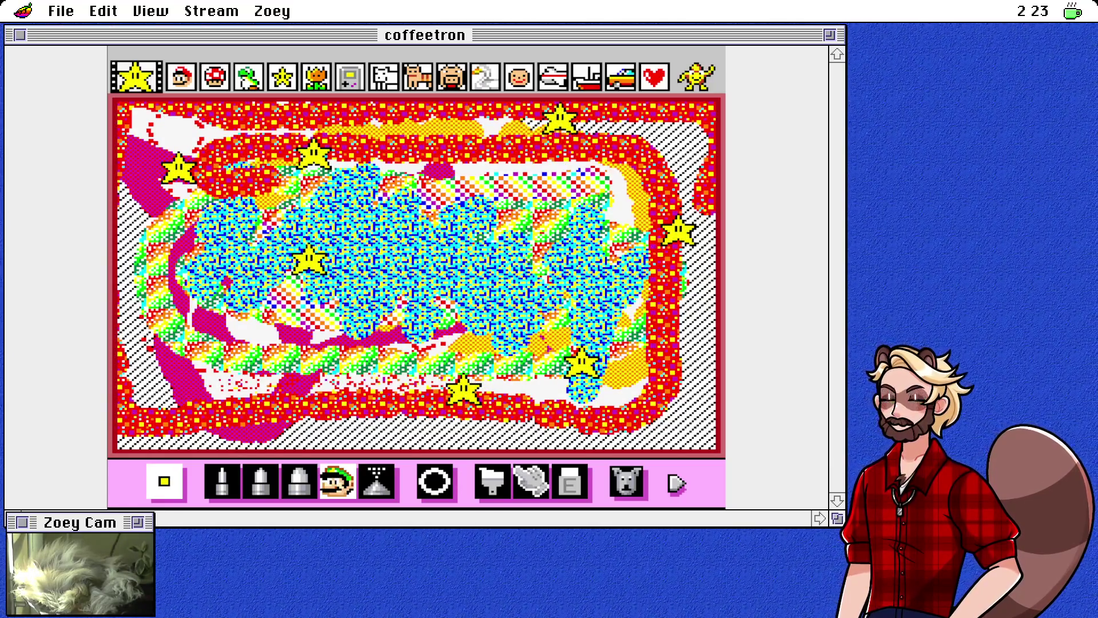
left_click(229, 363)
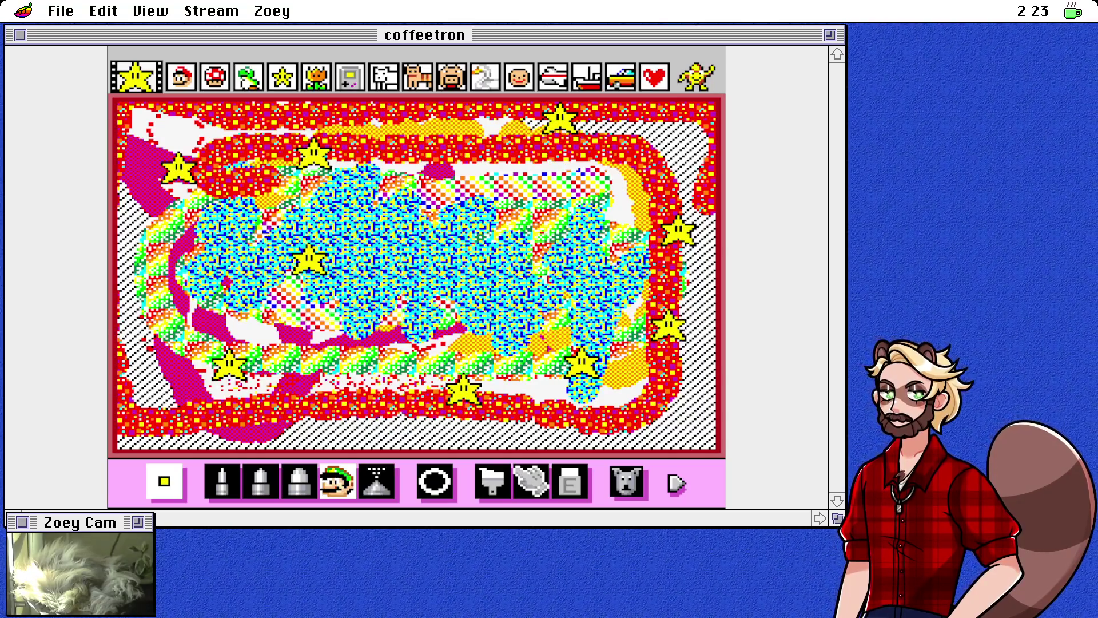
Cycle through the stamp sets to the empty custom set, then save state to slot 0 with F2
left_click(704, 83)
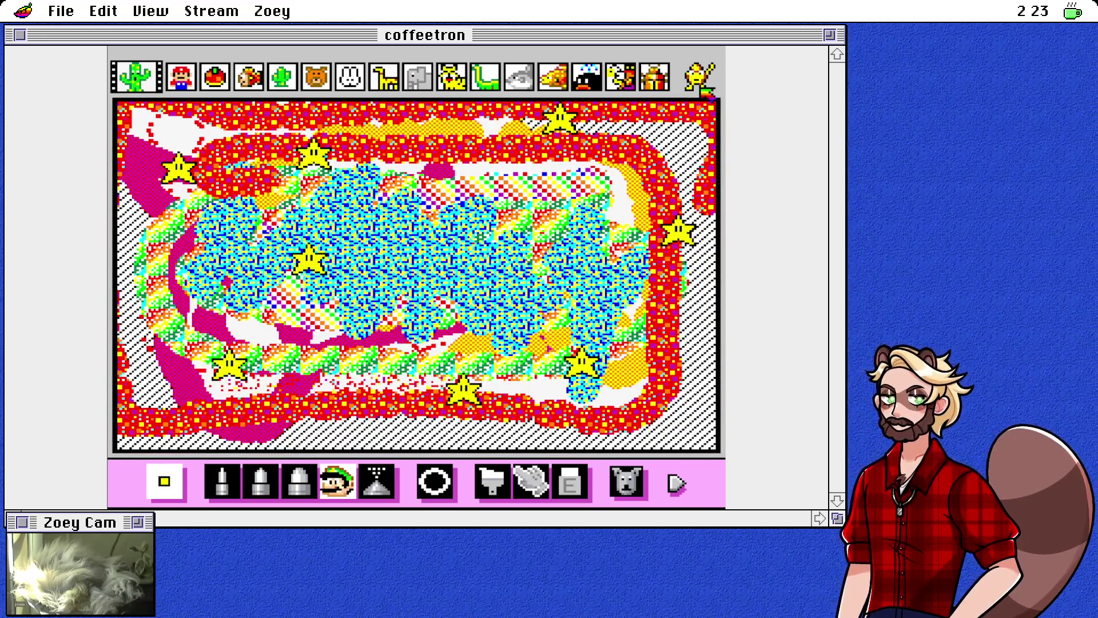
left_click(704, 83)
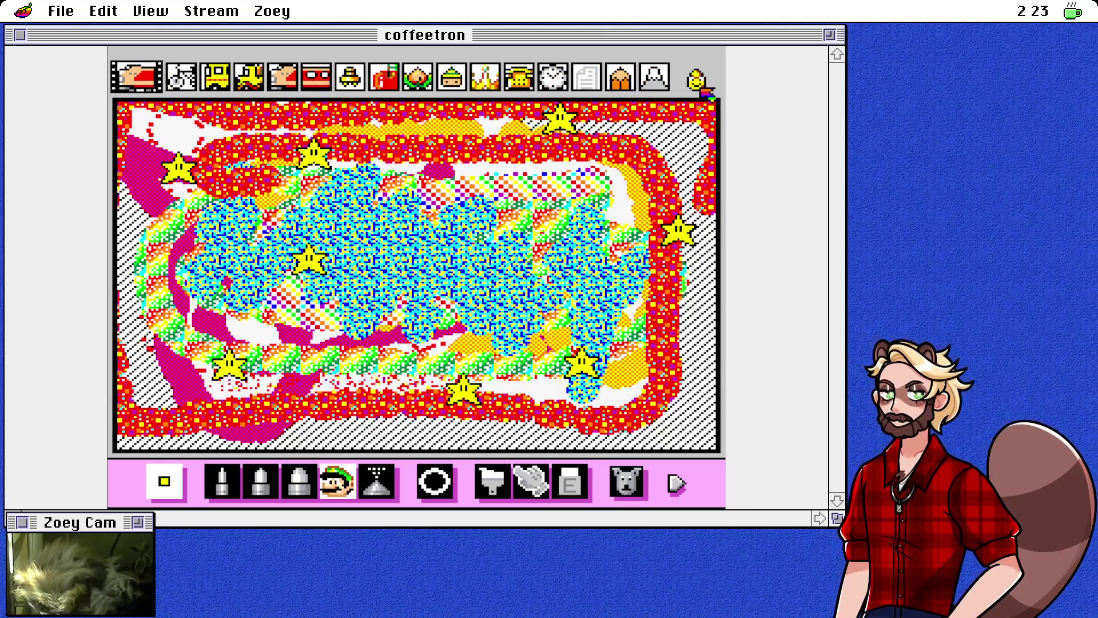
left_click(701, 83)
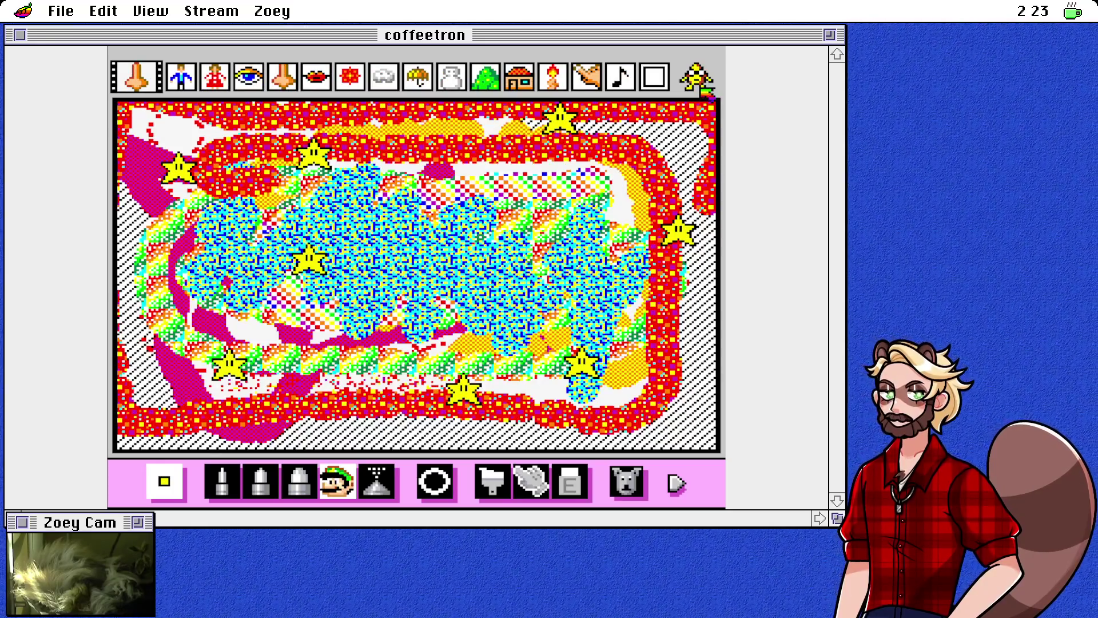
left_click(704, 83)
left_click(704, 83)
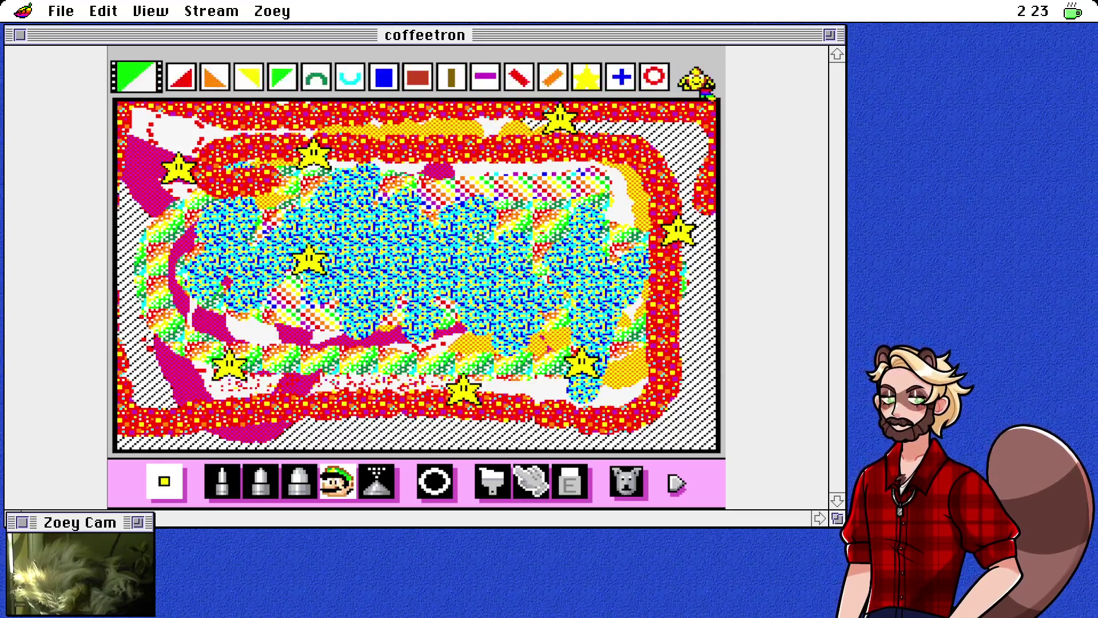
left_click(704, 83)
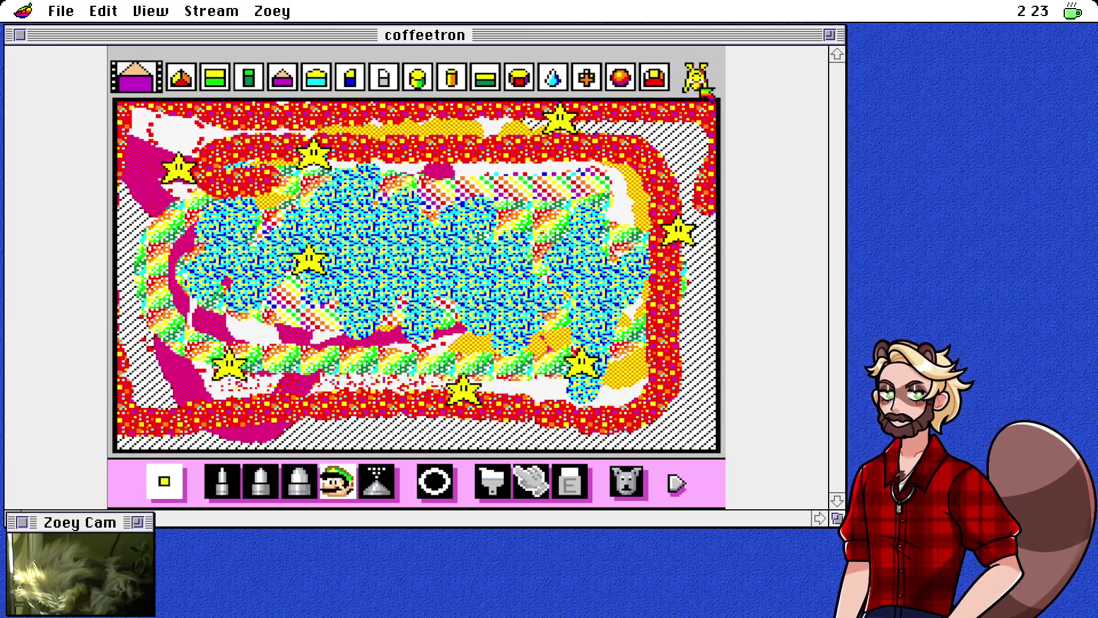
left_click(704, 83)
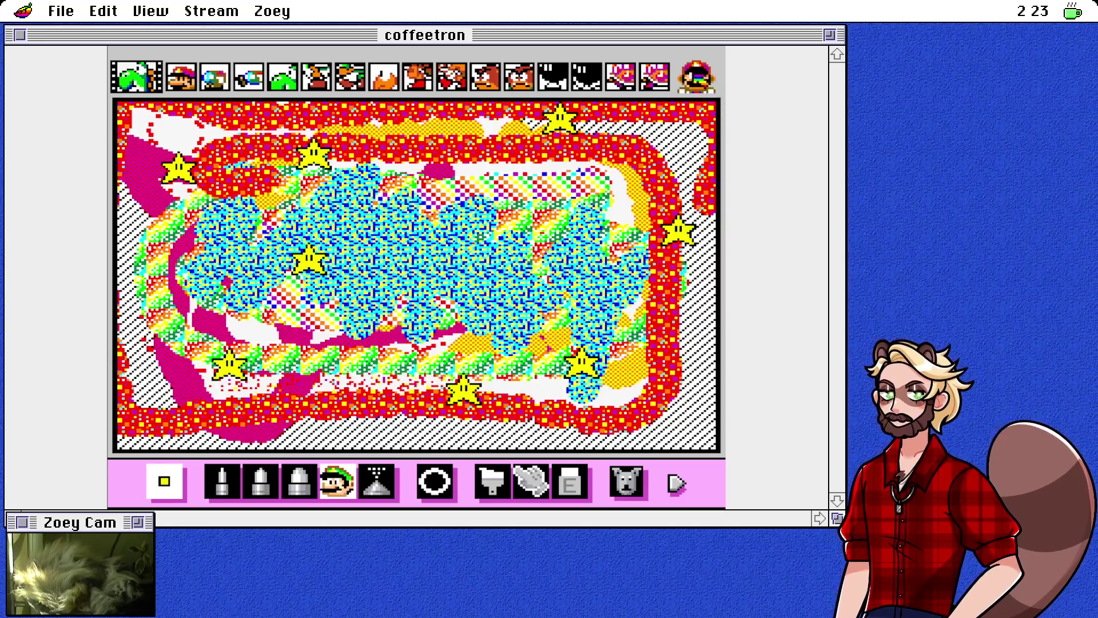
left_click(699, 80)
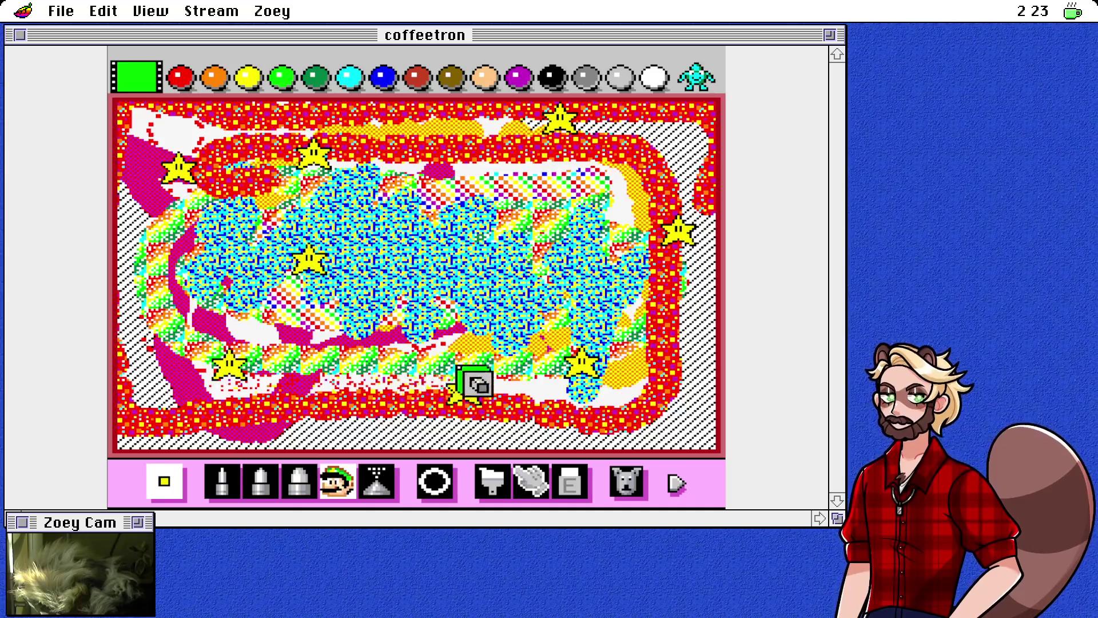
key("F2")
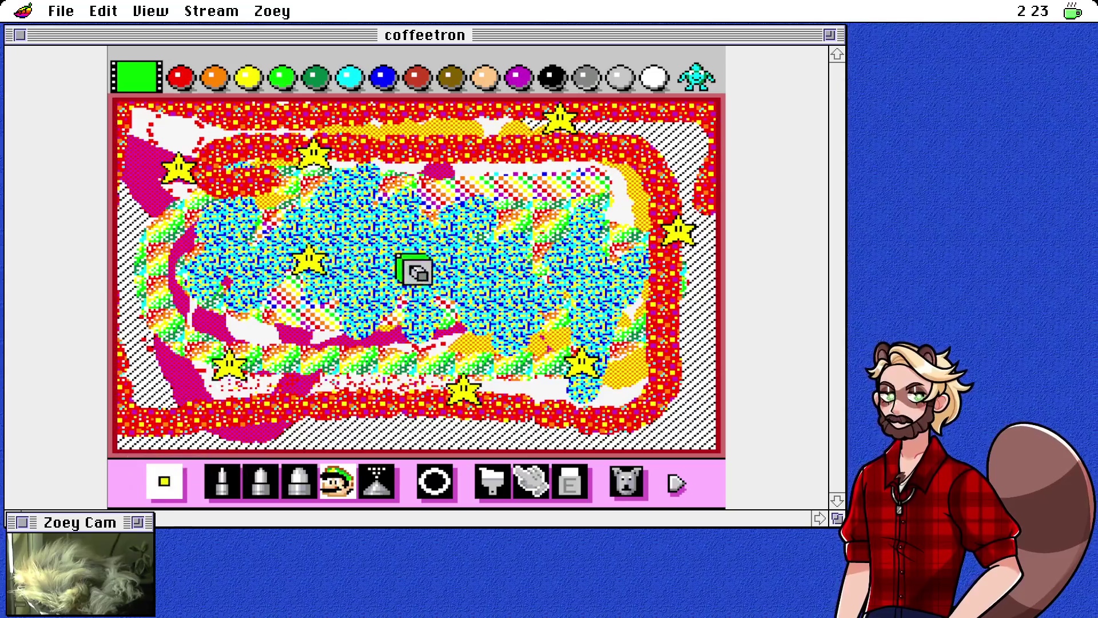
Open RetroArch's Quick Menu with F1 and choose Resume
key("F1")
key("Up")
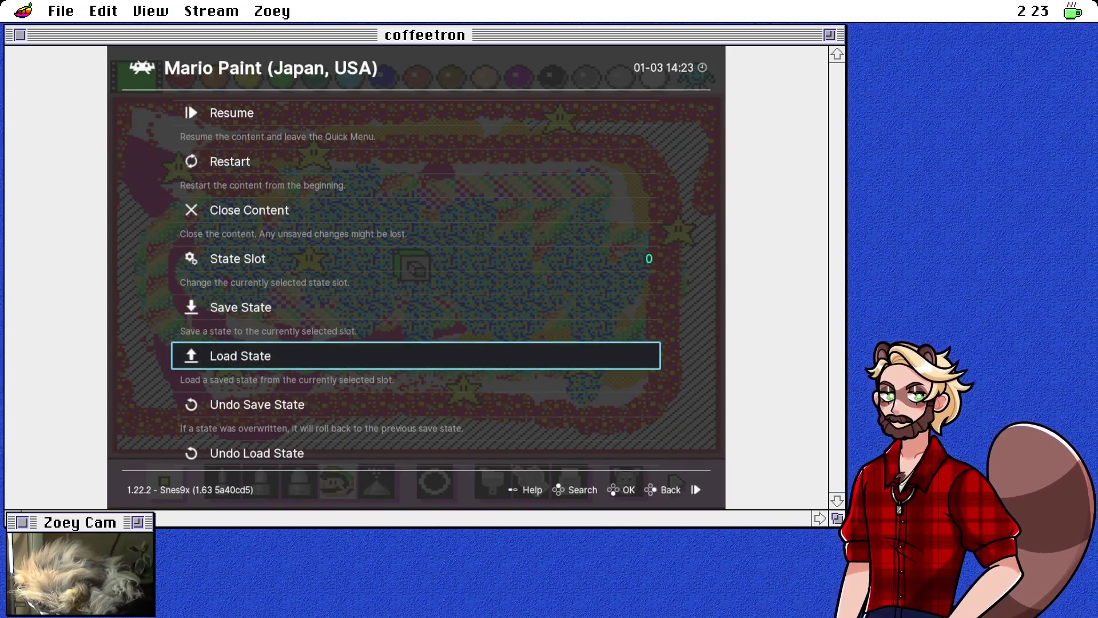
key("Up")
key("Up")
key("Up")
key("Return")
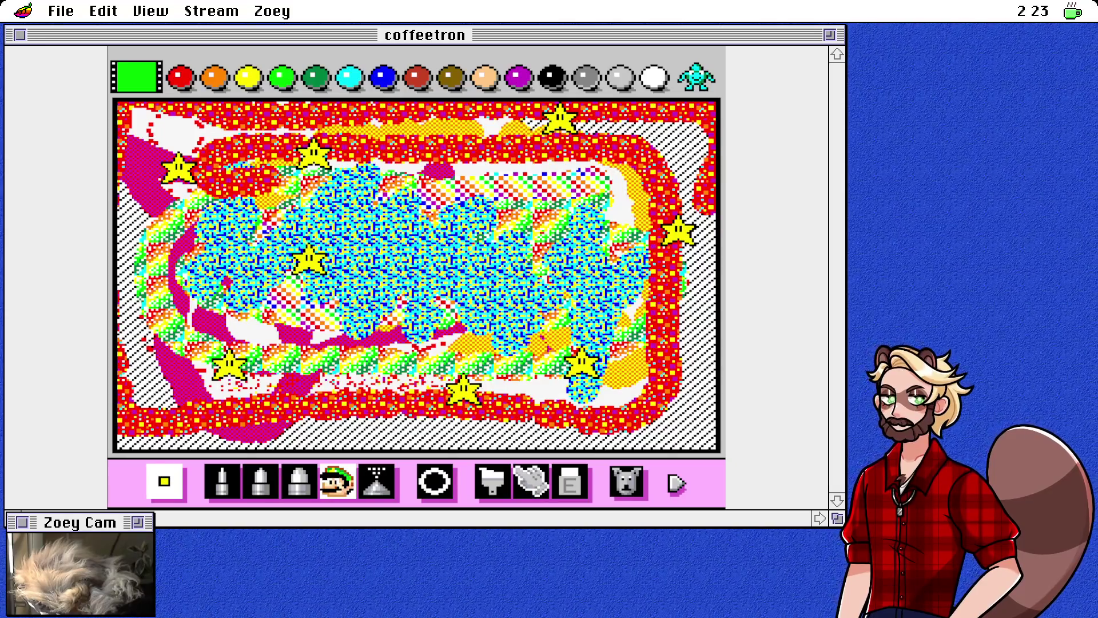
Toggle the game's pause on and off twice with p
key("p")
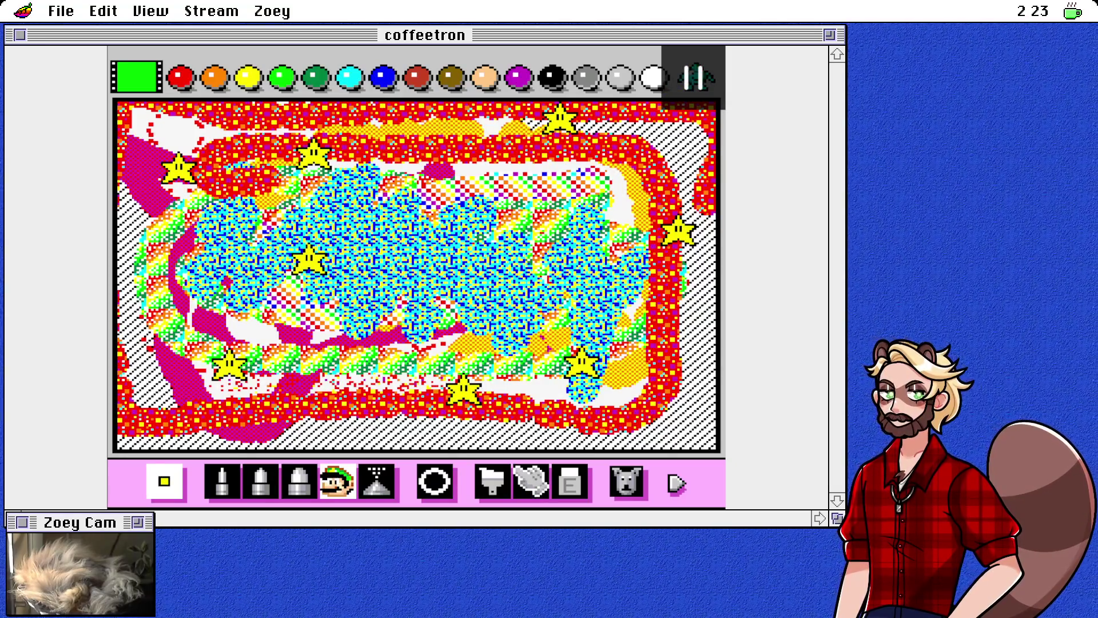
key("p")
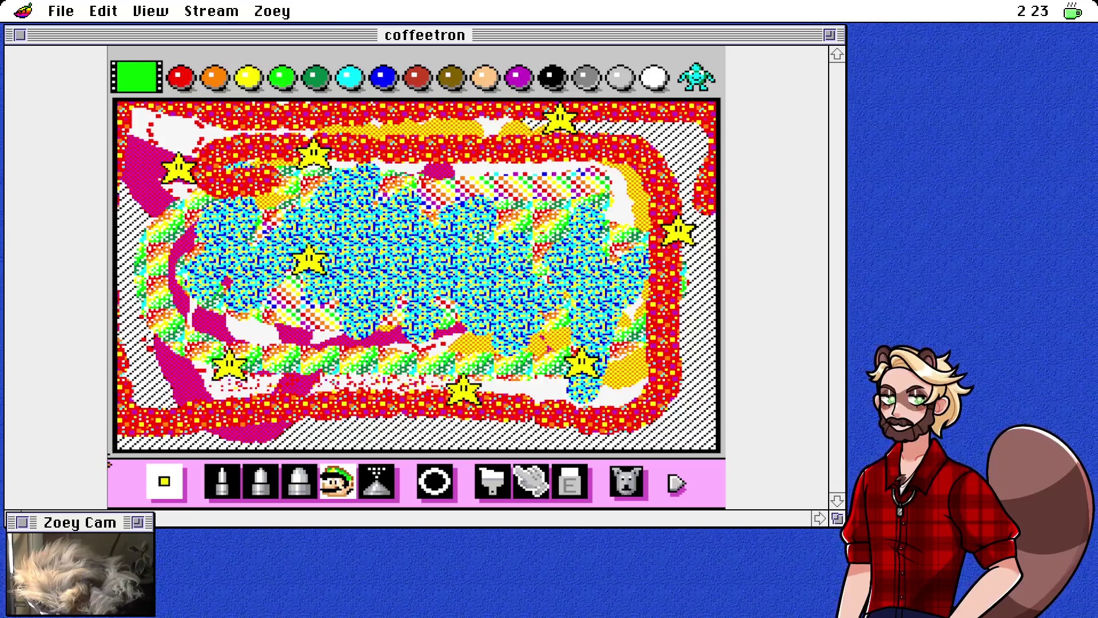
key("p")
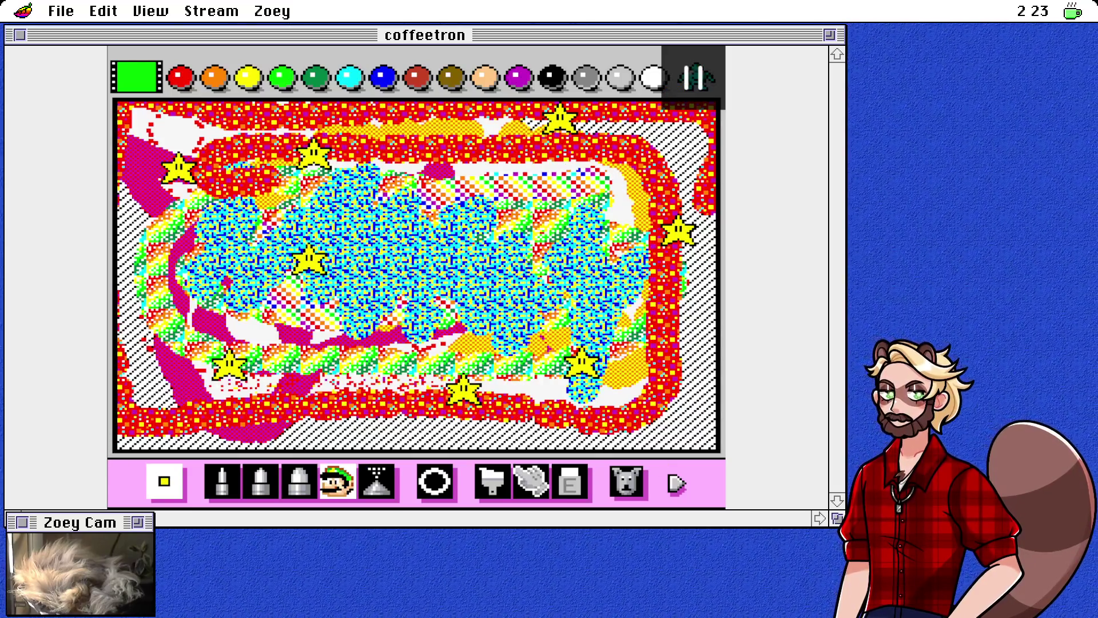
key("p")
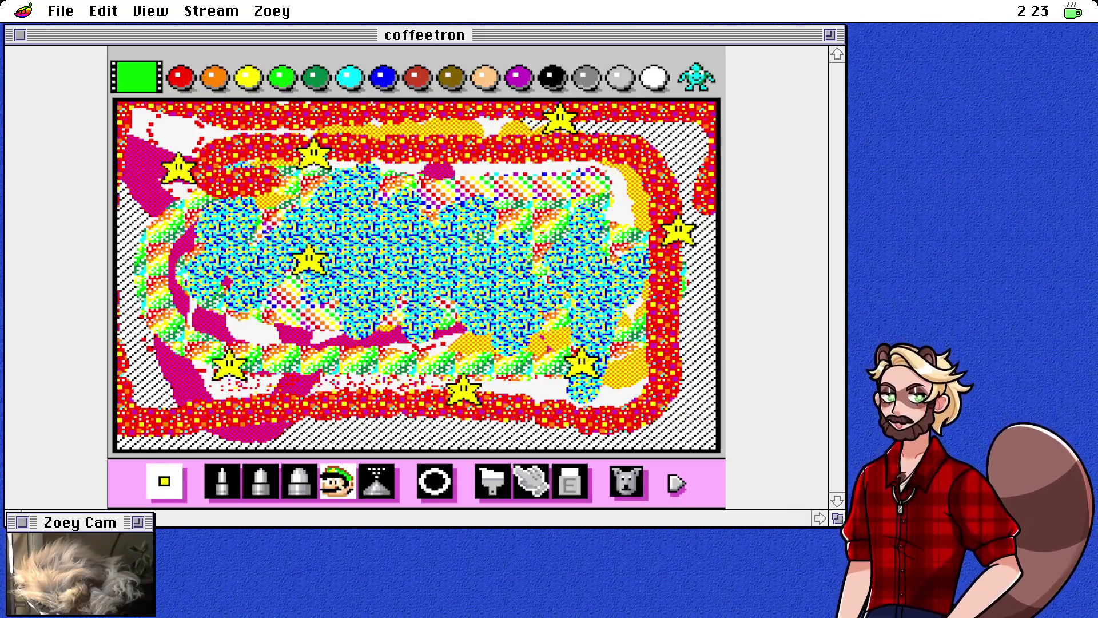
Reopen the Quick Menu and back out to RetroArch's main menu
key("F1")
key("Up")
key("Down")
key("Down")
key("Down")
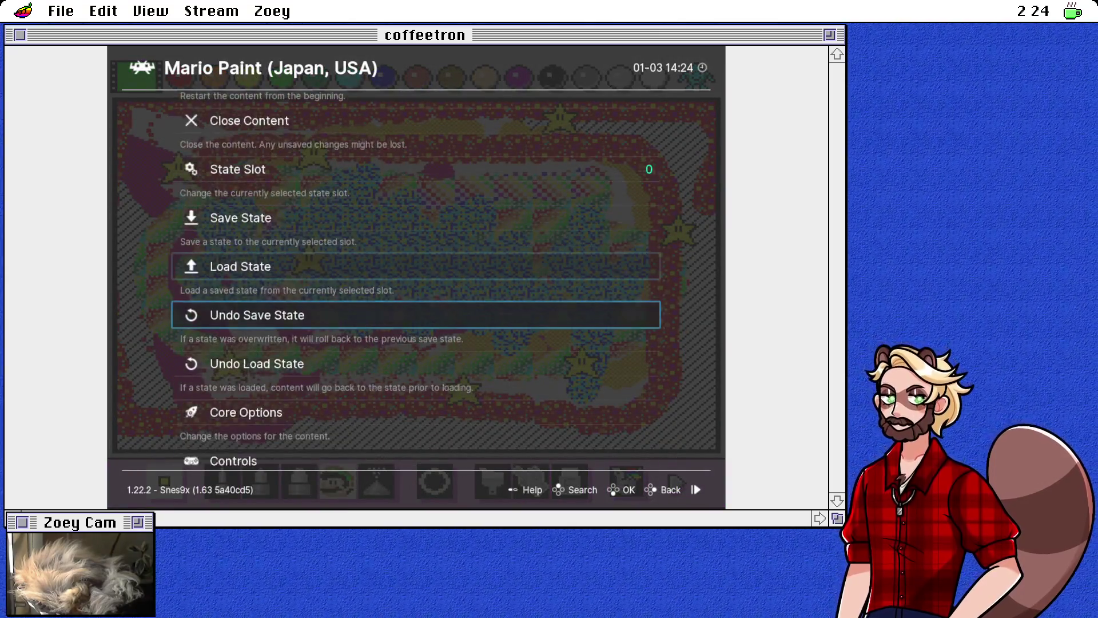
key("BackSpace")
key("BackSpace")
Open Settings > Audio > Output and browse the driver, resampler, rate and latency options
key("Down")
key("Down")
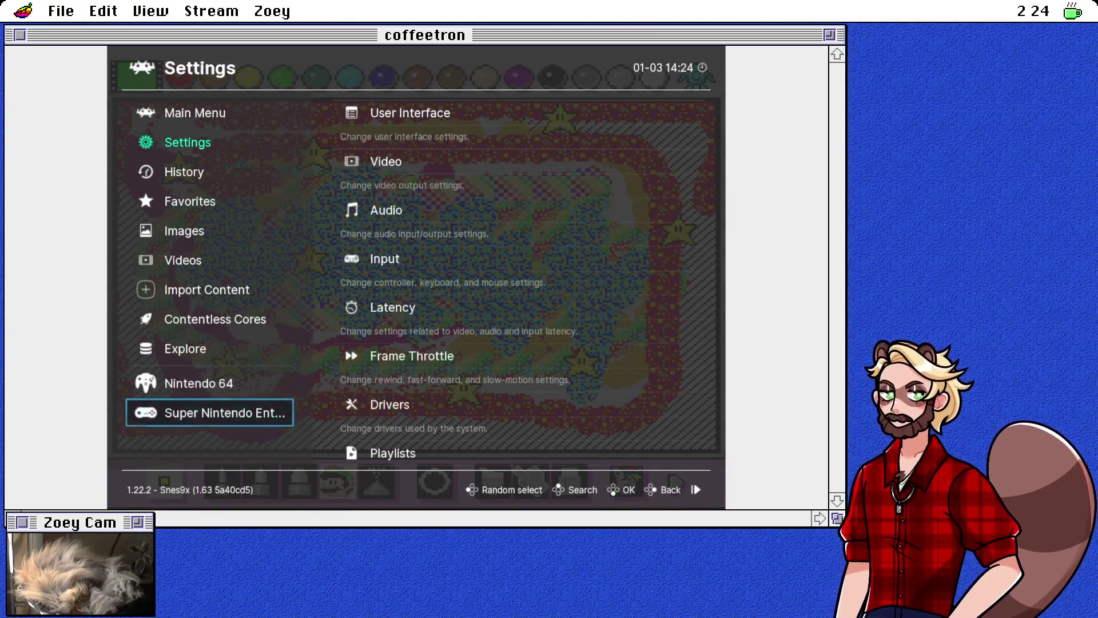
key("Right")
key("Return")
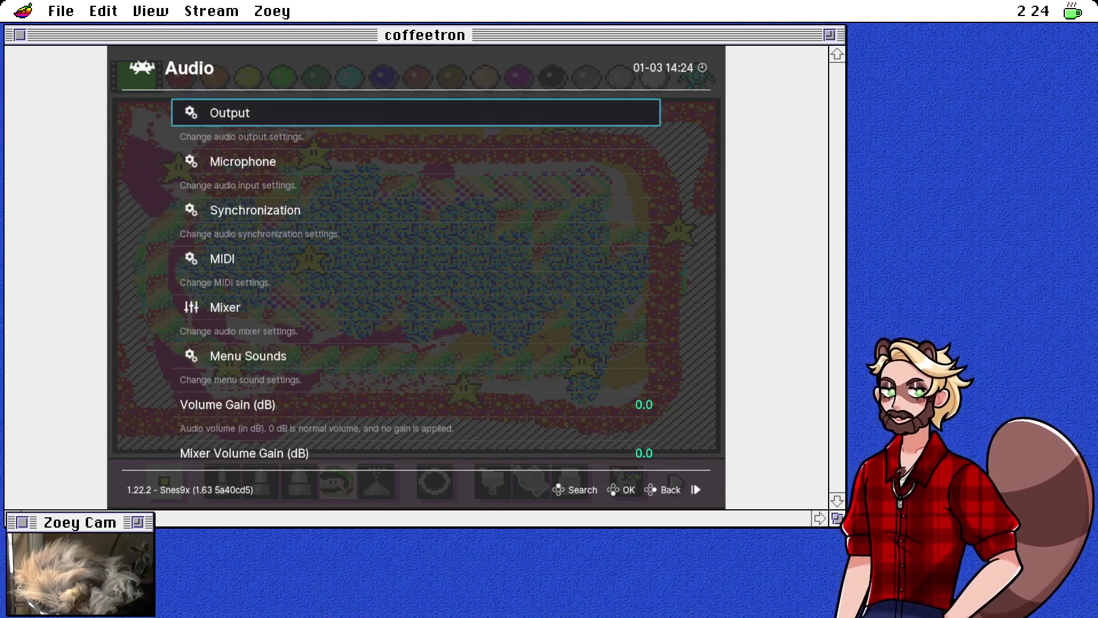
key("Return")
key("Down")
key("Up")
key("Down")
key("Down")
key("Down")
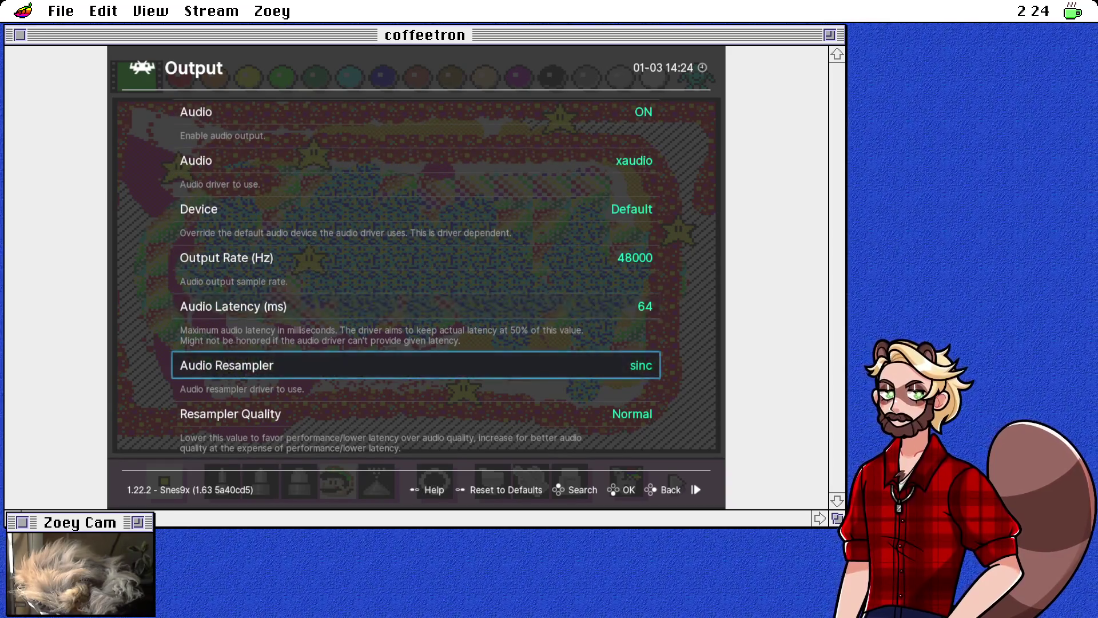
key("Up")
key("Up")
key("Up")
key("Down")
key("Down")
key("Up")
key("Up")
key("Up")
key("Down")
key("Down")
key("Down")
key("Up")
key("Up")
key("Up")
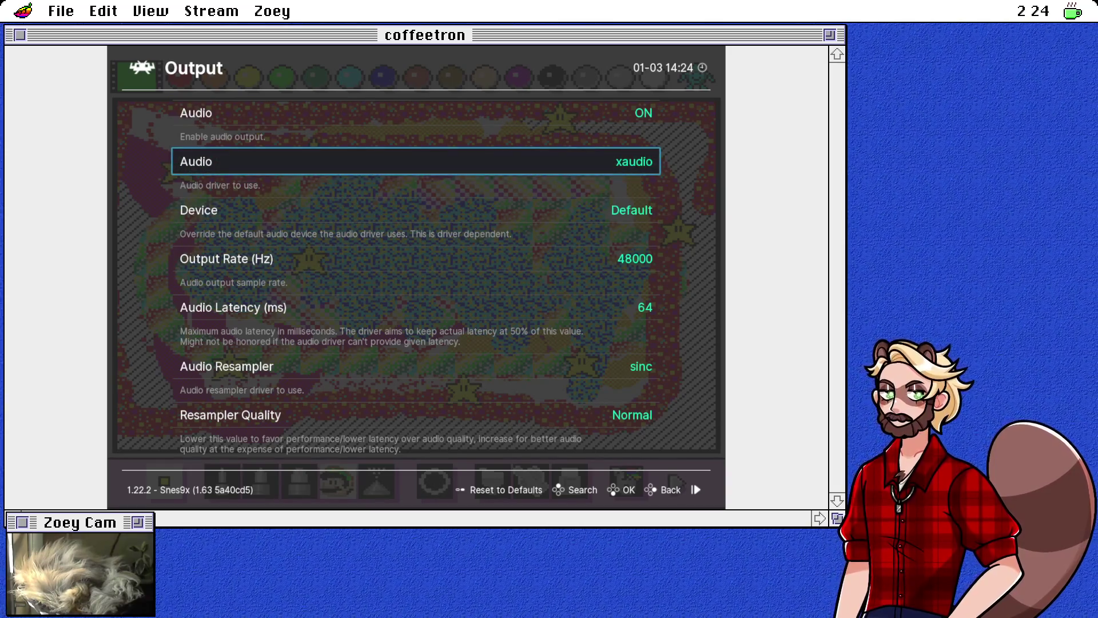
key("BackSpace")
Open the Audio Mixer submenu, scroll through its streams, and return to the Audio list
key("Down")
key("Down")
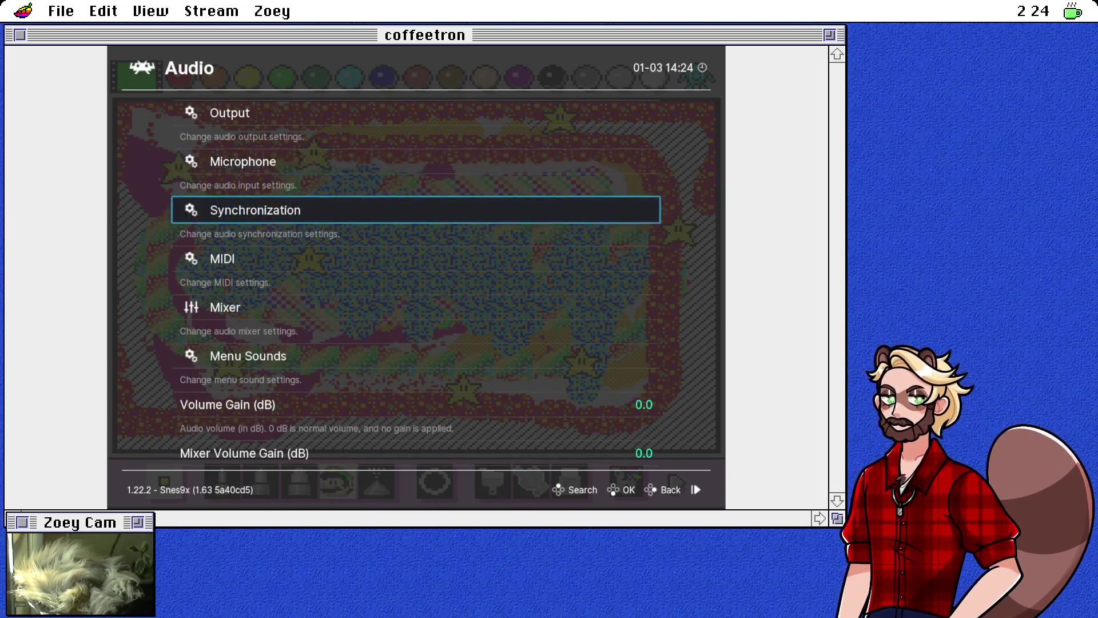
key("Down")
key("Down")
key("Down")
key("Up")
key("Return")
key("Down")
key("Down")
key("Down")
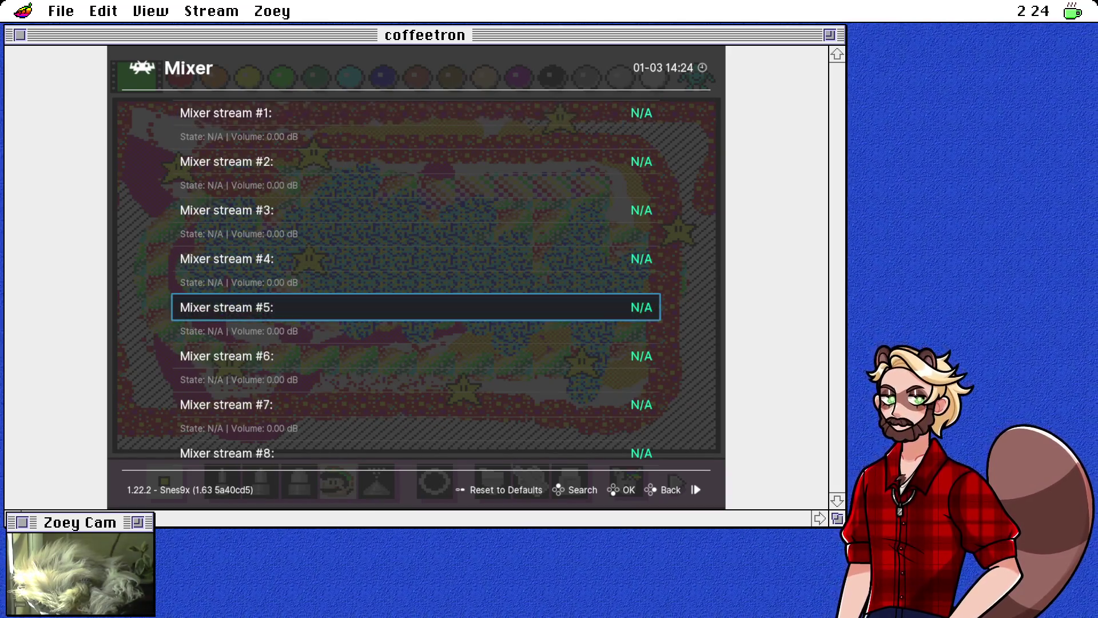
key("Down")
key("Down")
key("Down")
key("Down")
key("Down")
key("BackSpace")
key("Down")
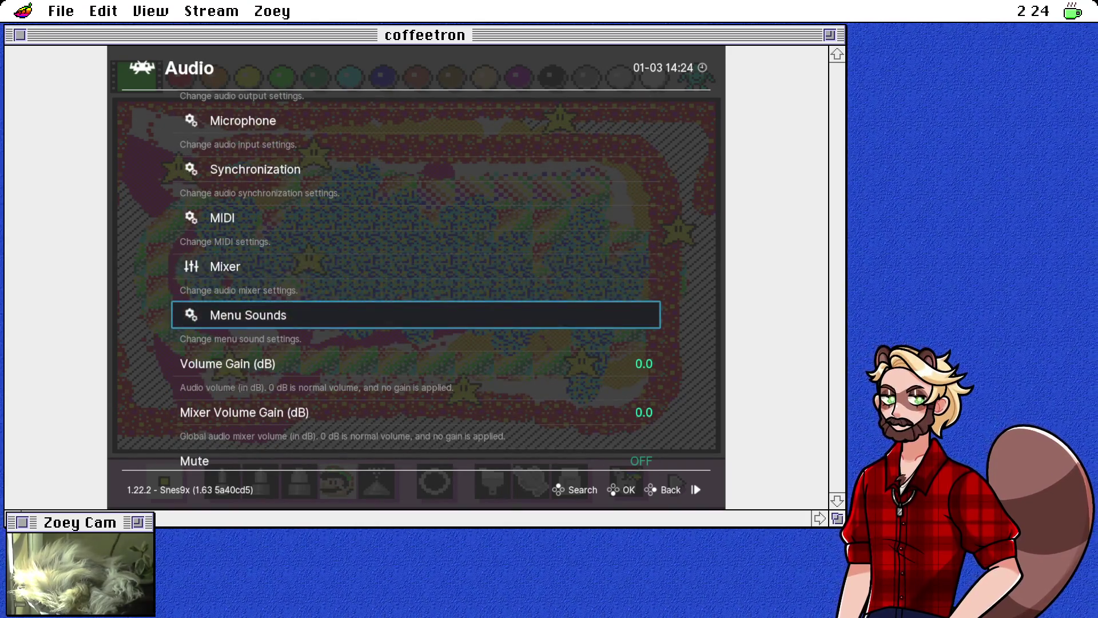
Browse the Mute, Mixer Mute and Fast-Forward Audio Mute options without changing them
key("Down")
key("Up")
key("Down")
key("Down")
key("Down")
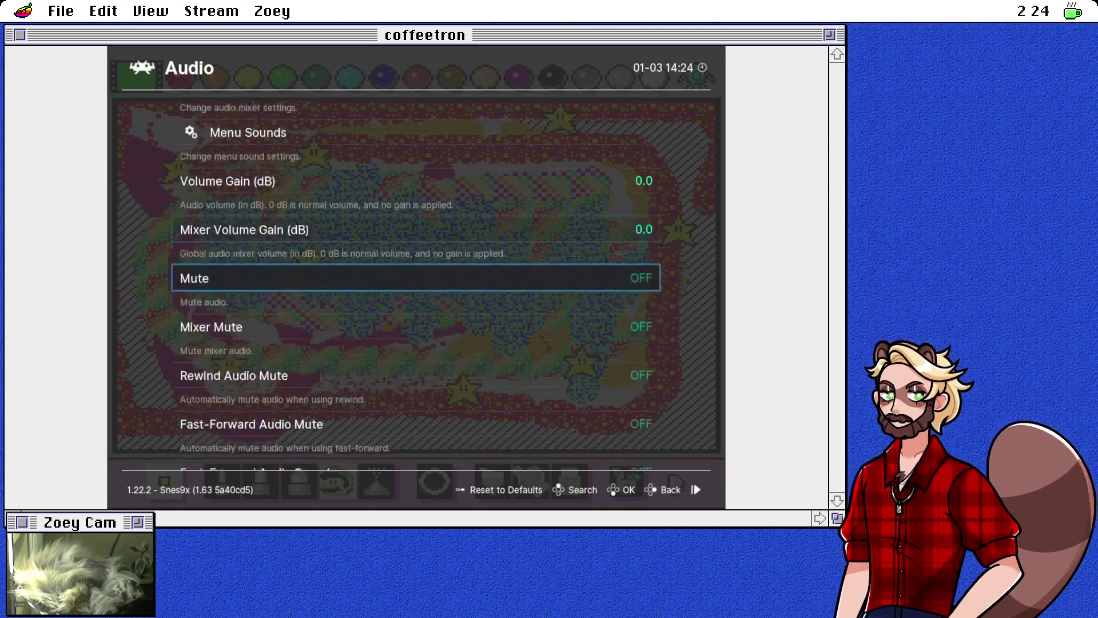
key("Down")
key("Down")
key("Down")
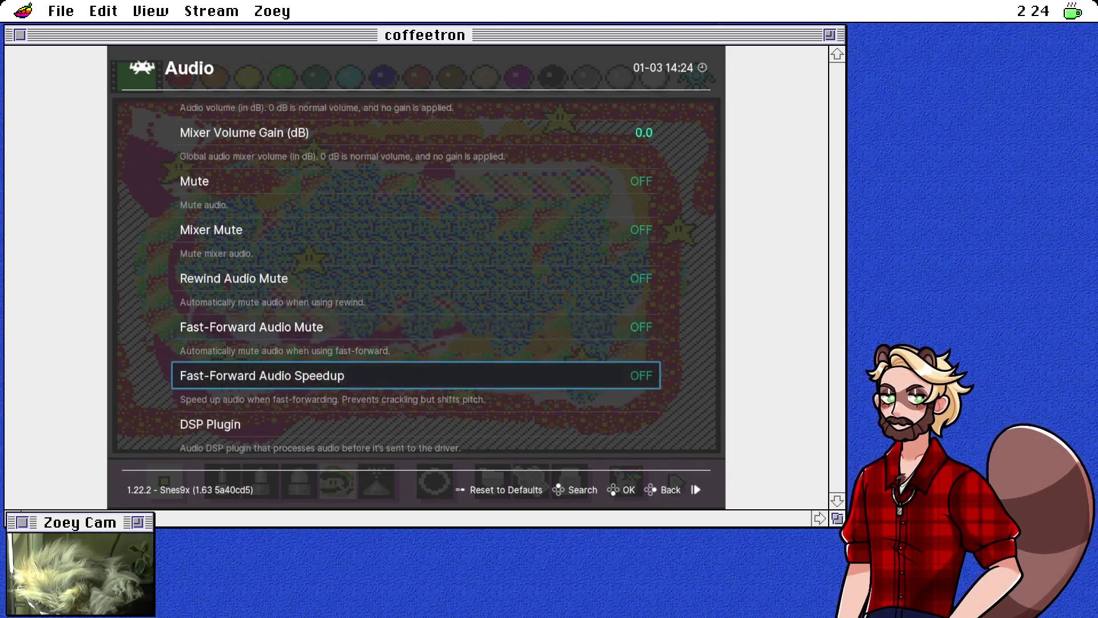
key("Up")
key("Up")
key("Up")
key("Down")
key("Up")
key("Up")
key("Down")
key("Down")
key("Down")
key("Up")
key("Up")
key("Up")
key("Down")
key("Down")
key("Down")
key("Up")
key("Up")
key("Up")
key("Down")
key("Down")
key("Down")
key("Up")
key("Up")
key("Up")
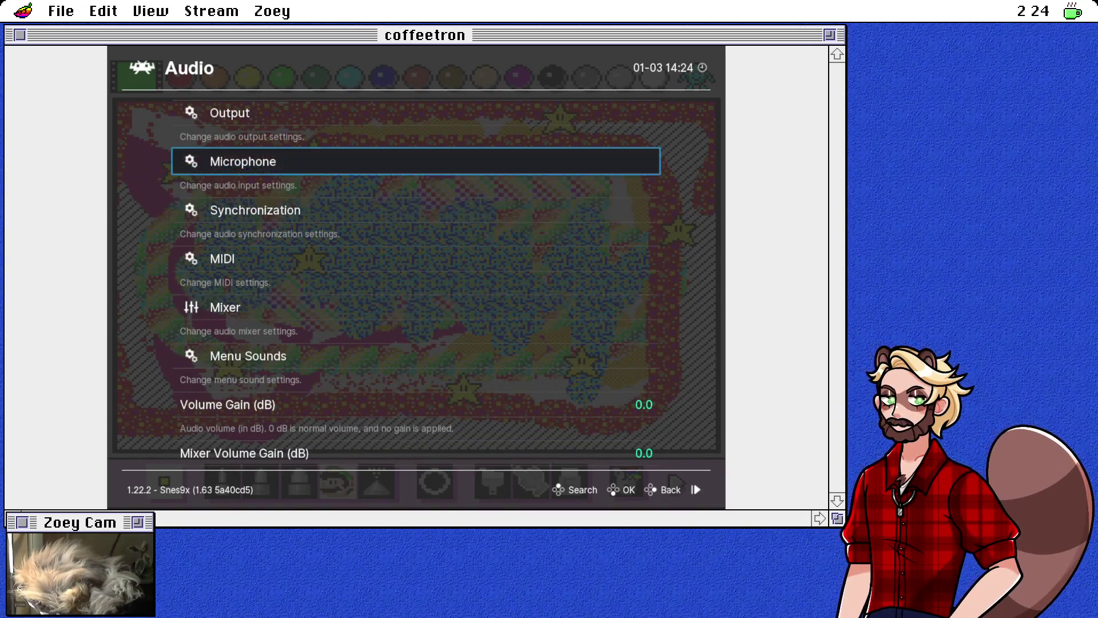
Review the audio Output options again, from Device to Resampler Quality, then back out to Settings
key("Up")
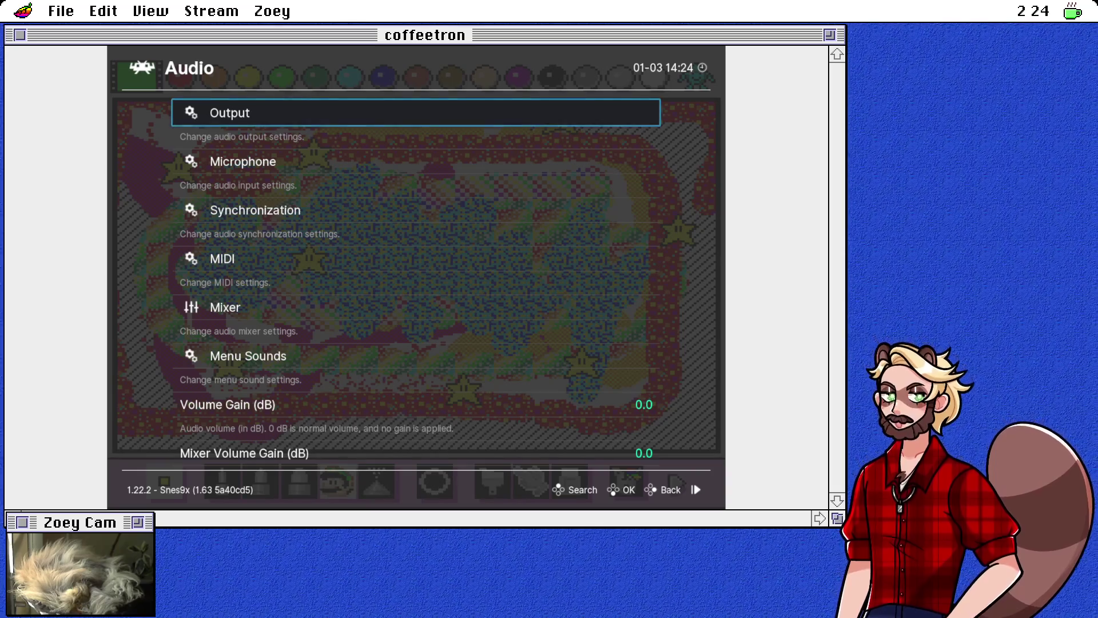
key("Return")
key("Down")
key("Down")
key("Down")
key("Down")
key("Down")
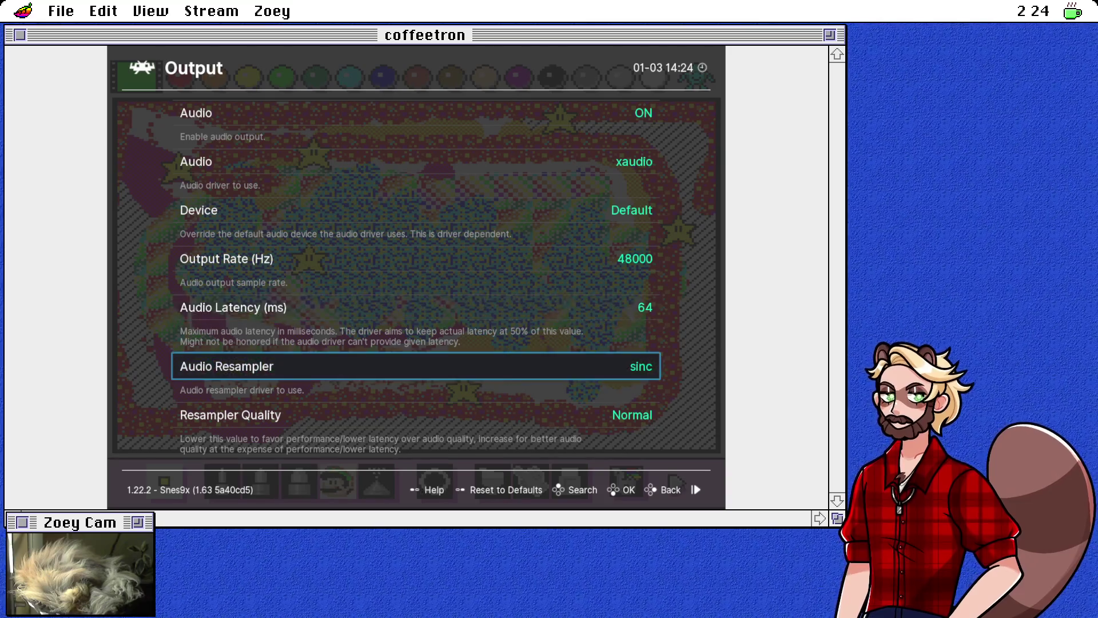
key("Down")
key("Down")
key("Down")
key("Up")
key("Up")
key("Up")
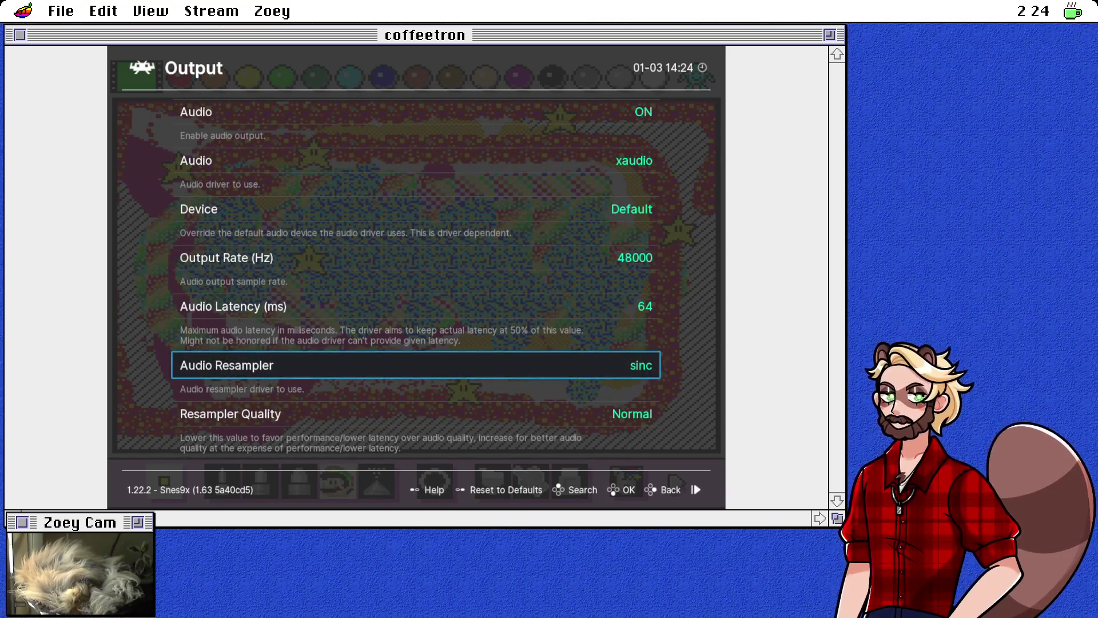
key("Down")
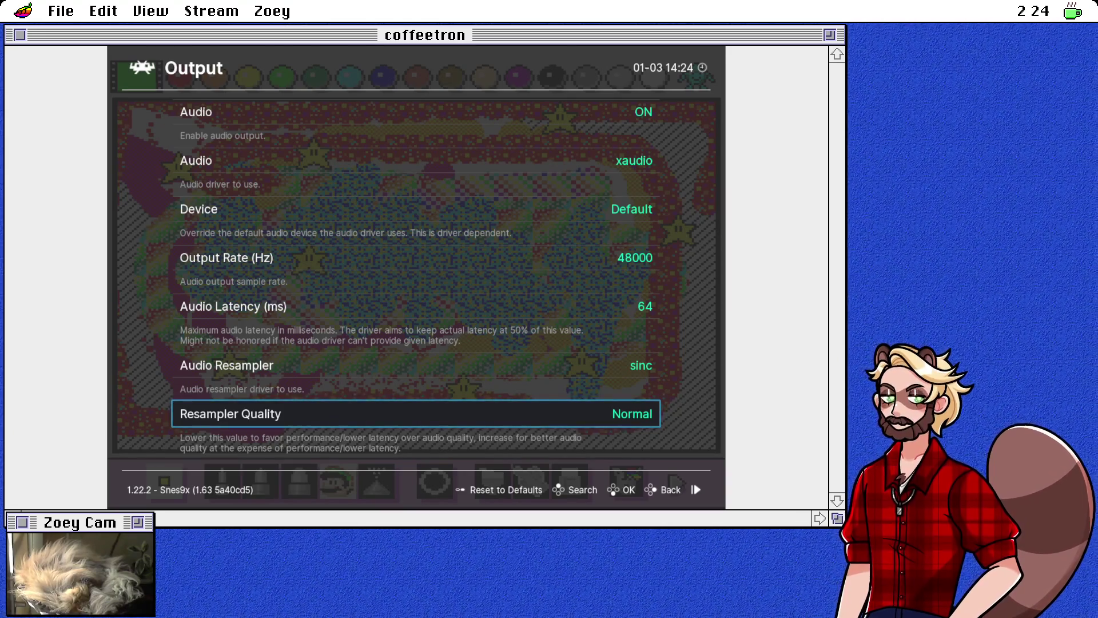
key("Up")
key("Up")
key("Up")
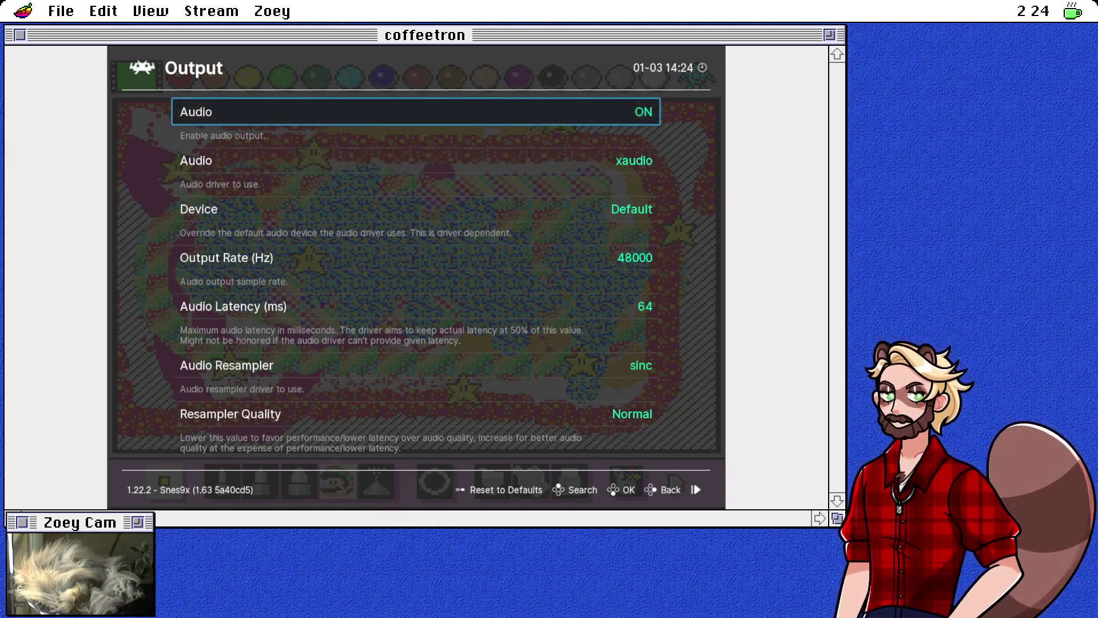
key("BackSpace")
key("BackSpace")
key("BackSpace")
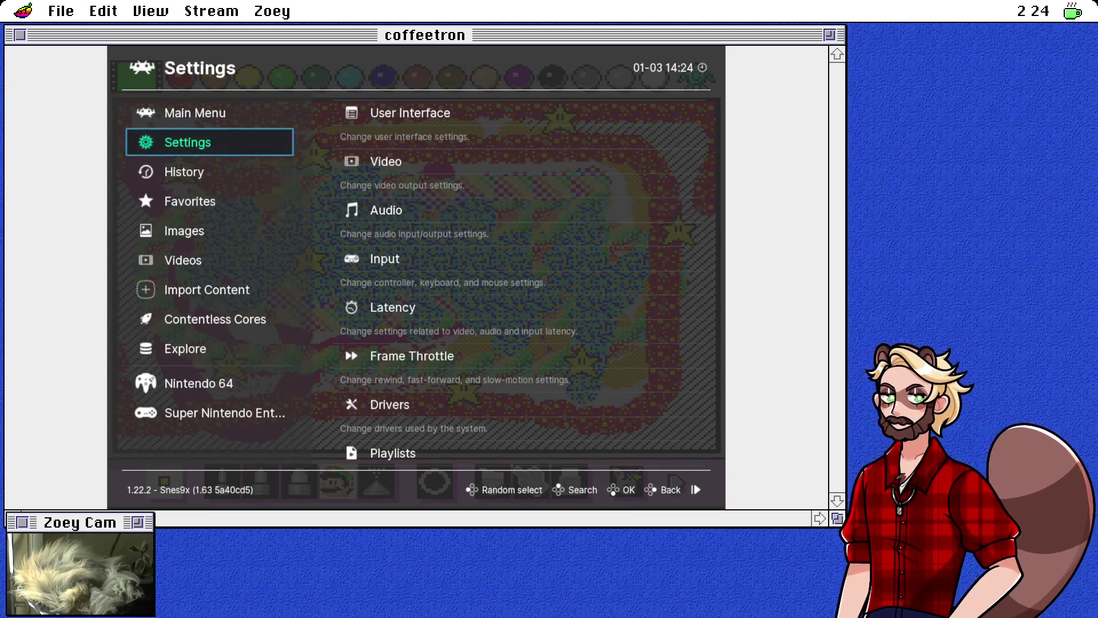
Go to the Super Nintendo playlist, open the running game's Quick Menu, and resume Mario Paint
key("Up")
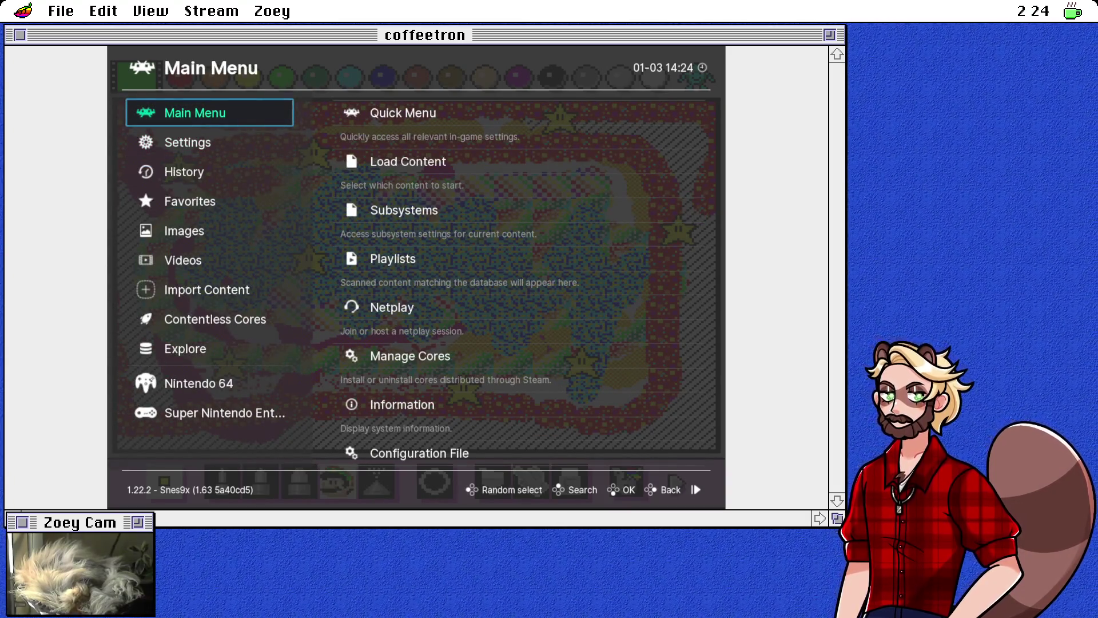
key("Down")
key("Down")
key("Down")
key("Up")
key("Up")
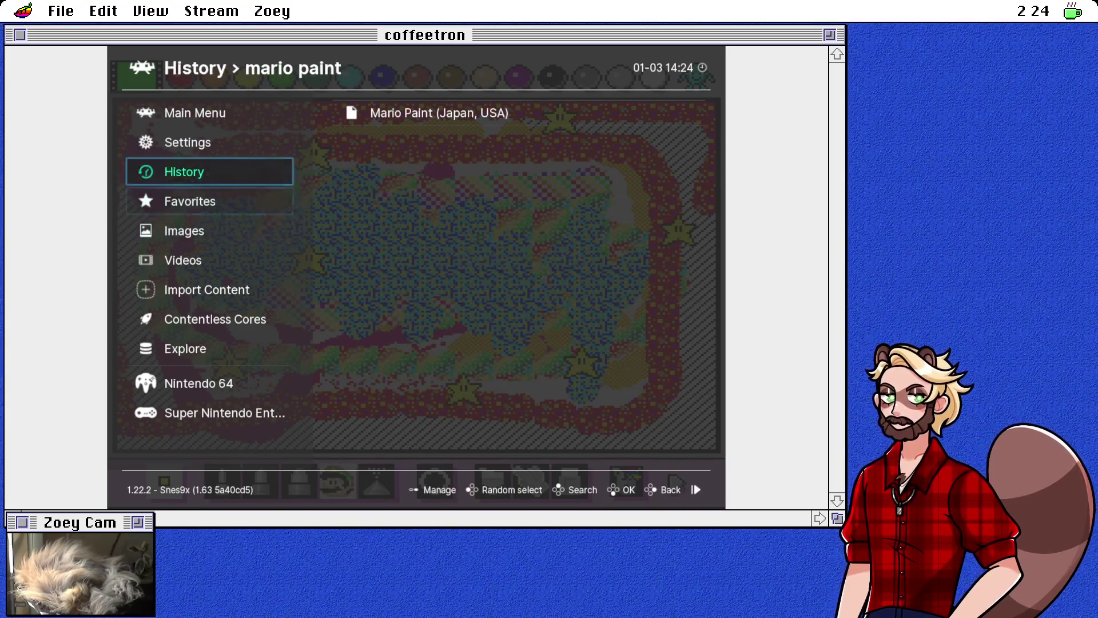
key("Up")
key("Up")
key("Page_Down")
key("Down")
key("Down")
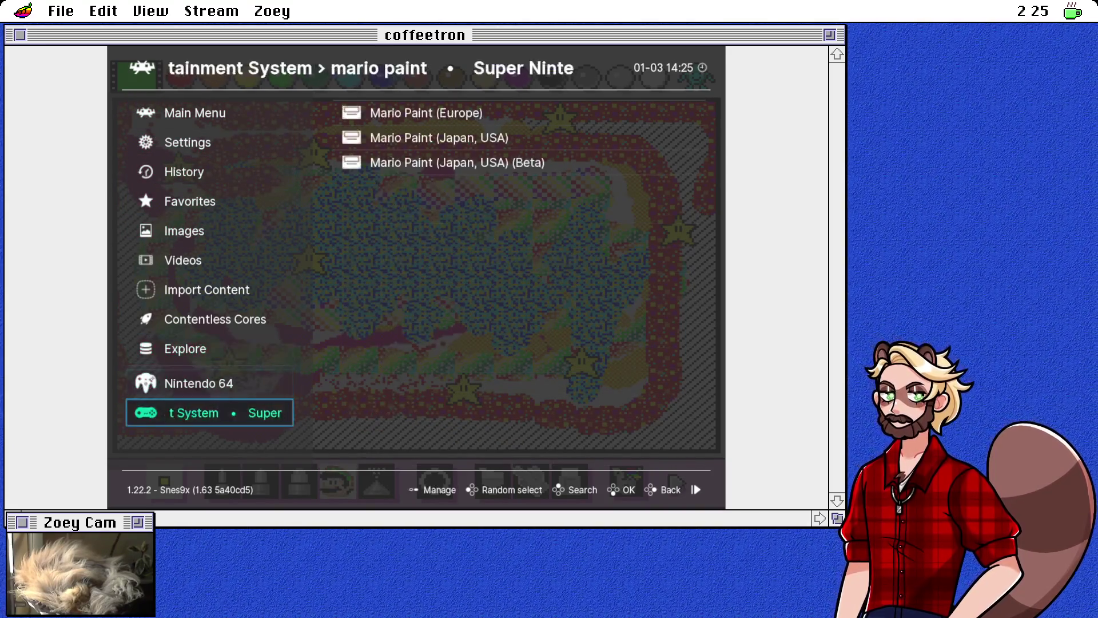
key("Down")
key("Right")
key("Return")
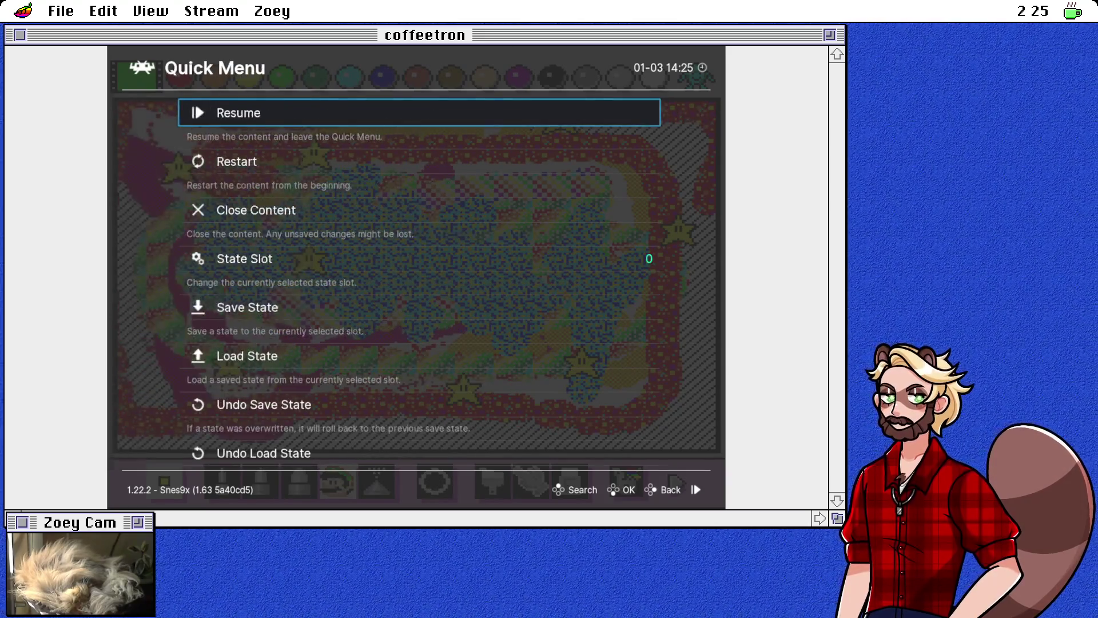
key("Return")
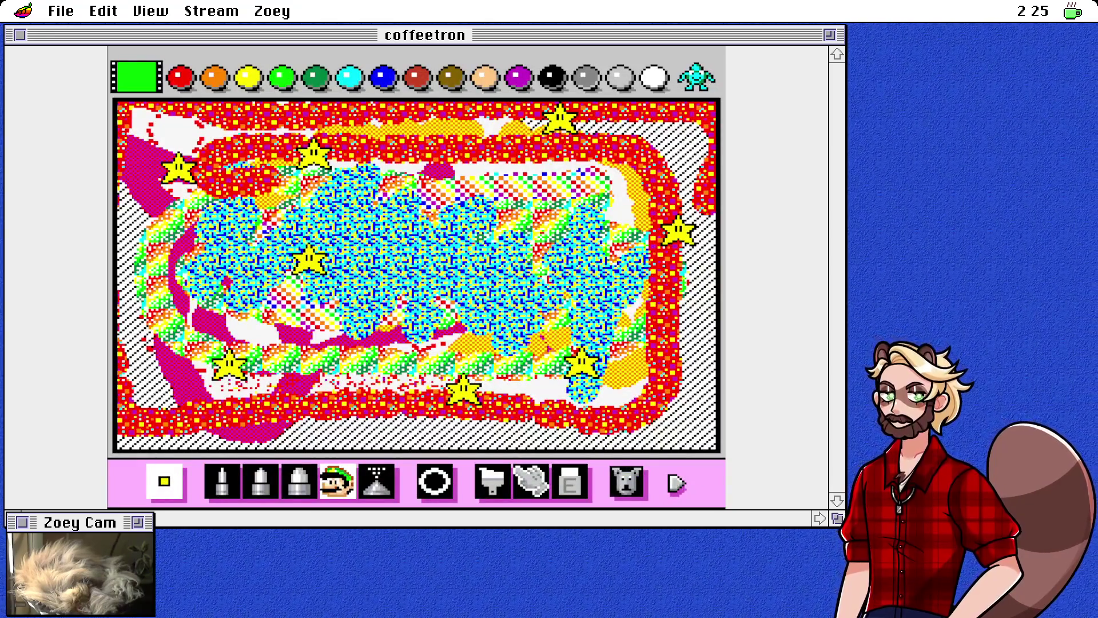
Pause Mario Paint with the p hotkey
key("p")
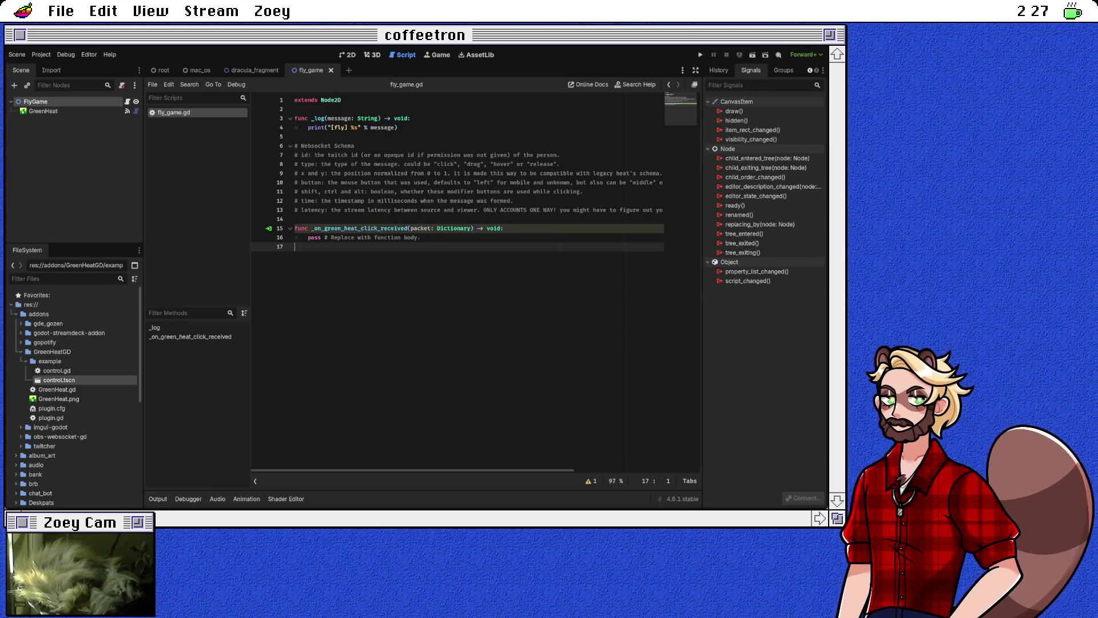
Flip to 2D and back to fly_game.gd, then select GreenHeat to show its click_received signal
key("ctrl+F1")
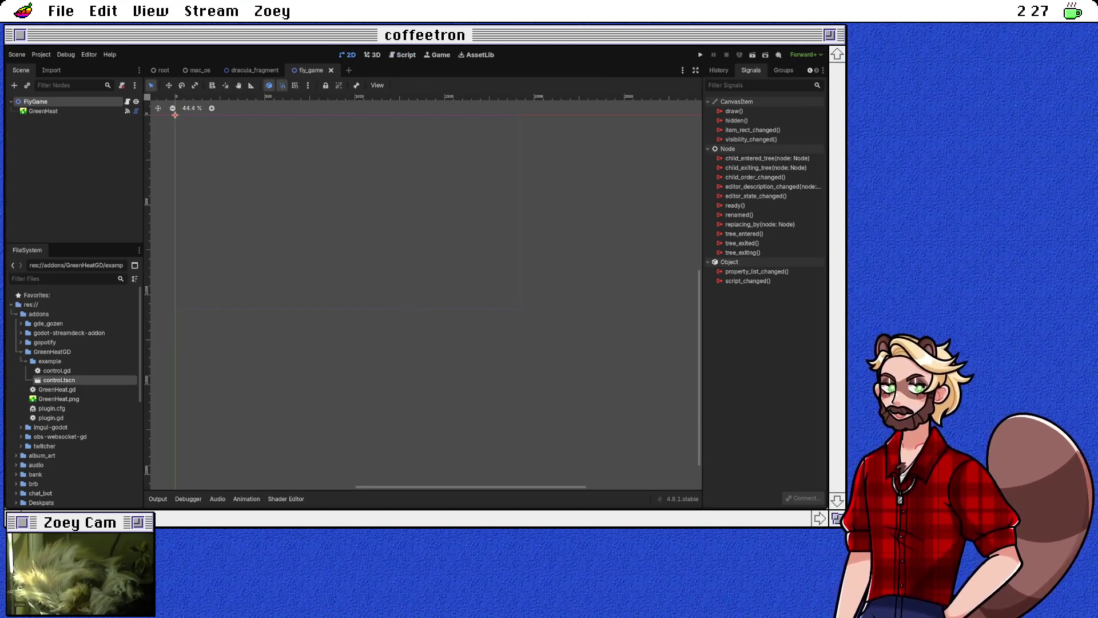
left_click(407, 54)
left_click(43, 111)
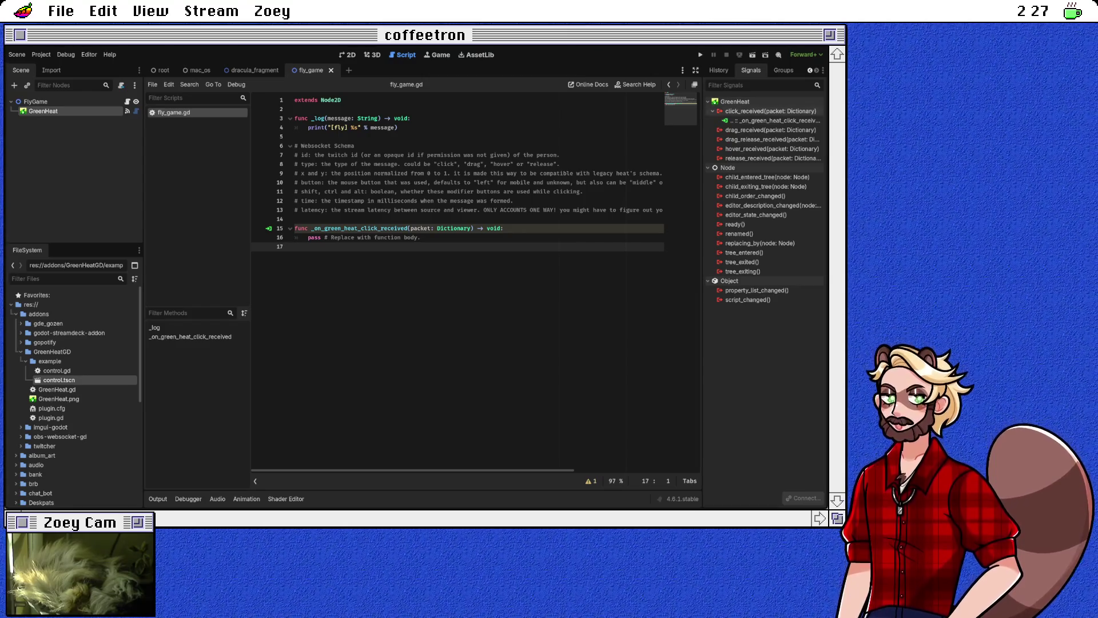
key("Left")
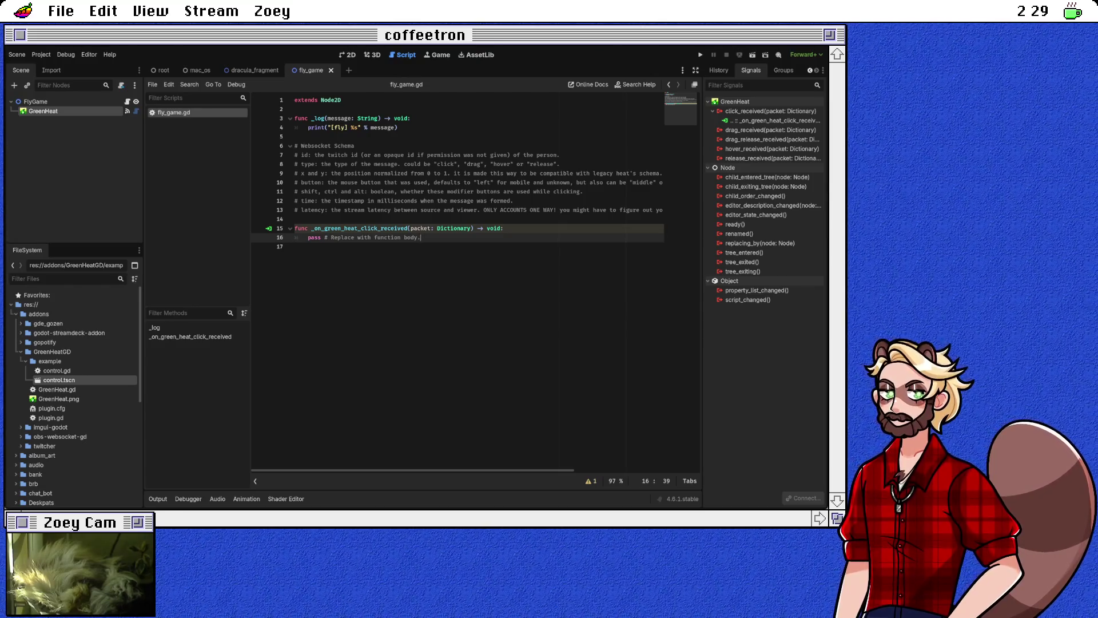
Collapse the GreenHeatGD addons folders and move down to the fly_game folder in FileSystem
key("Left")
key("Left")
key("Left")
key("Up")
key("Up")
key("Up")
key("Left")
key("Down")
key("Down")
key("Down")
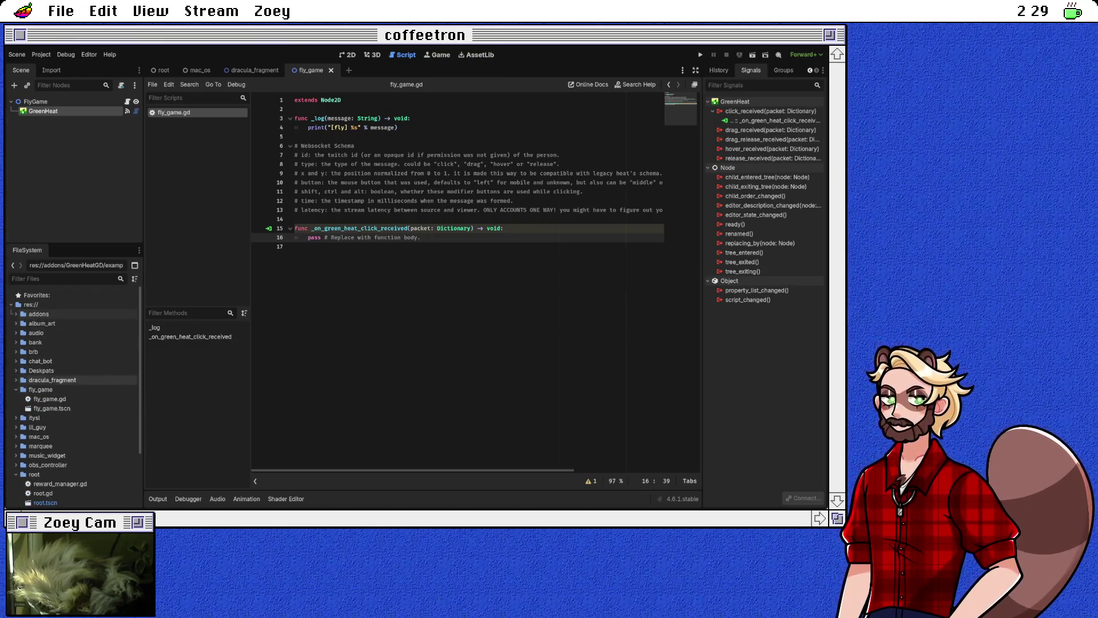
key("Down")
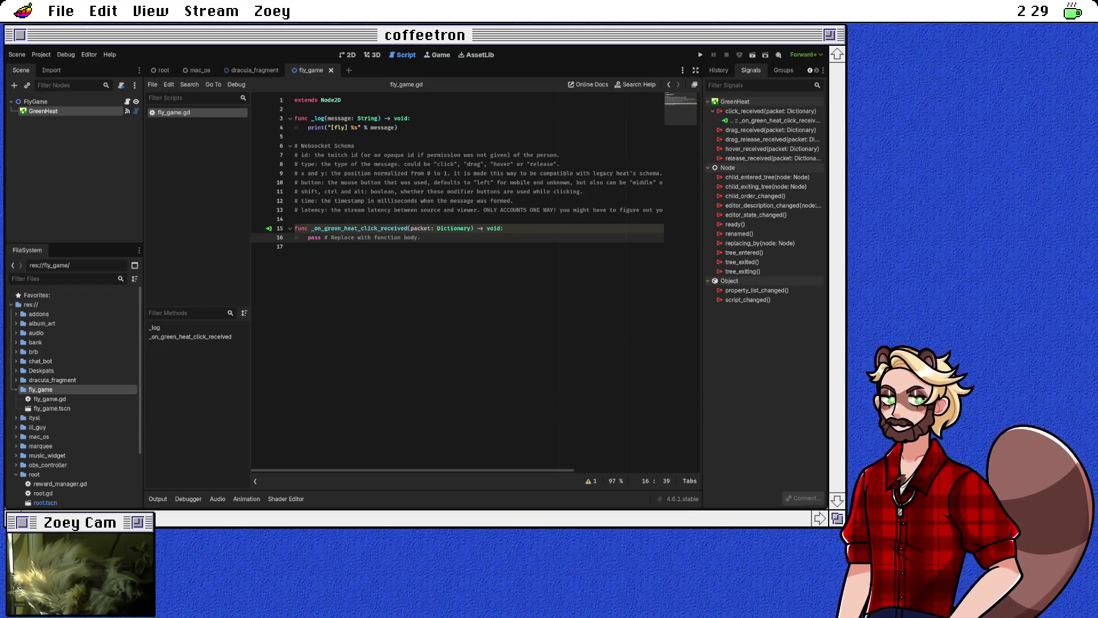
Leave the click-received stub at the end of line 16 and switch to the 2D view (Ctrl+F1)
left_click(294, 247)
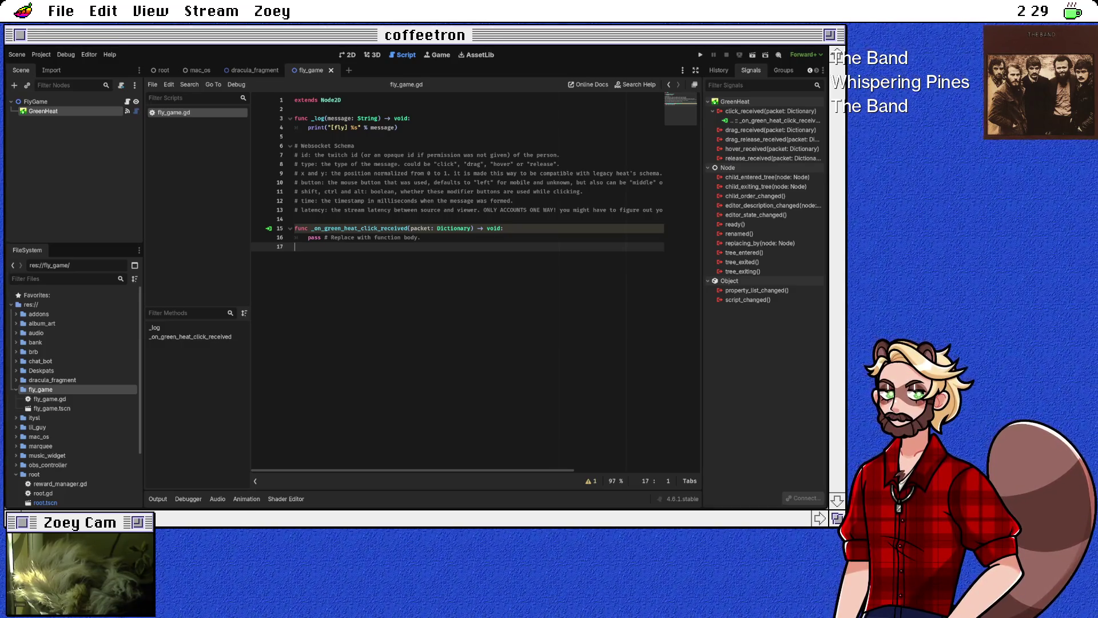
left_click(421, 237)
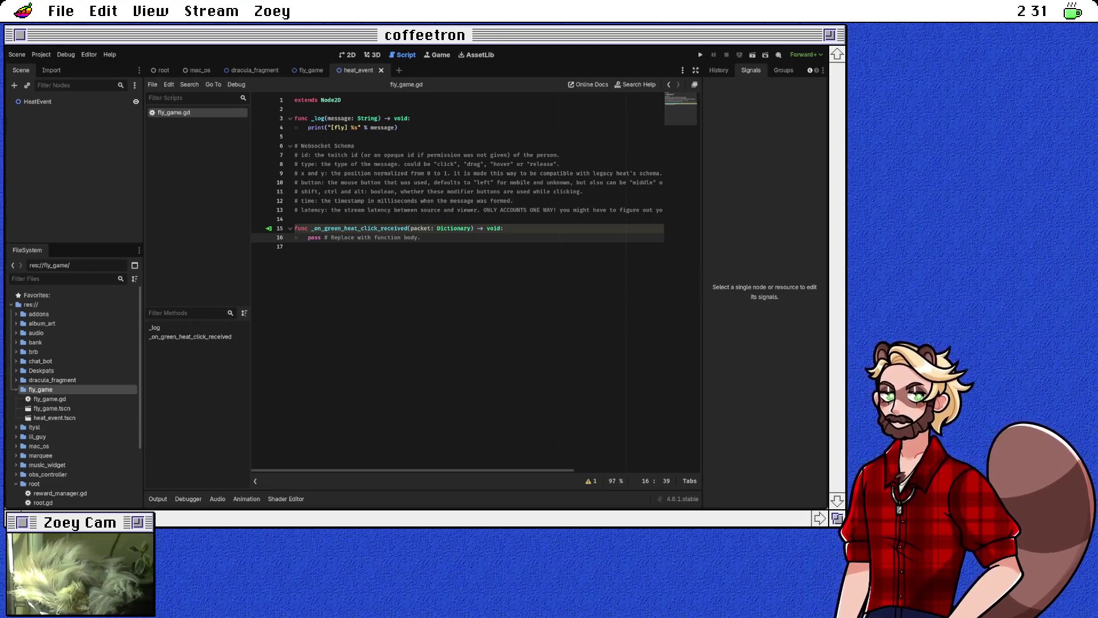
key("ctrl+F1")
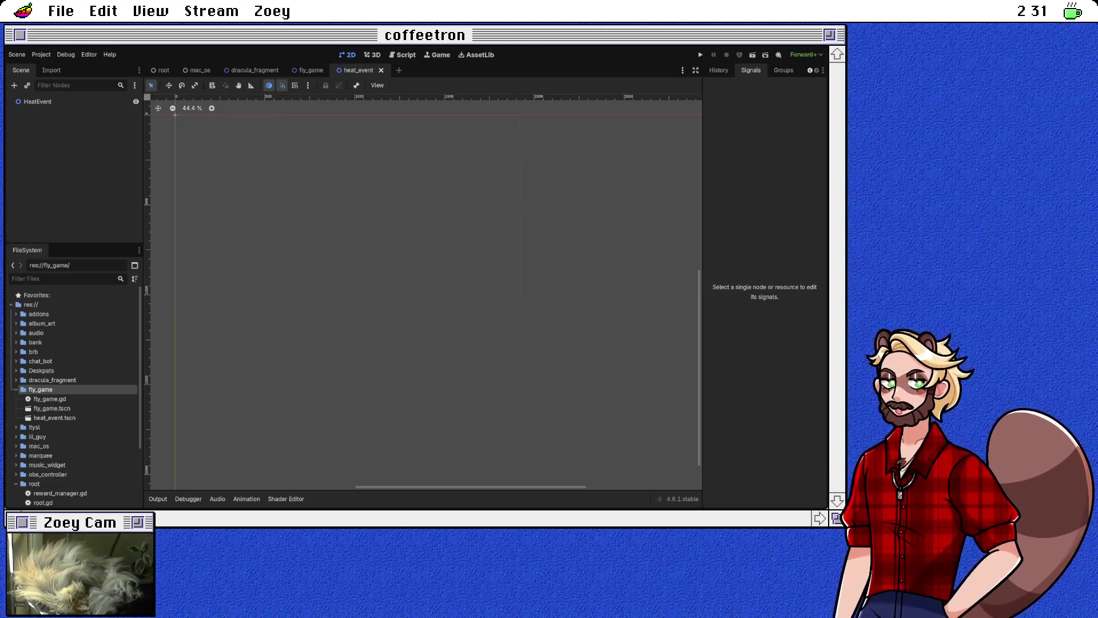
Add a Label child under the HeatEvent root node and return to the 2D scene view
left_click(38, 101)
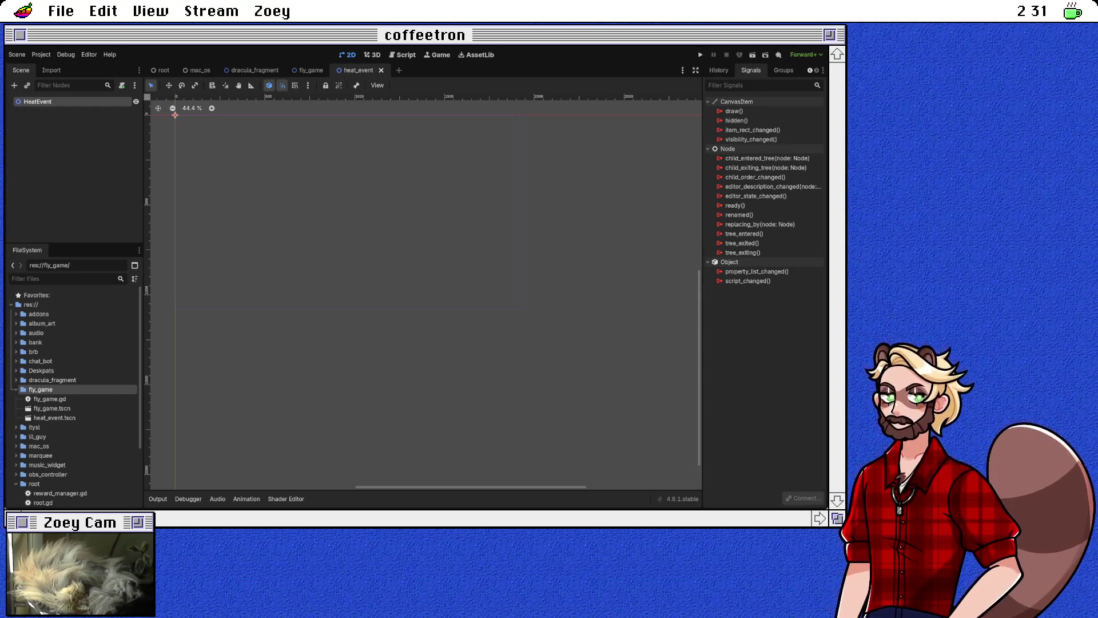
key("ctrl+v")
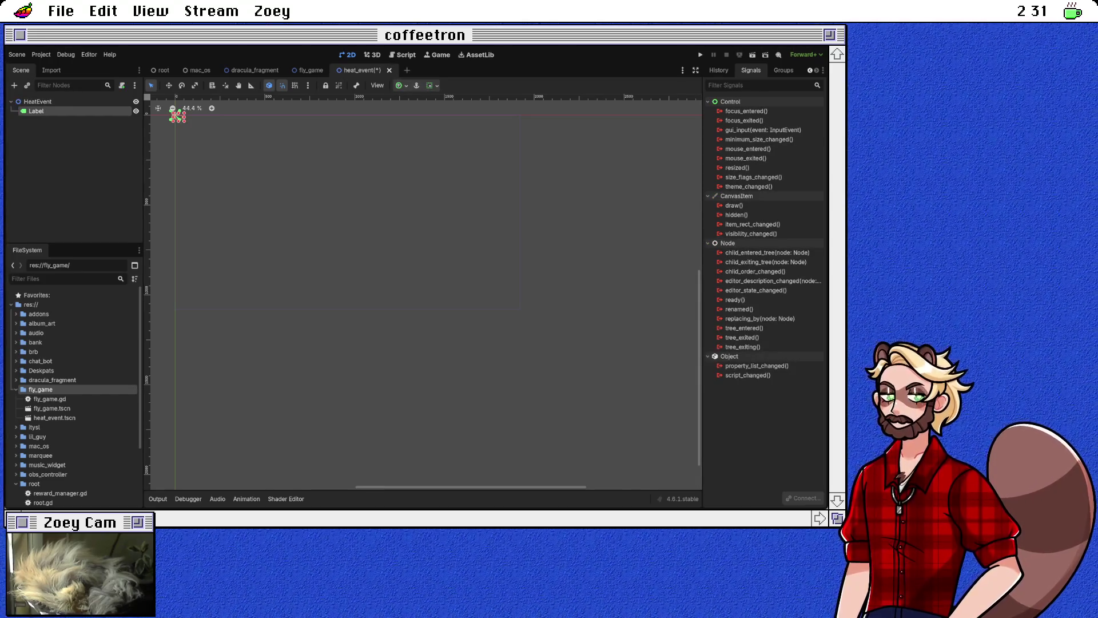
left_click(38, 101)
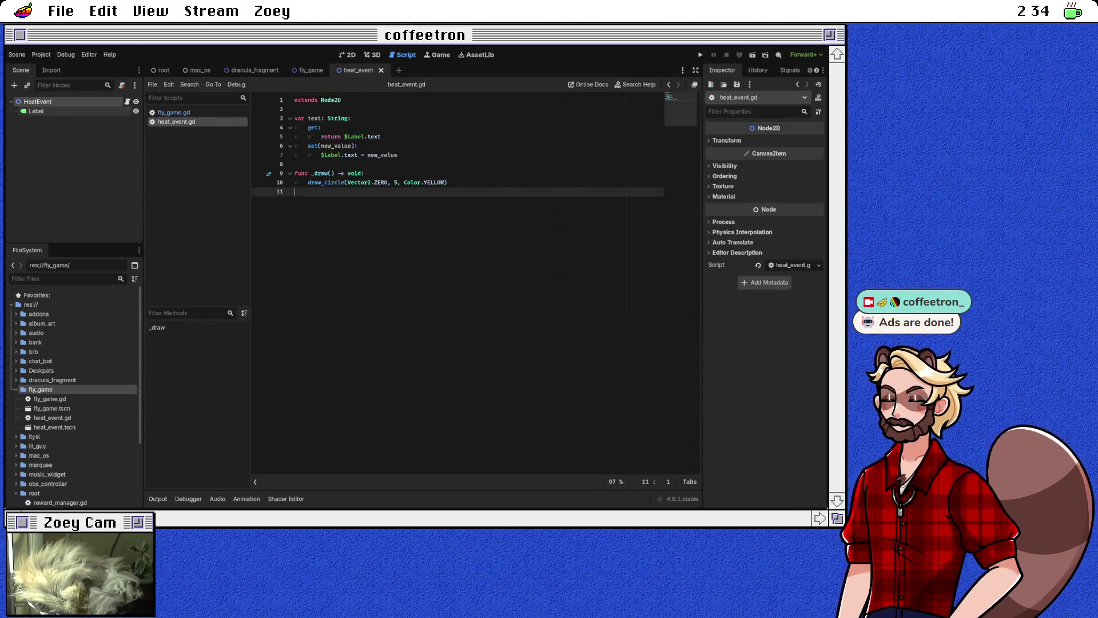
left_click(347, 55)
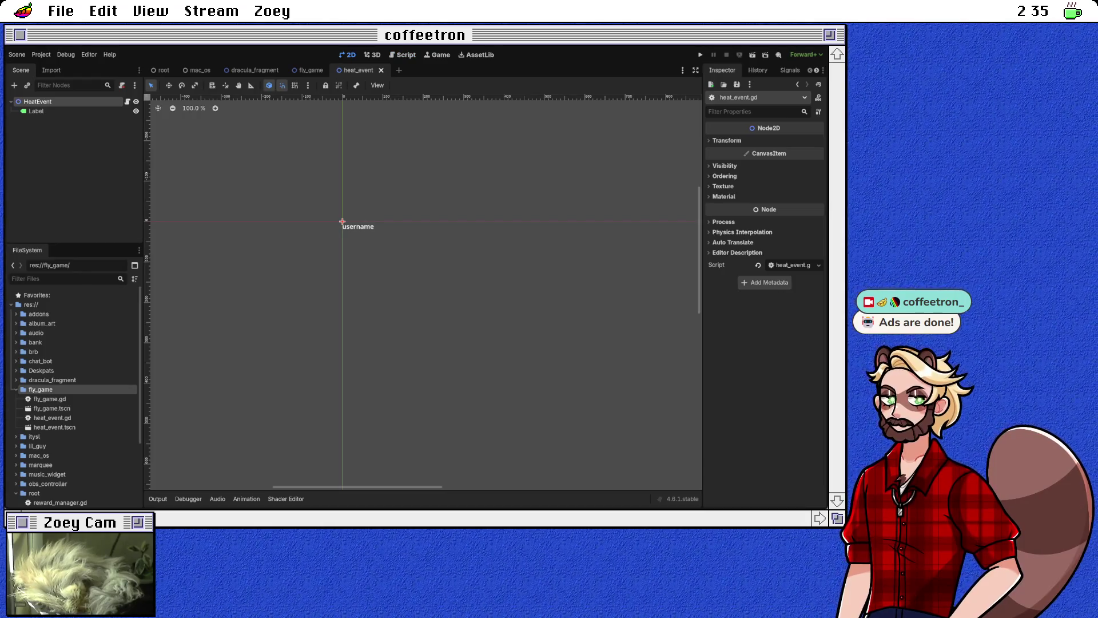
Drag the username Label onto the HeatEvent origin and save heat_event.tscn
left_click(344, 223)
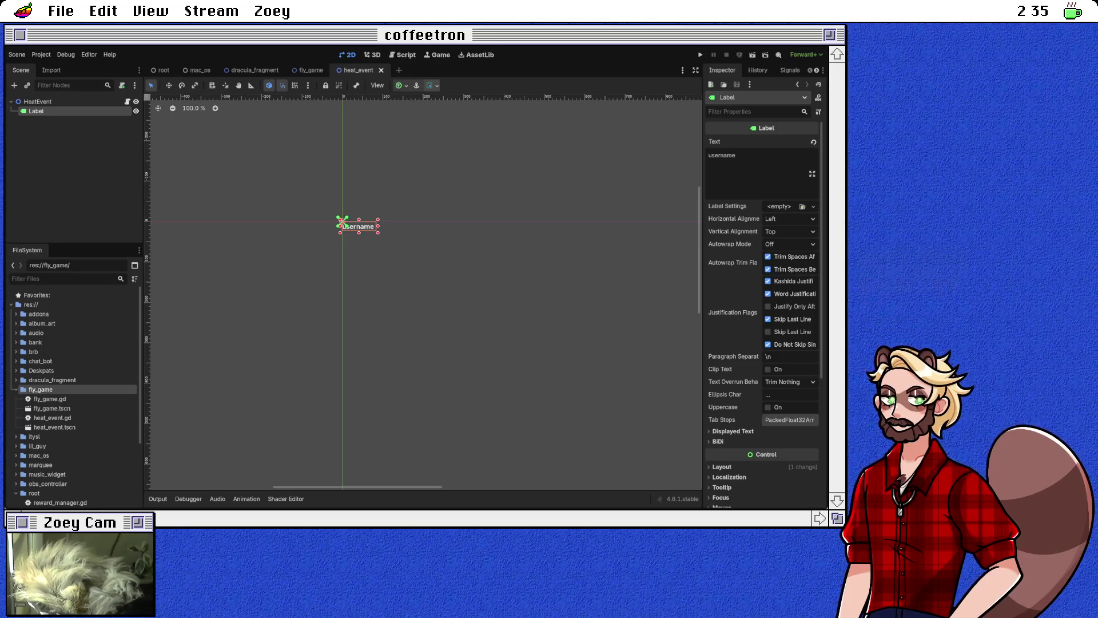
left_click(342, 223)
left_click_drag(343, 223, 344, 223)
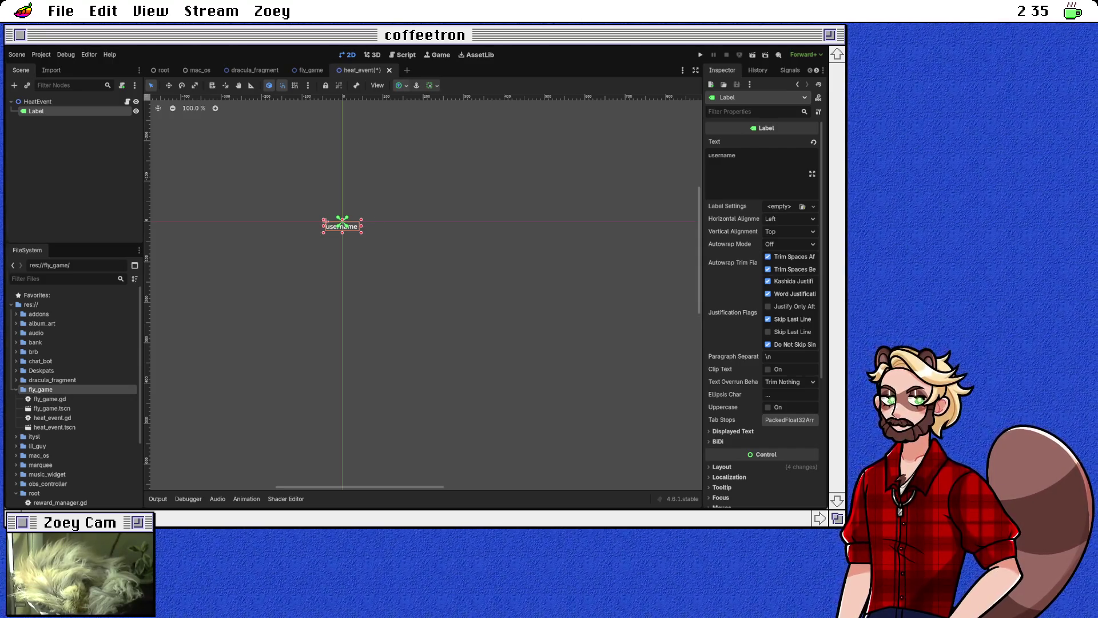
key("ctrl+s")
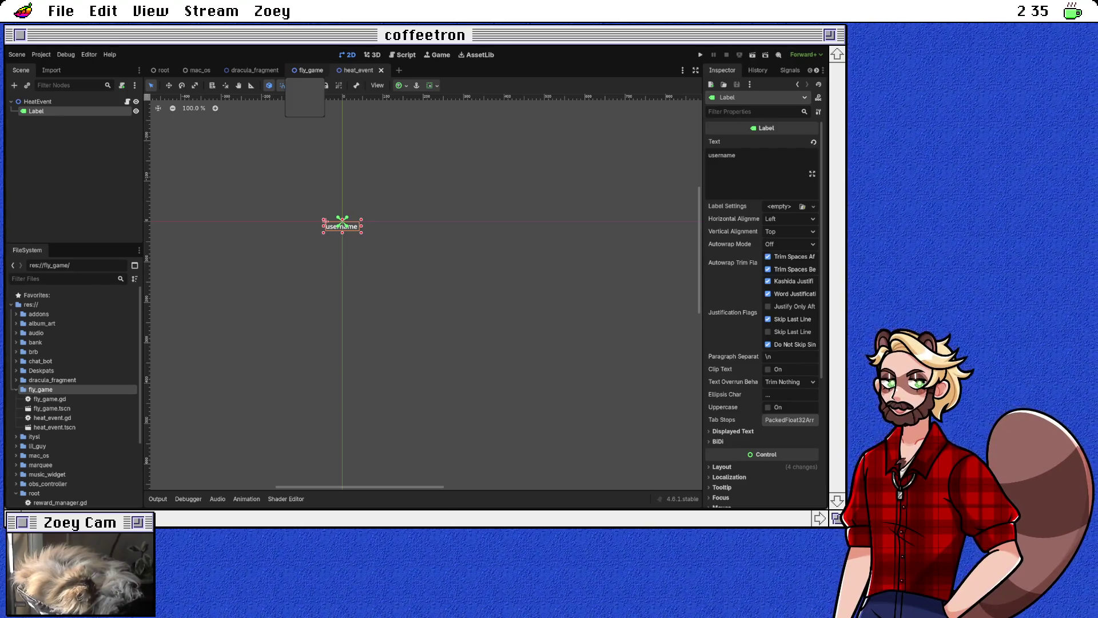
Flip between the fly_game and heat_event tabs, then open heat_event.gd from the FileSystem dock
left_click(308, 70)
left_click(366, 69)
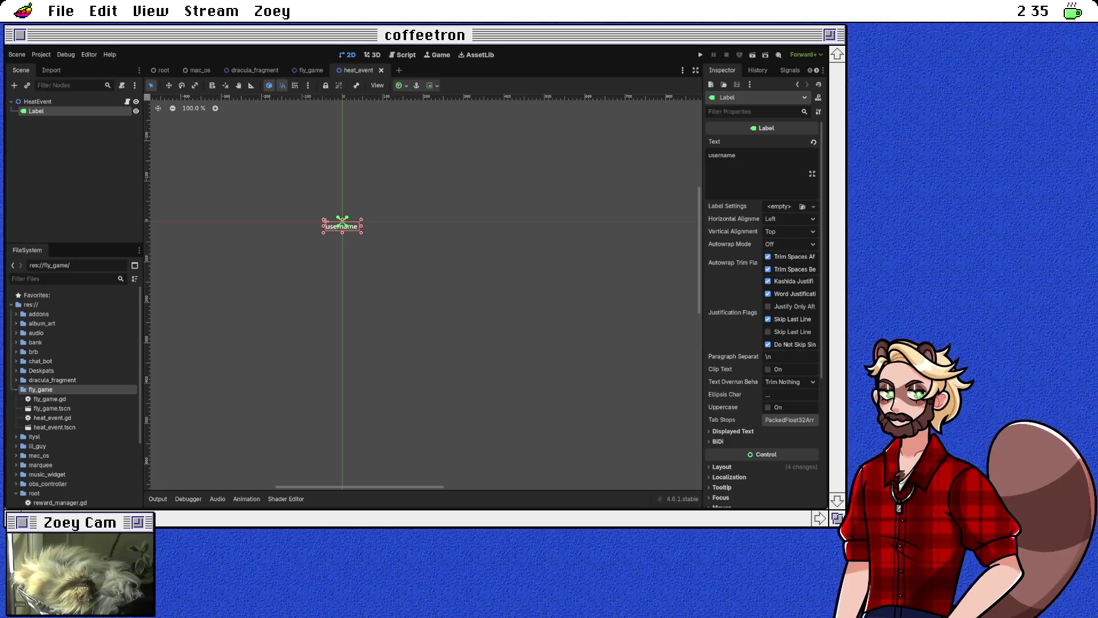
double_click(52, 418)
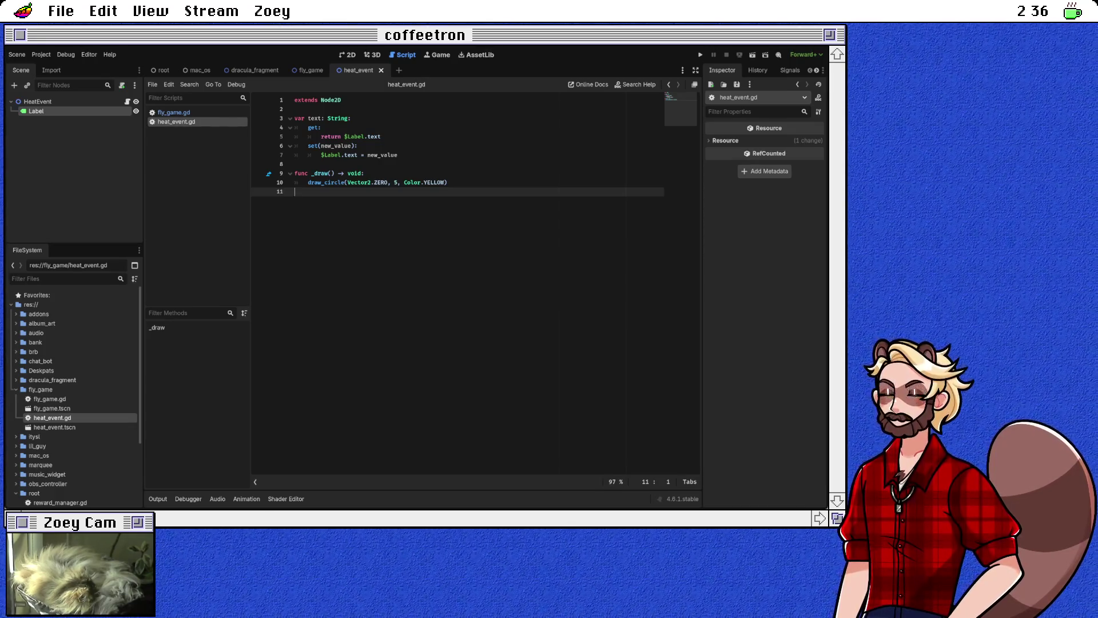
Add a Timer under HeatEvent with Wait Time 2, One Shot and Autostart on, and show its signals
left_click(37, 101)
key("ctrl+v")
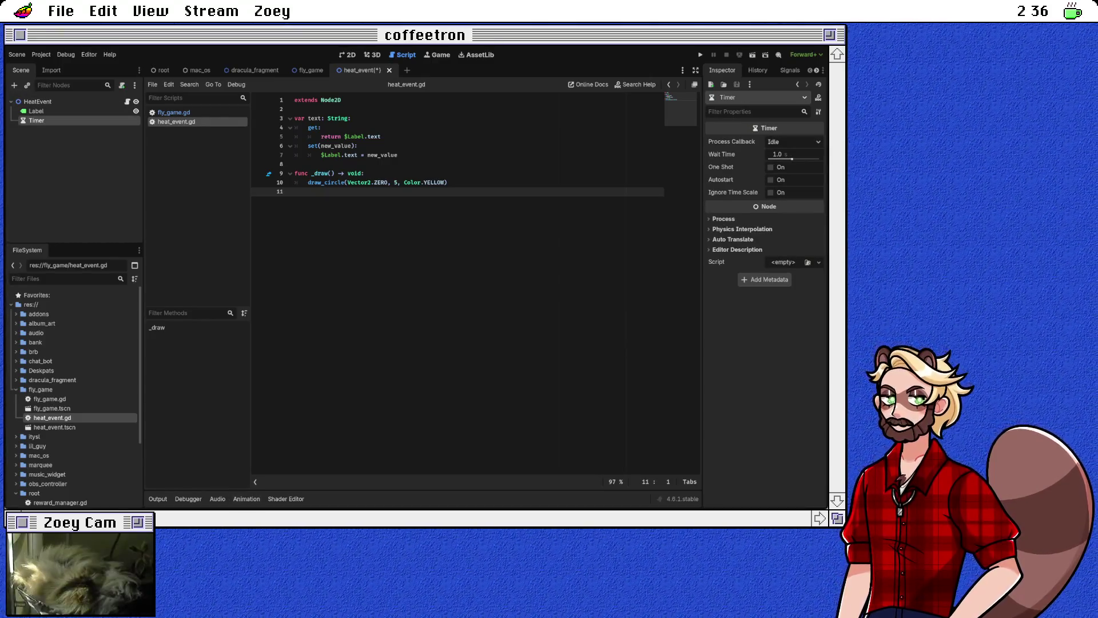
left_click(777, 154)
type("2")
key("Return")
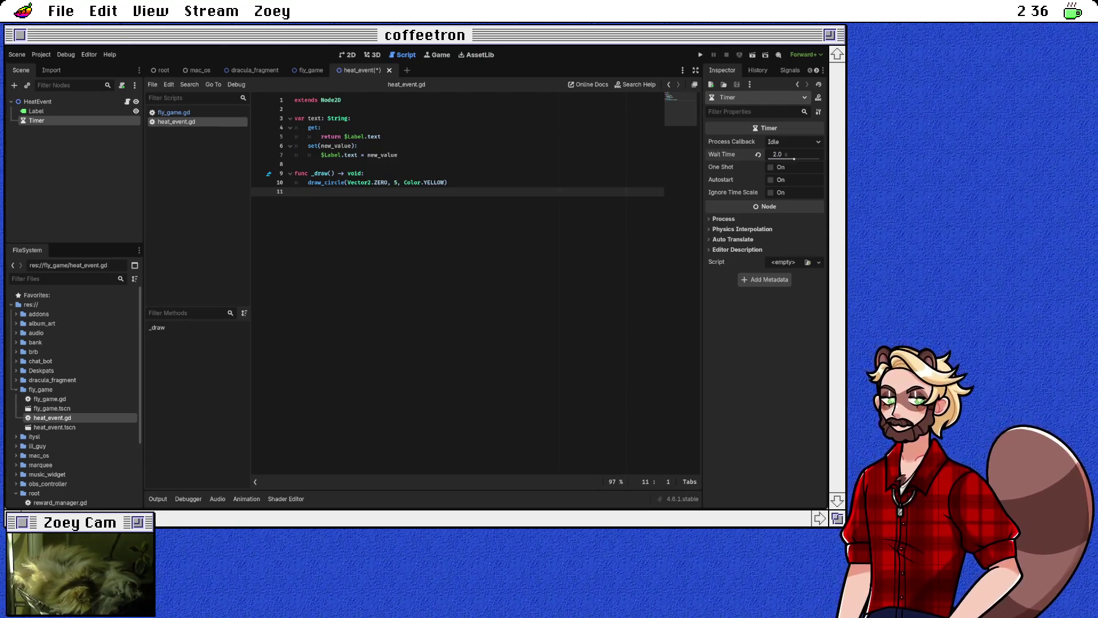
left_click(771, 167)
left_click(771, 180)
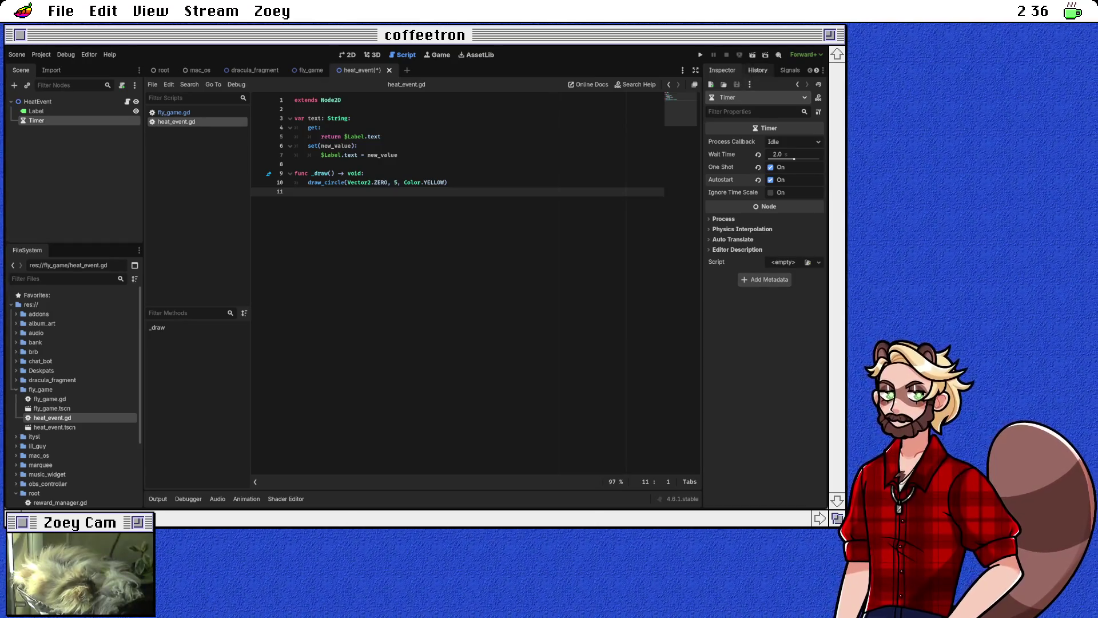
left_click(790, 70)
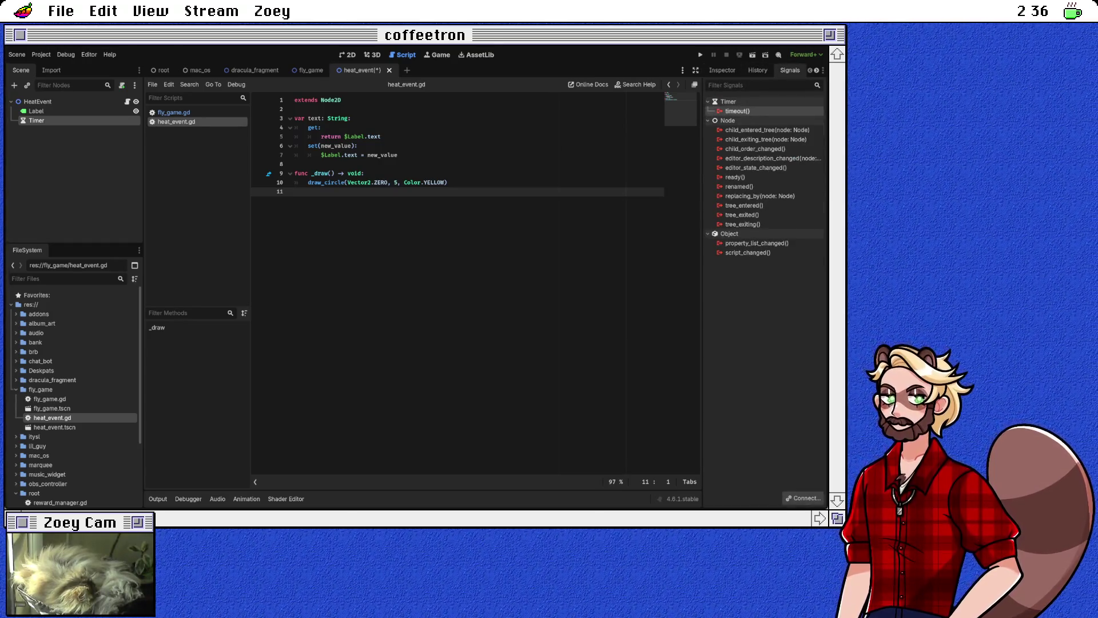
Connect the Timer's timeout to a new handler that calls queue_free(), save heat_event.gd, then return to fly_game.gd
key("Return")
key("Return")
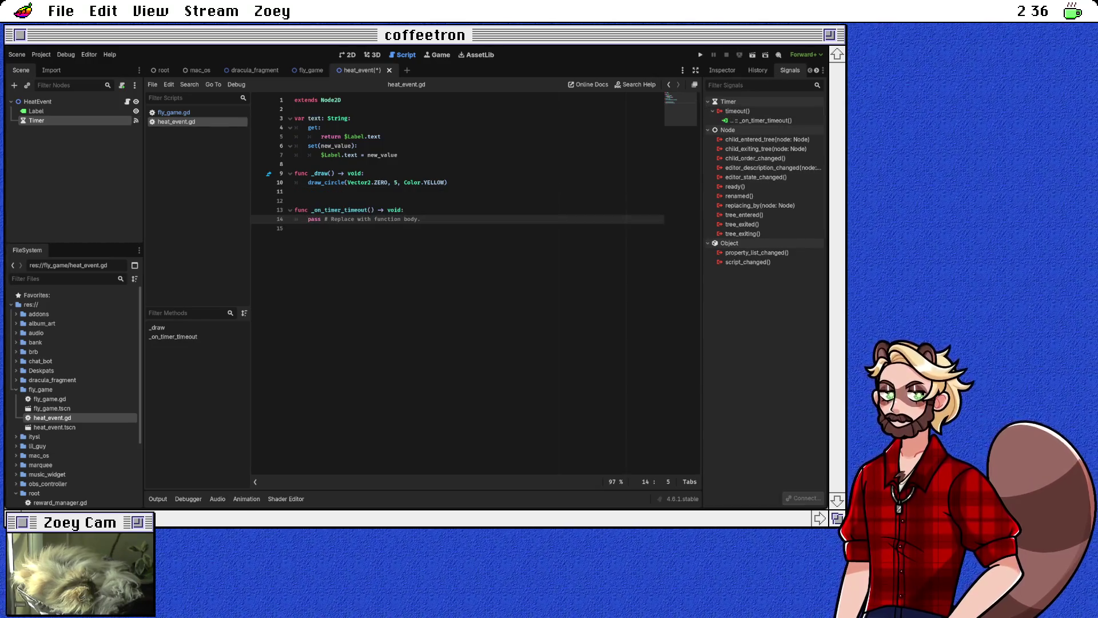
key("shift+End")
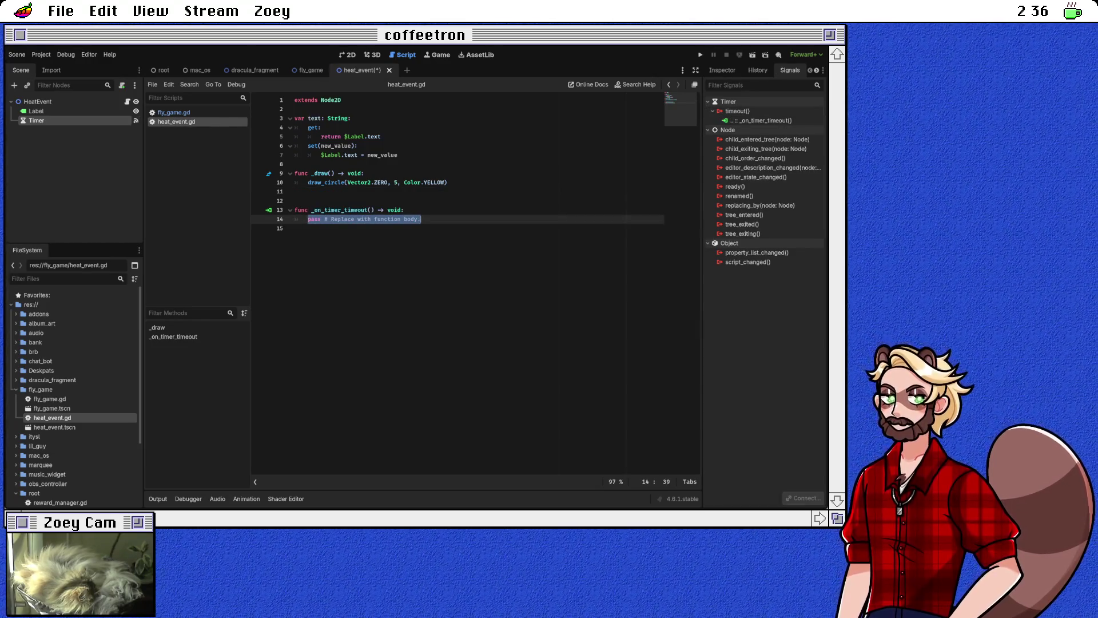
type("que")
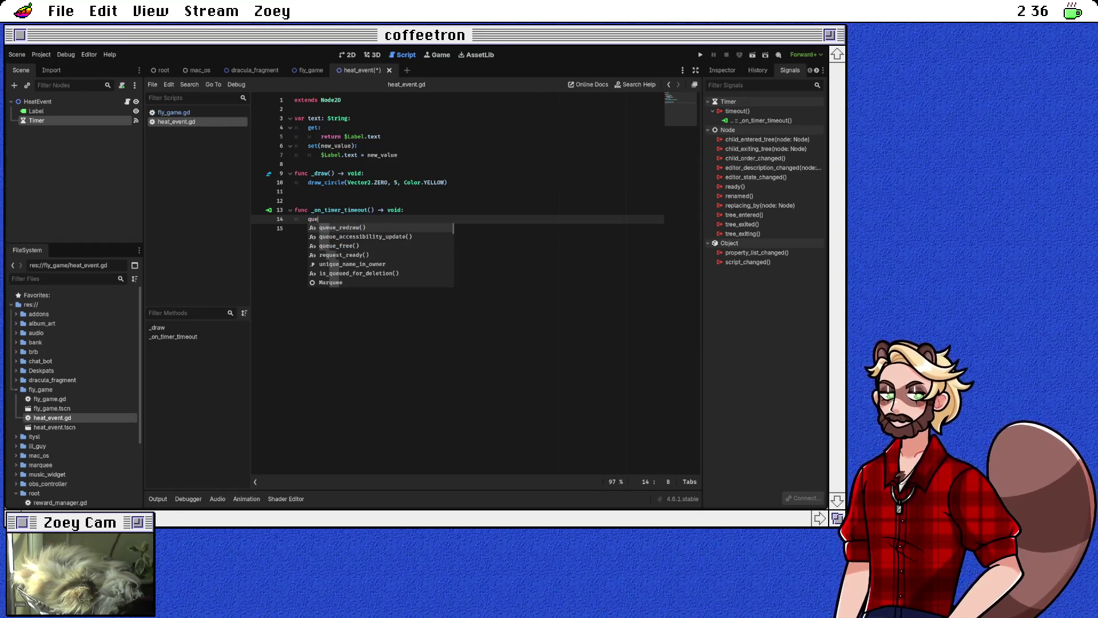
key("Return")
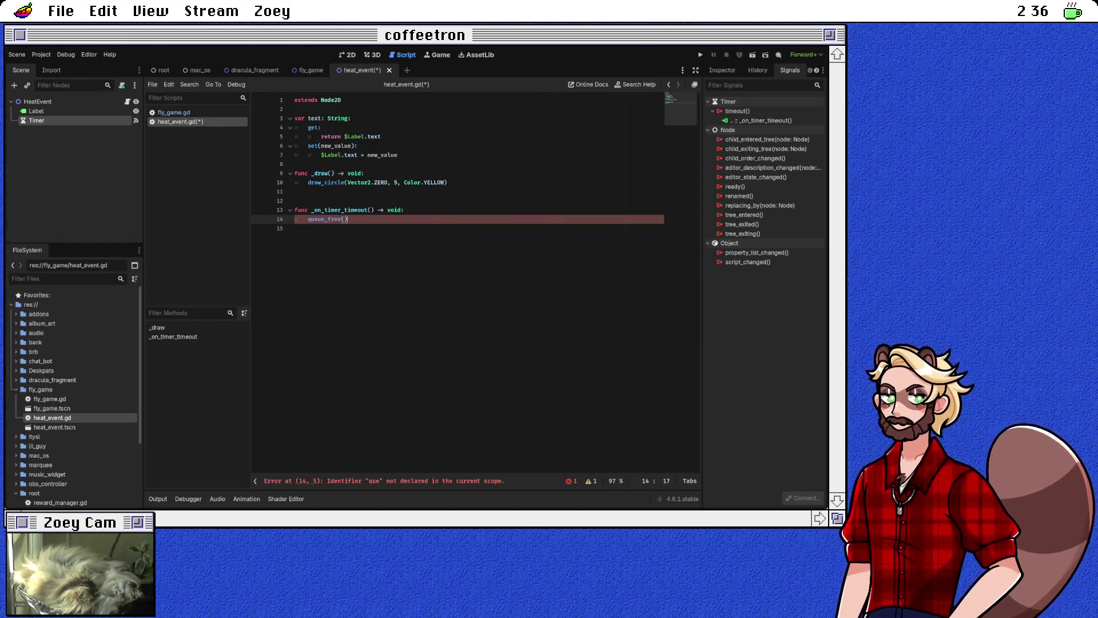
key("Down")
key("ctrl+s")
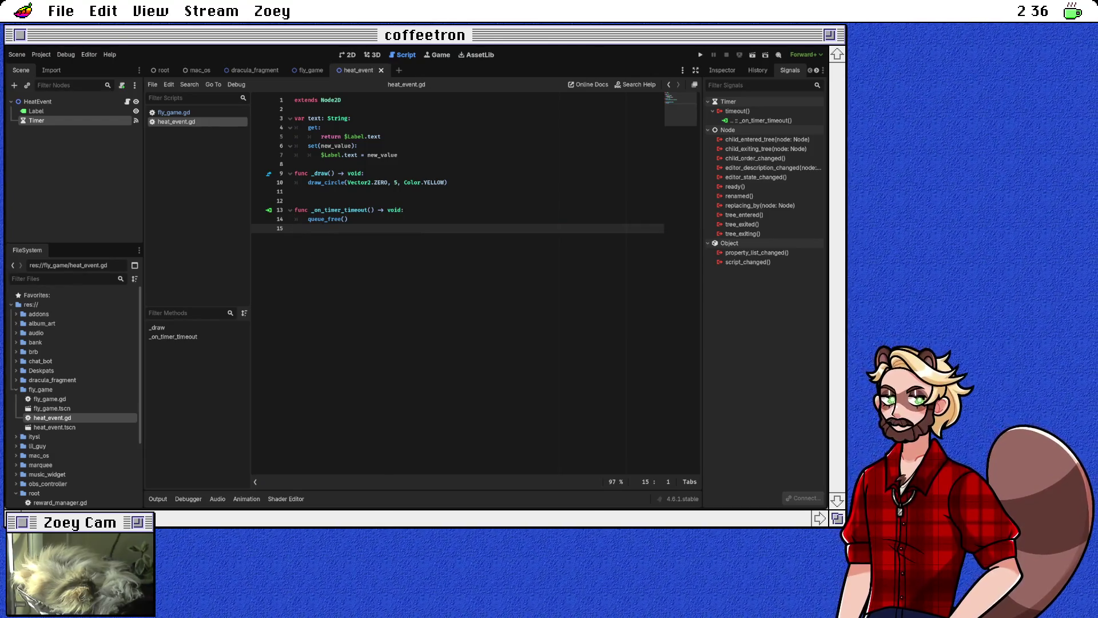
left_click(295, 200)
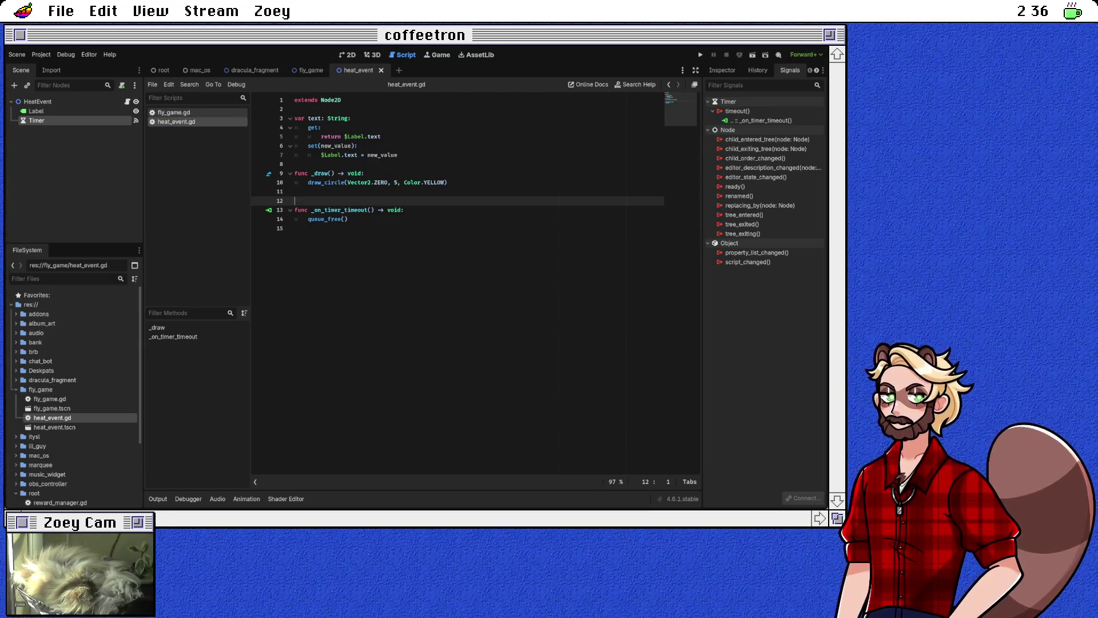
left_click(174, 112)
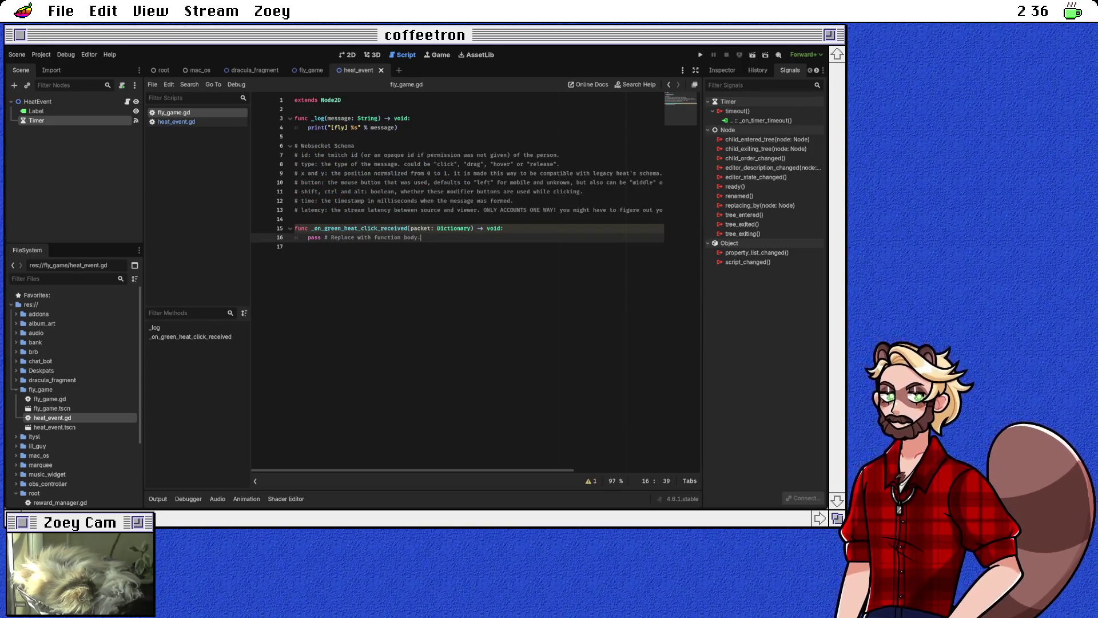
Add line 3 'var heat_event = preload("res://fly_game/heat_event.tscn")' using the path suggestion
left_click(297, 109)
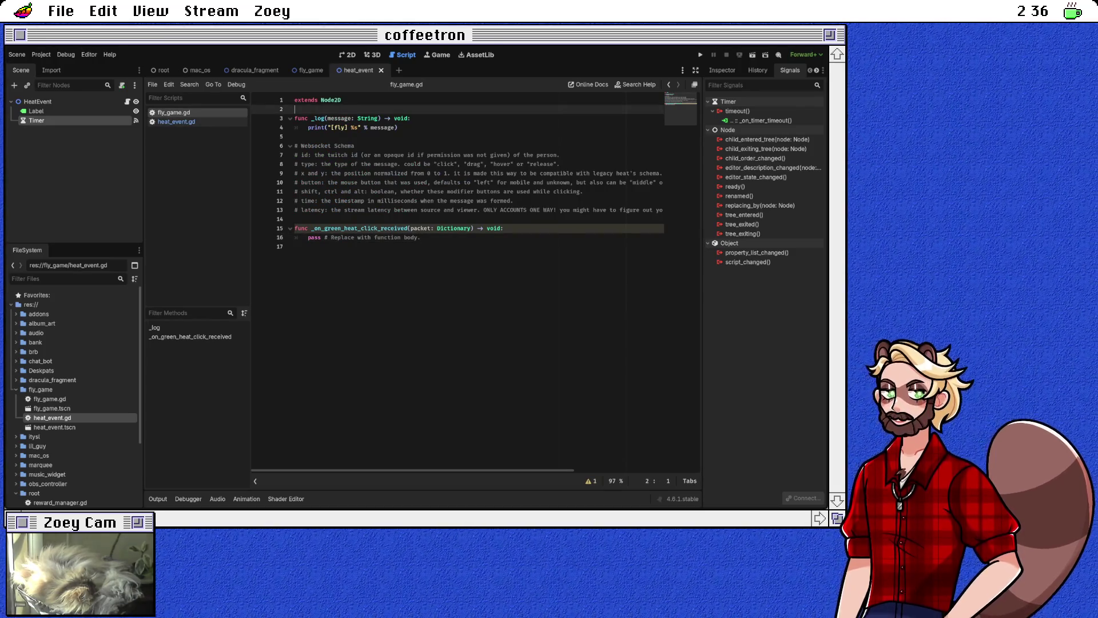
key("Return")
type("@pre")
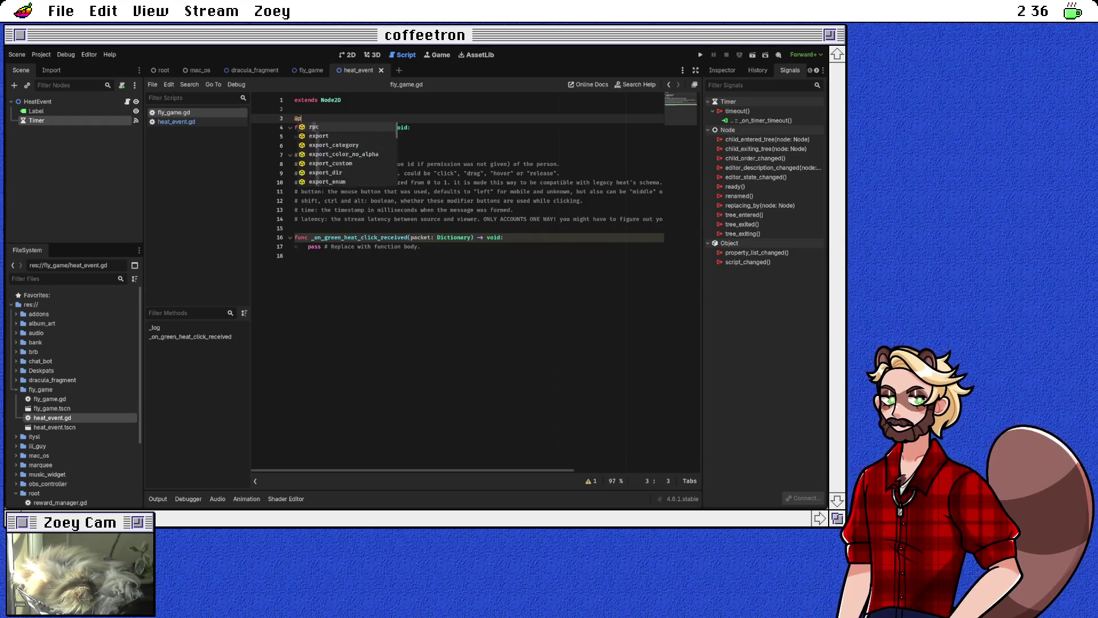
type("lo")
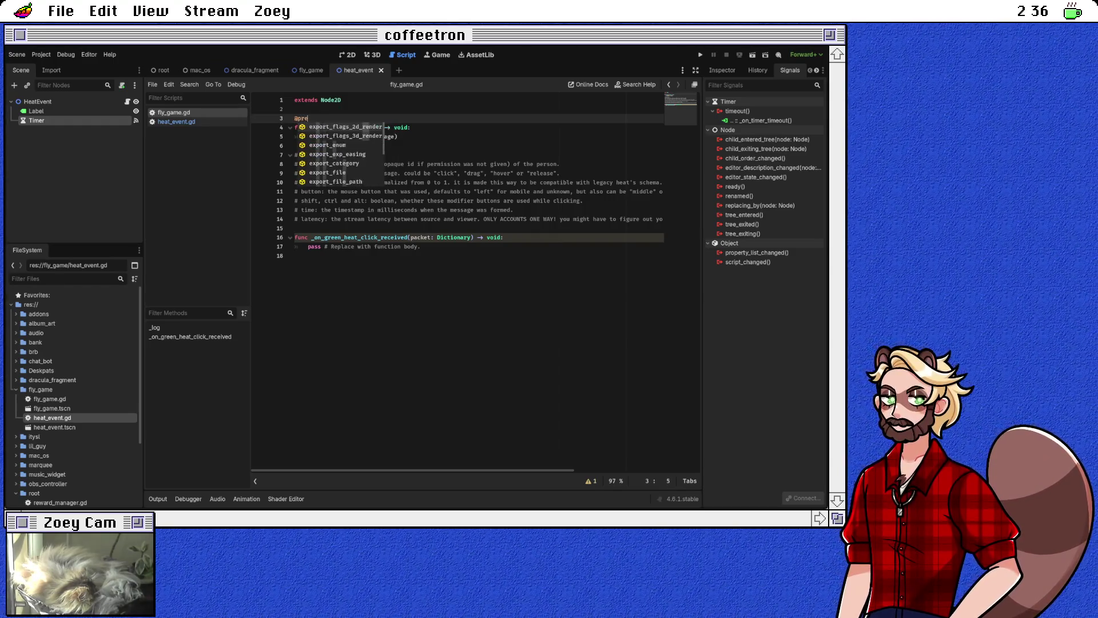
key("BackSpace")
key("BackSpace")
key("BackSpace")
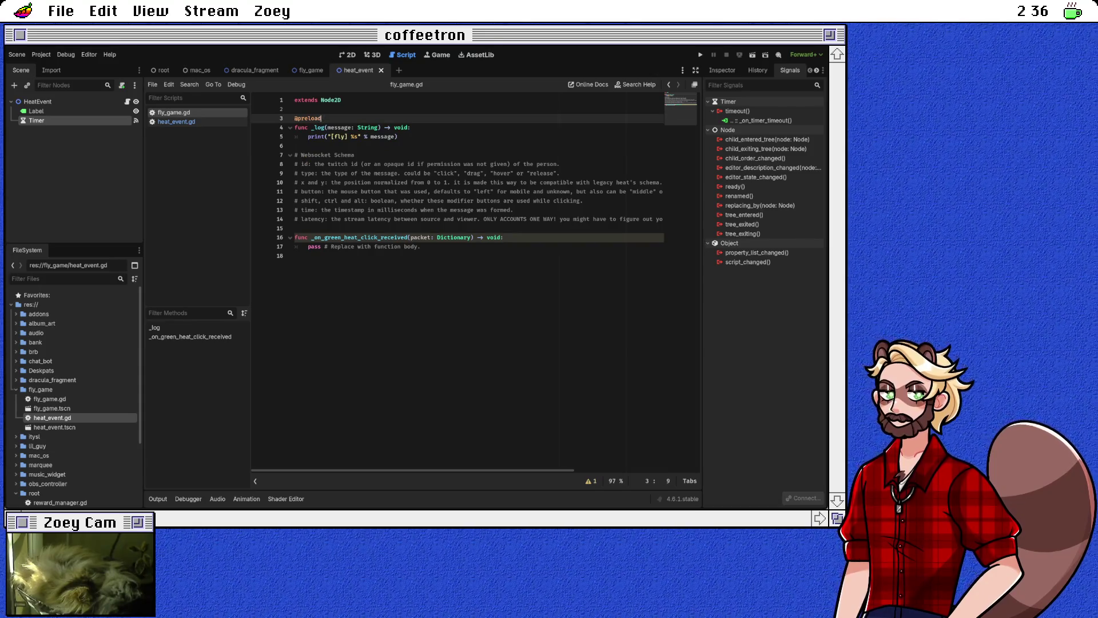
type("preloa")
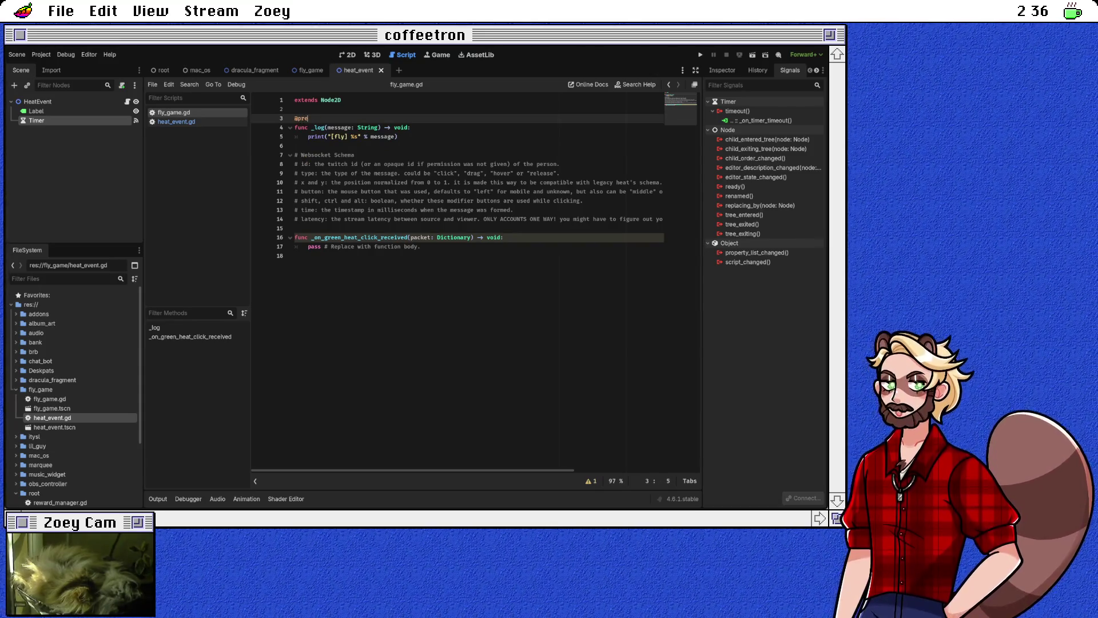
key("BackSpace")
key("BackSpace")
key("BackSpace")
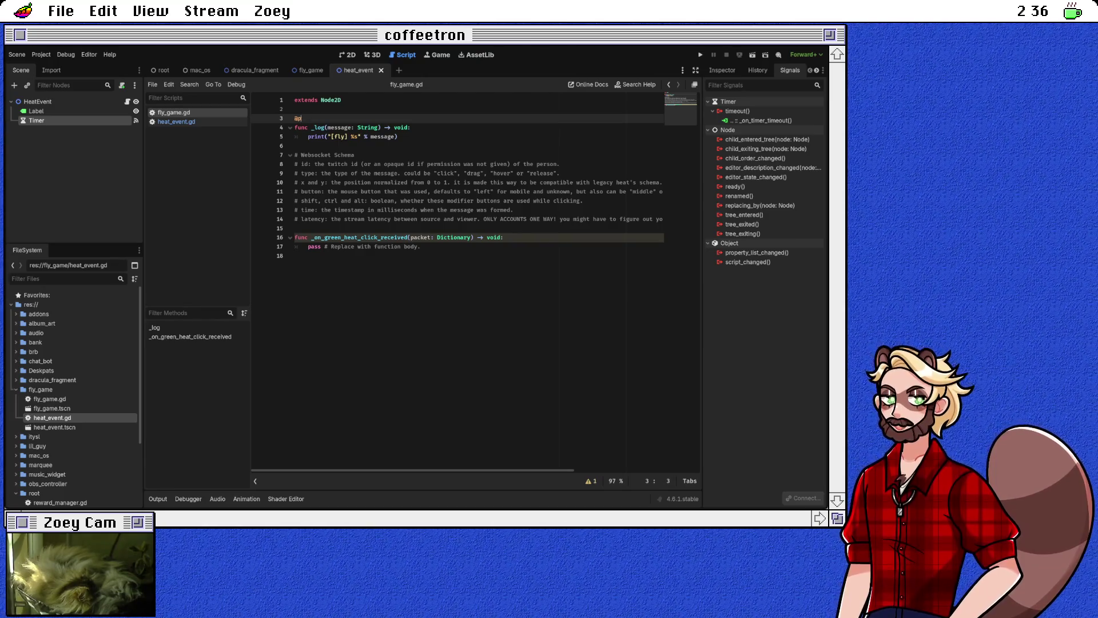
type("var")
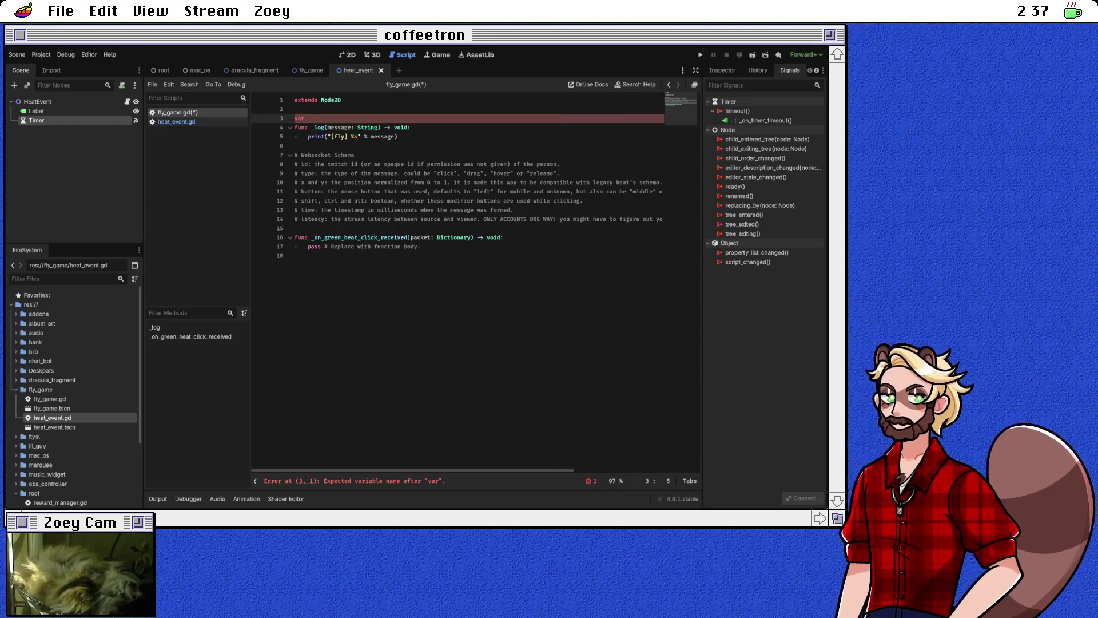
type("eat_event = ")
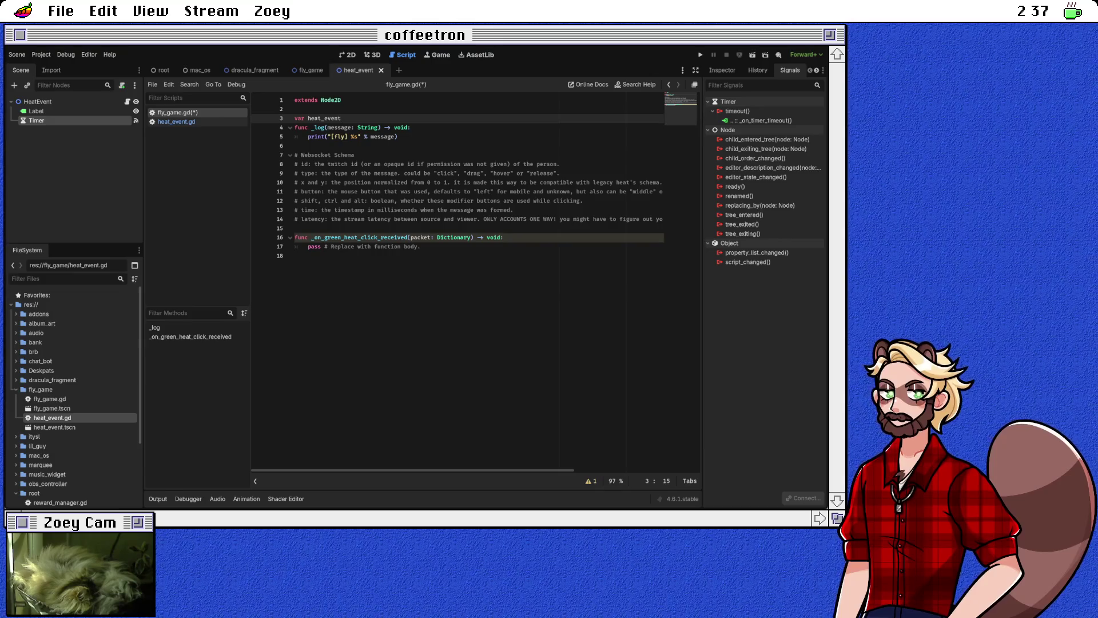
type("preload(")
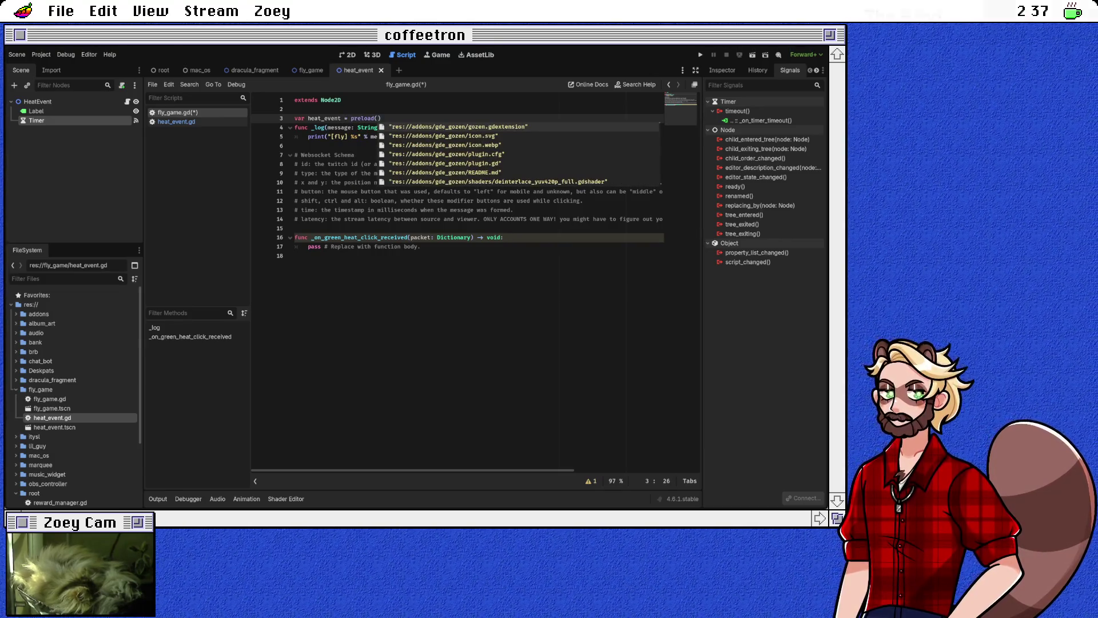
type("hea")
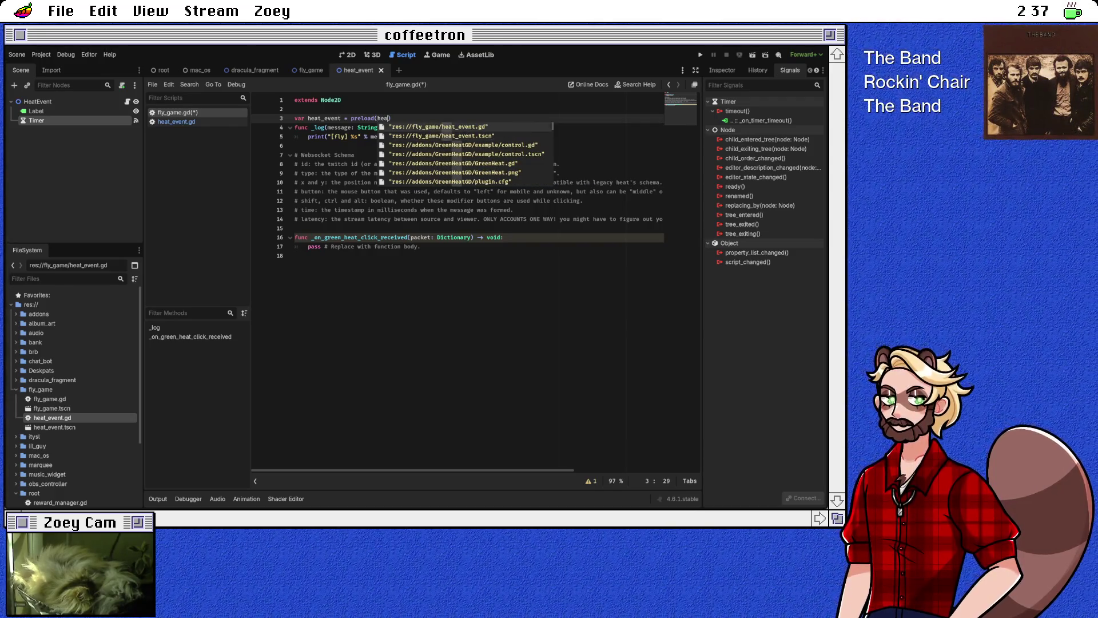
key("Down")
key("Return")
key("Return")
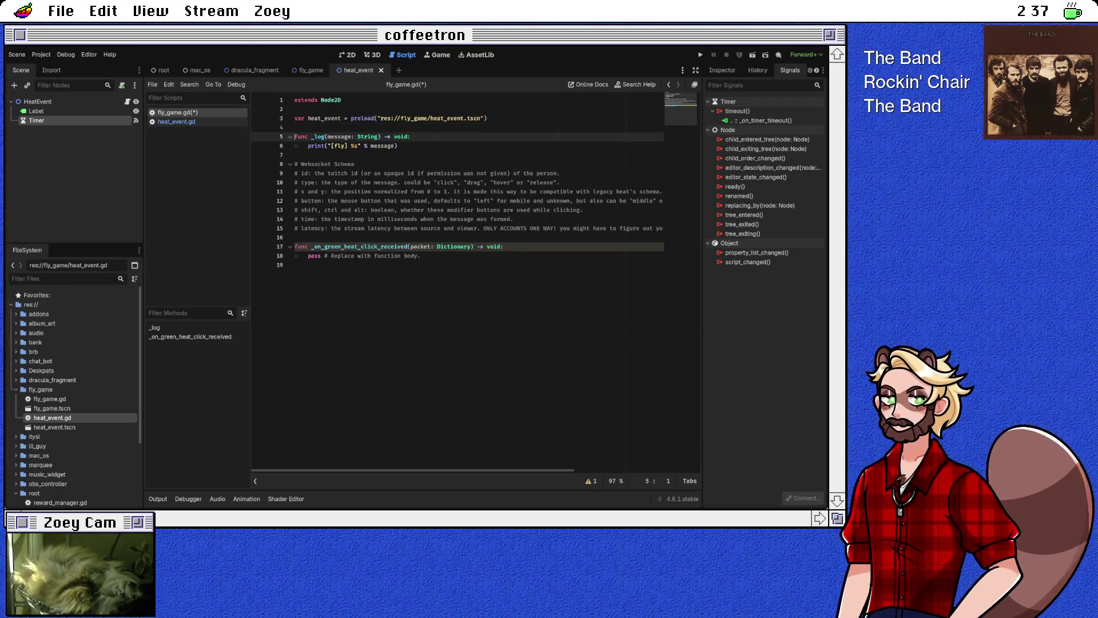
left_click(504, 247)
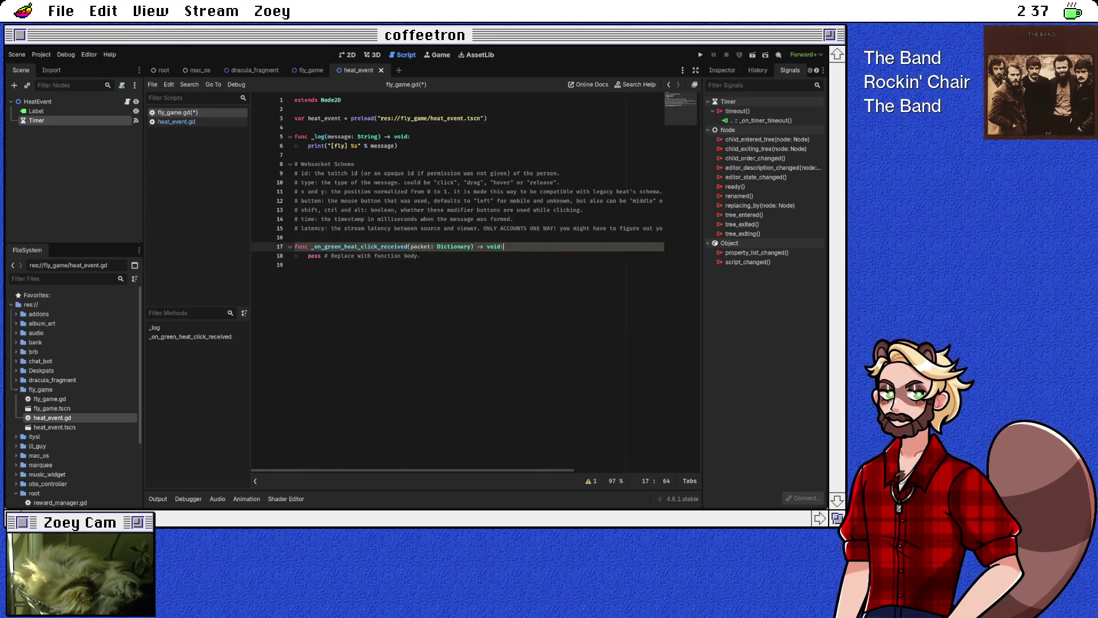
Add a heat_event.instantiate() call in the click handler and rename the line-3 variable to HeatEvent
key("Return")
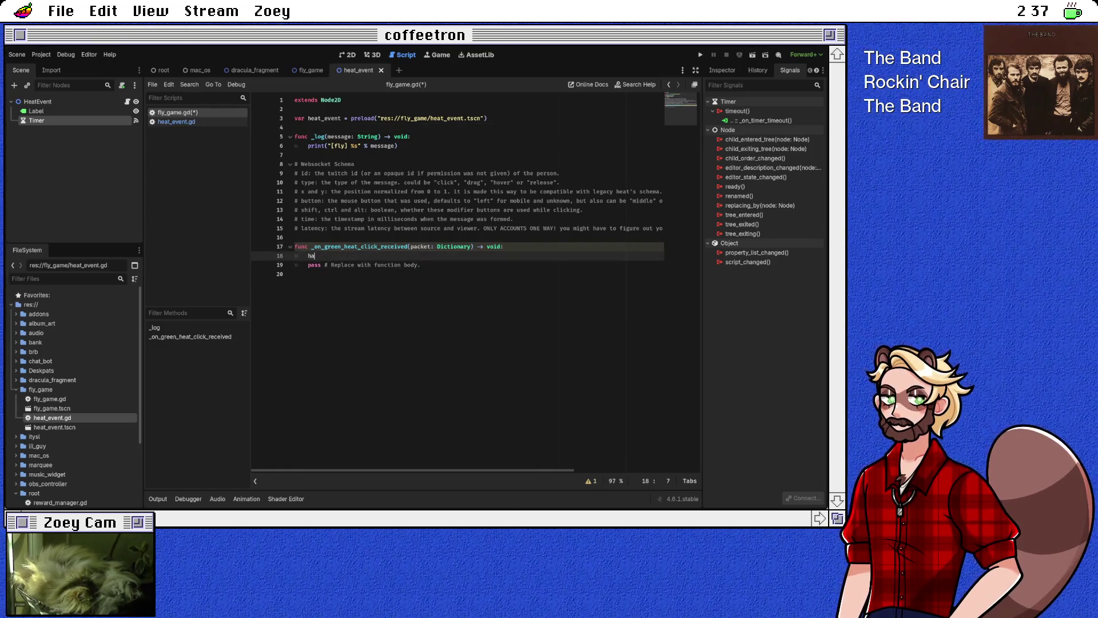
type("heat_event.i")
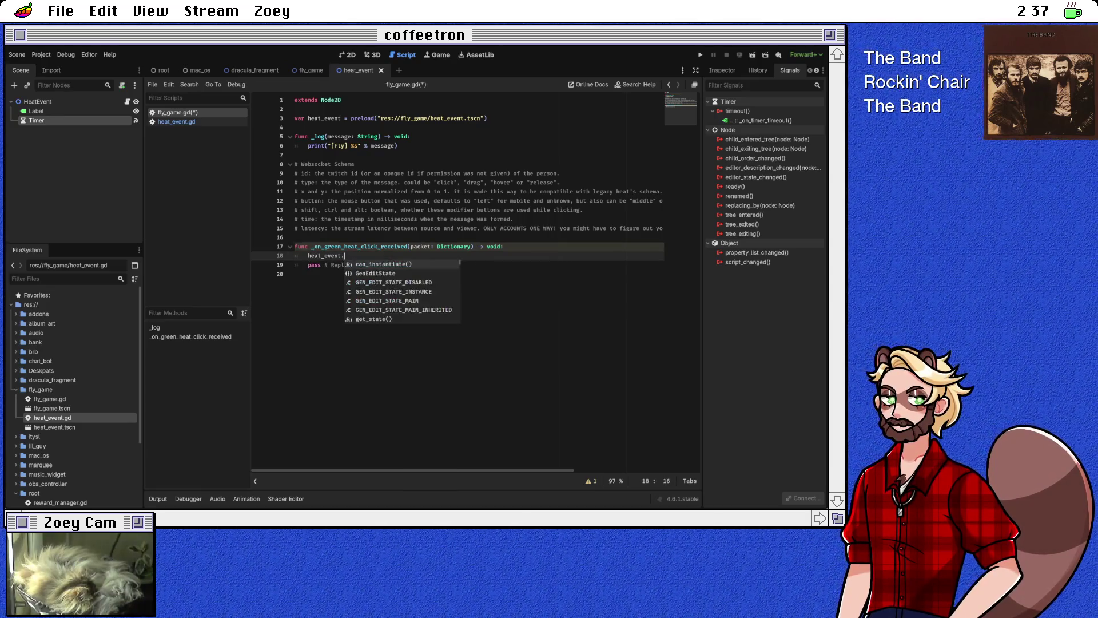
key("Return")
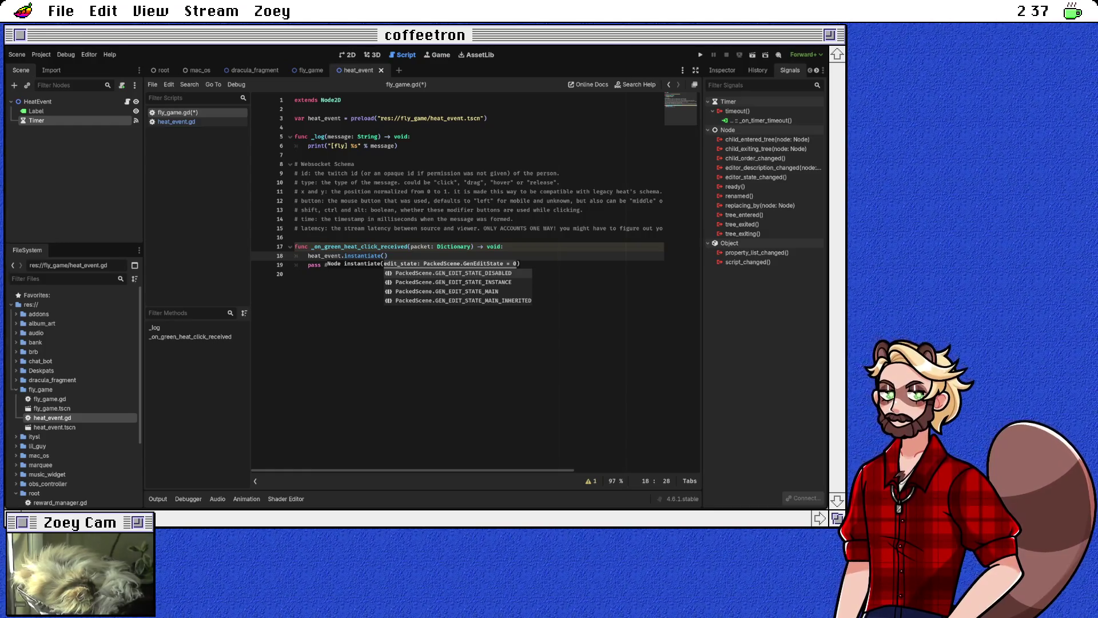
key("Right")
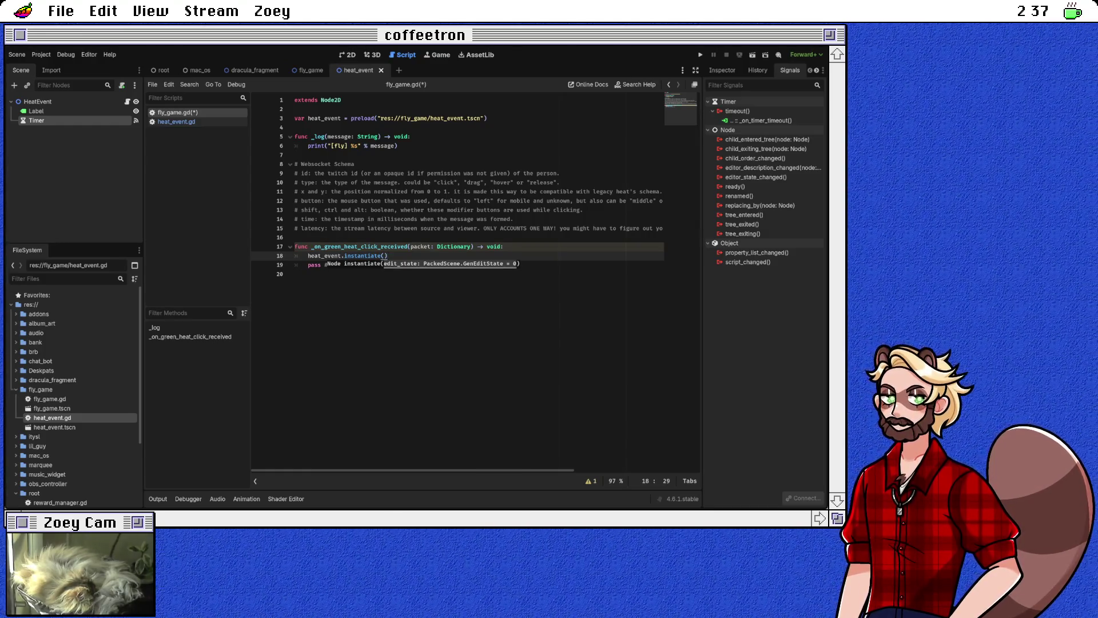
double_click(324, 117)
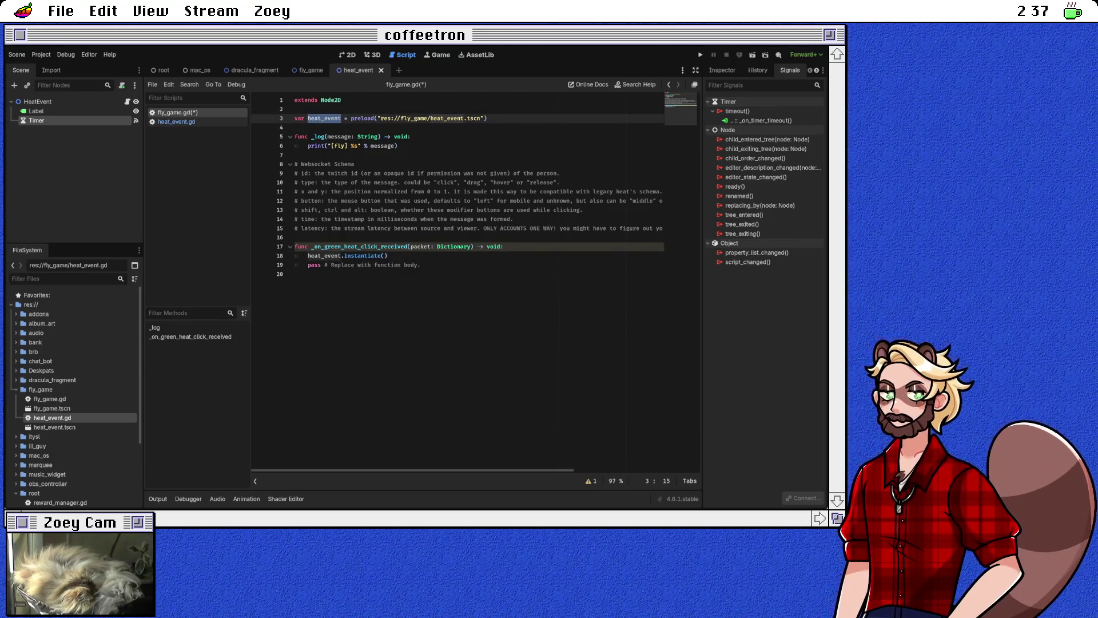
type("Hea")
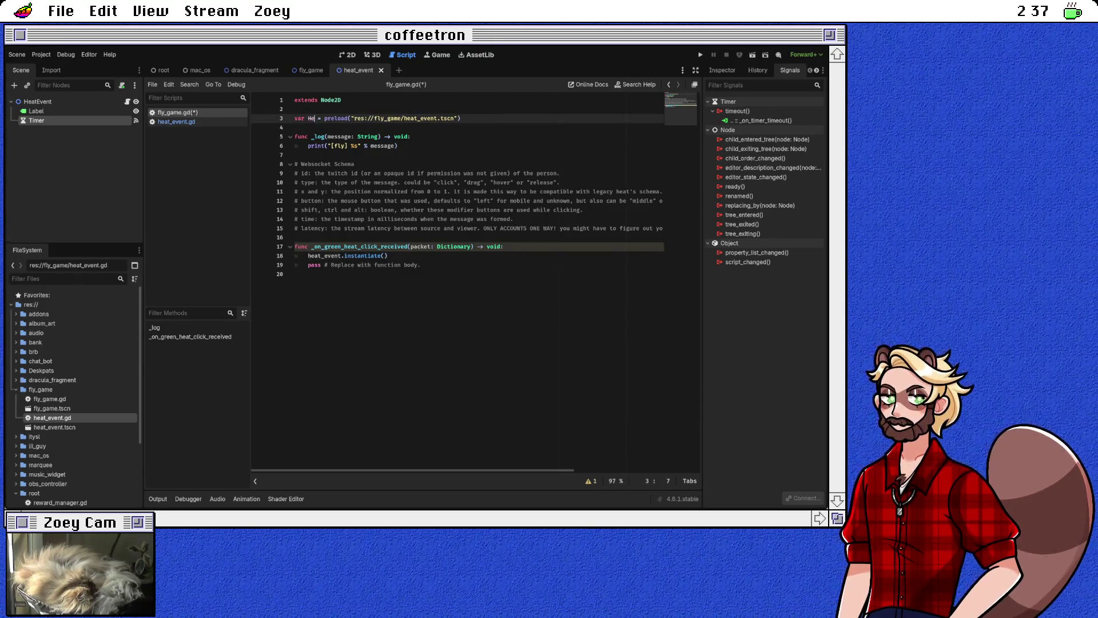
type("tEvent")
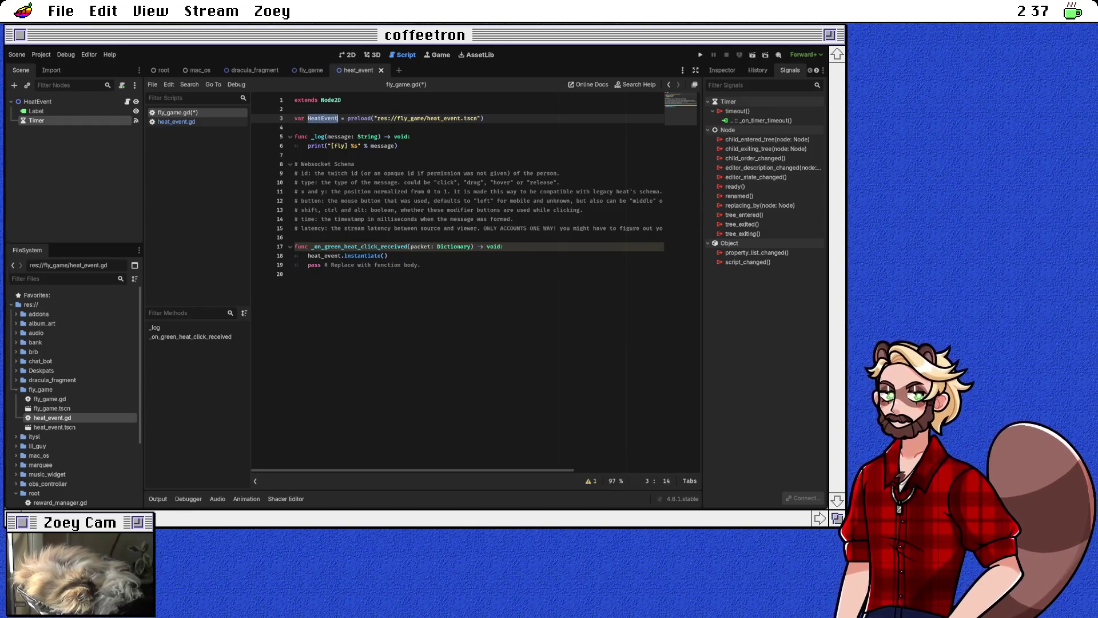
Make the handler line 'var event = HeatEvent.instantiate()' followed by an event.text line, then go to heat_event.gd
double_click(324, 256)
type("HeatEvent")
type("var event =")
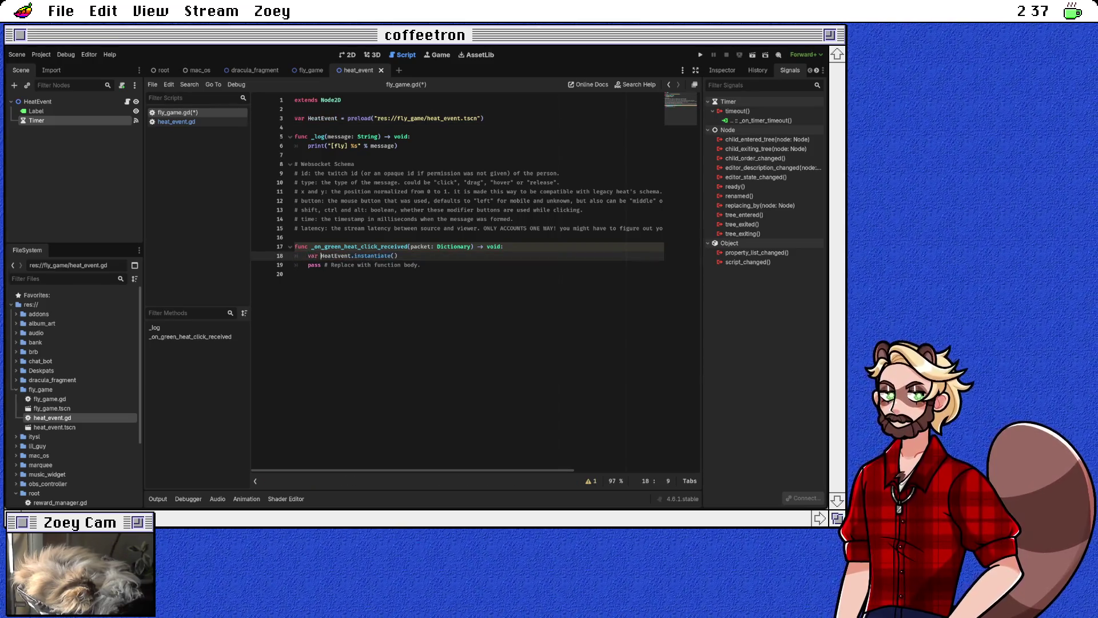
key("End")
key("Return")
type("event.text")
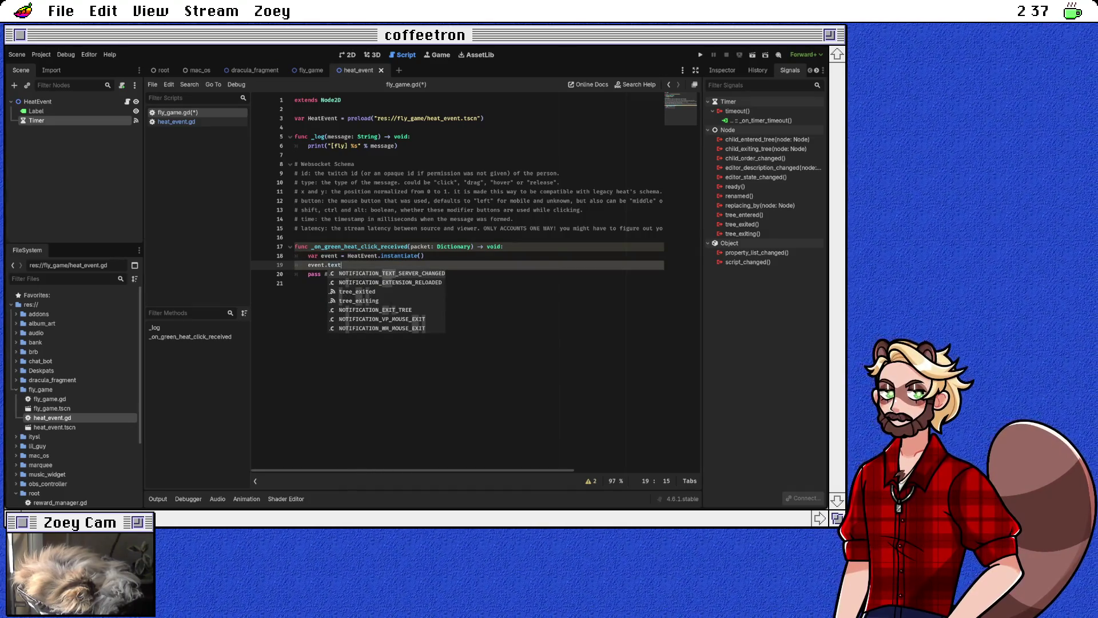
left_click(338, 256)
left_click(341, 265)
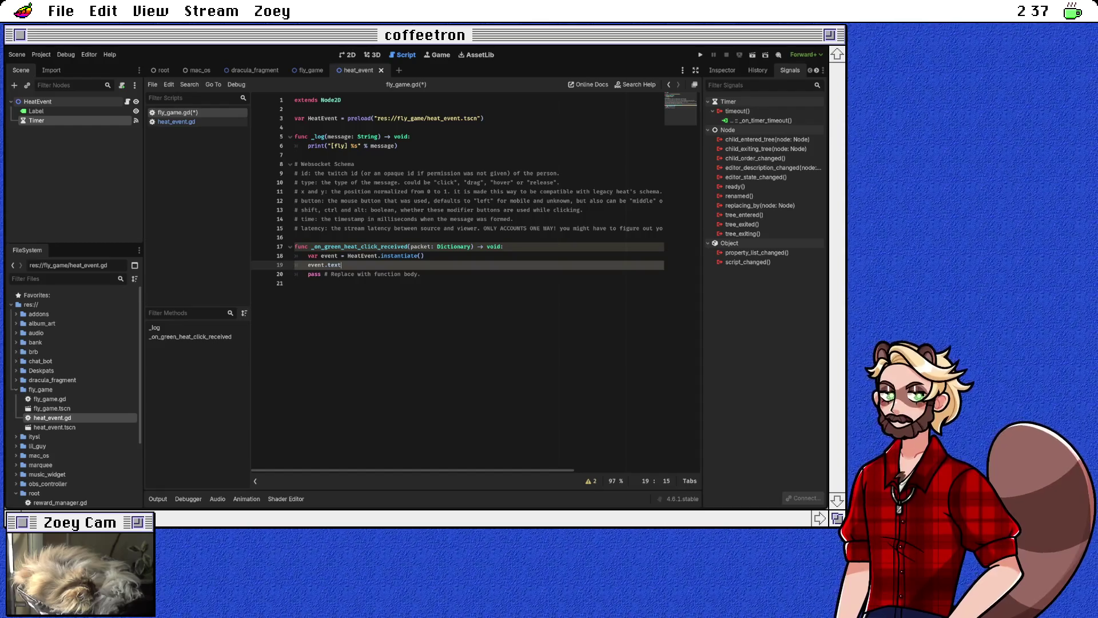
left_click(176, 121)
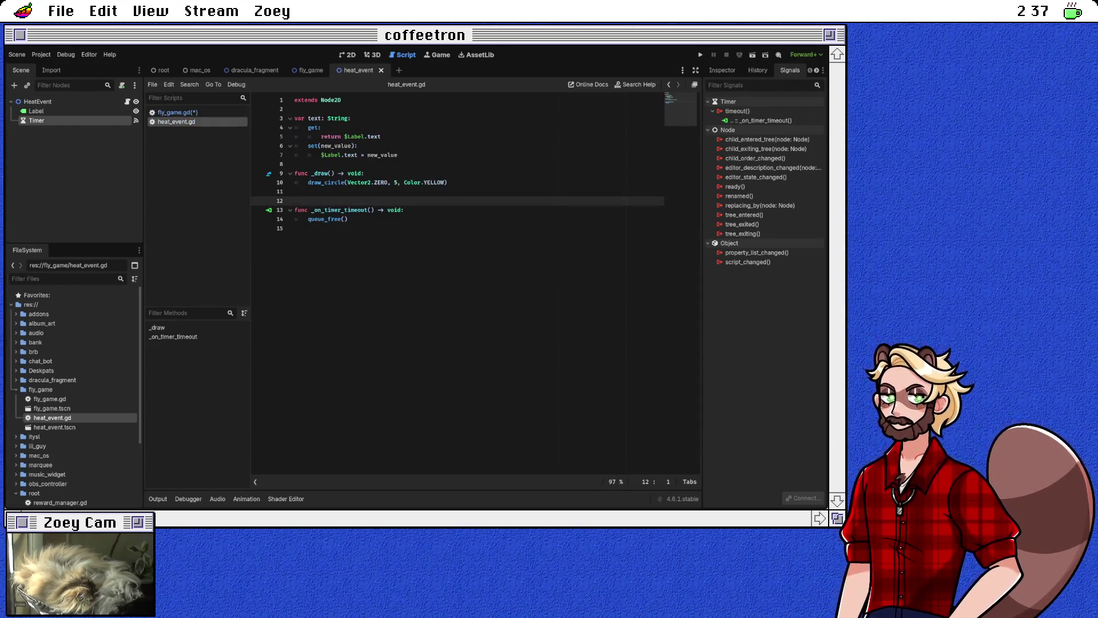
Declare class_name HeatEvent at the top of heat_event.gd, add a blank line, and save all scripts
key("Return")
type("class")
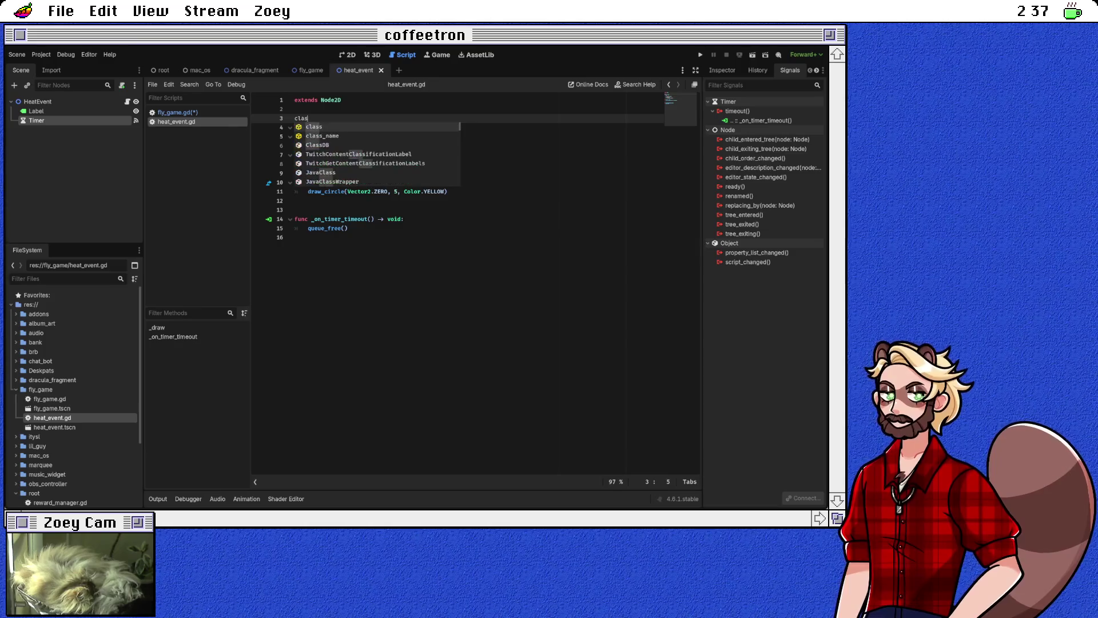
key("Escape")
key("BackSpace")
key("BackSpace")
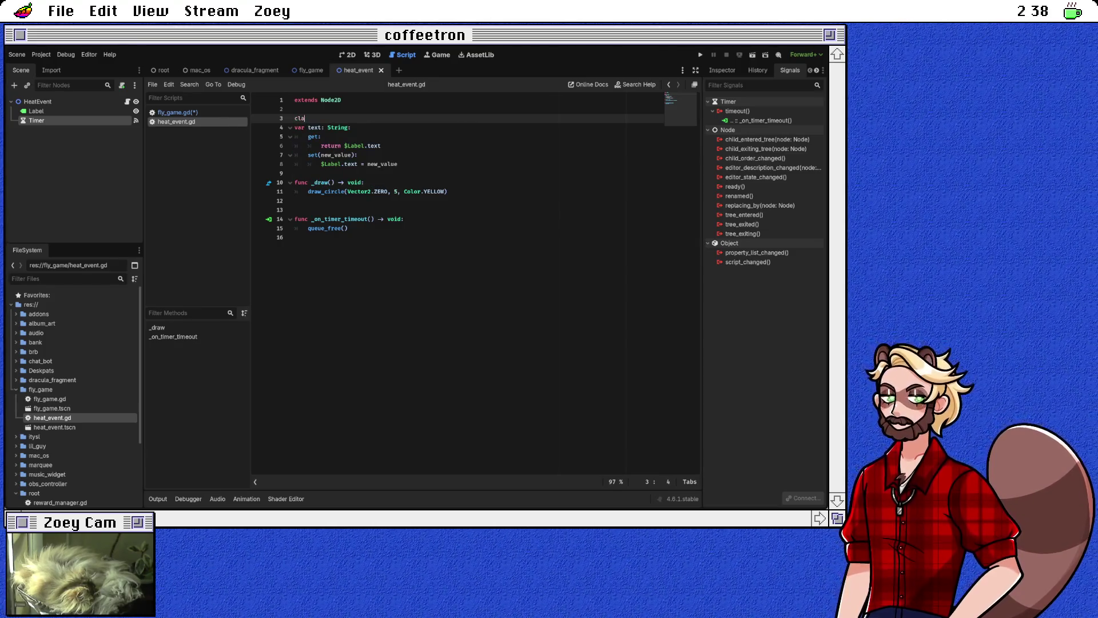
type("s")
key("Return")
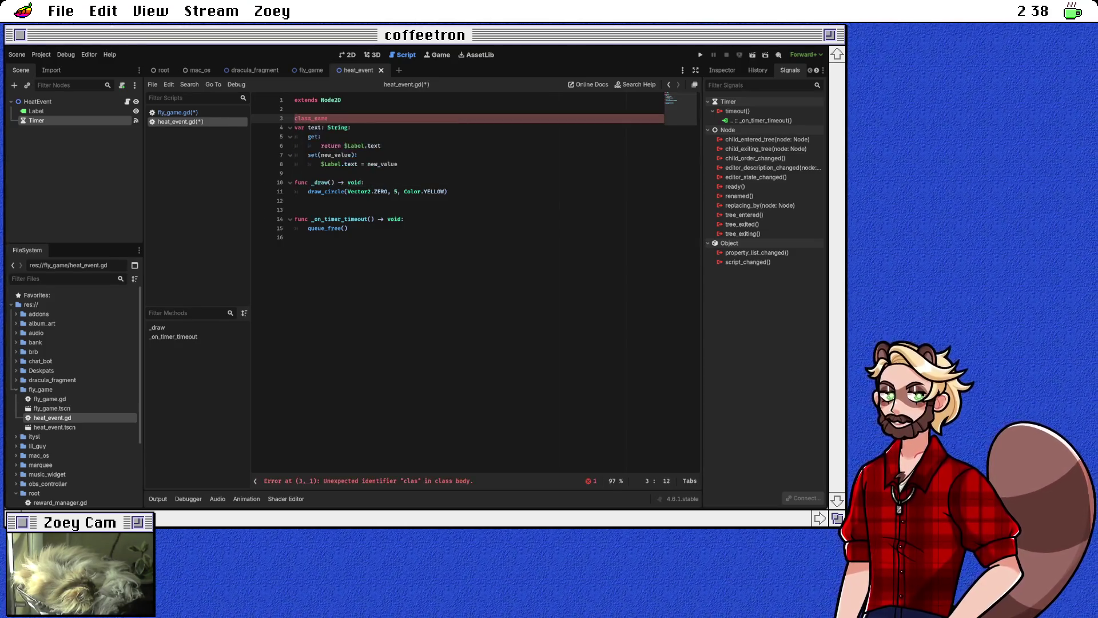
type("HeatEvent")
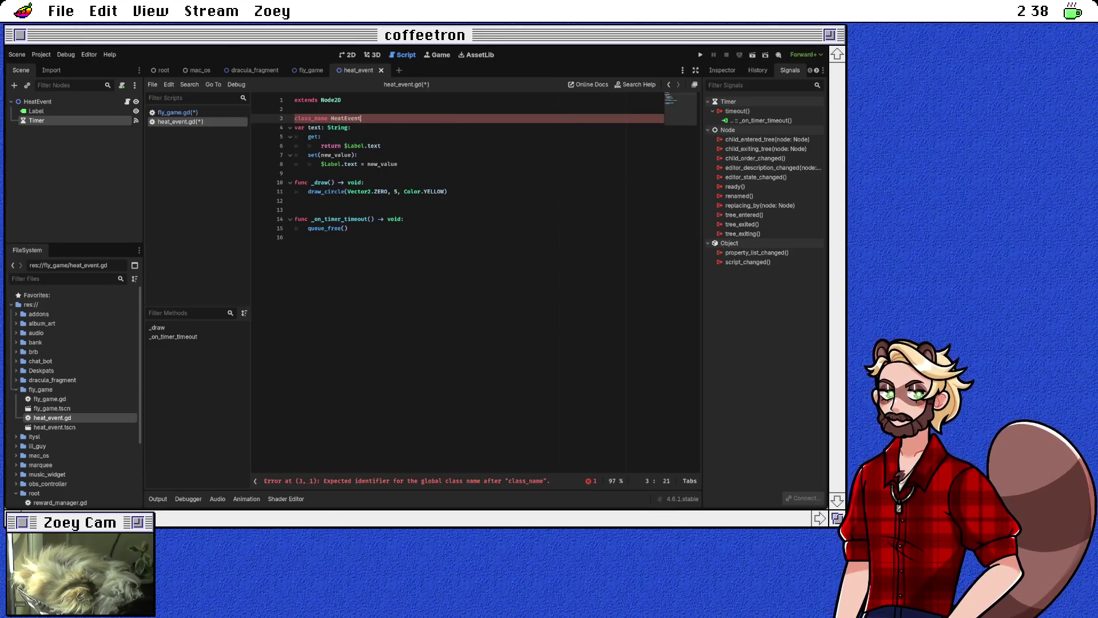
left_click(295, 127)
key("Return")
key("Up")
key("ctrl+s")
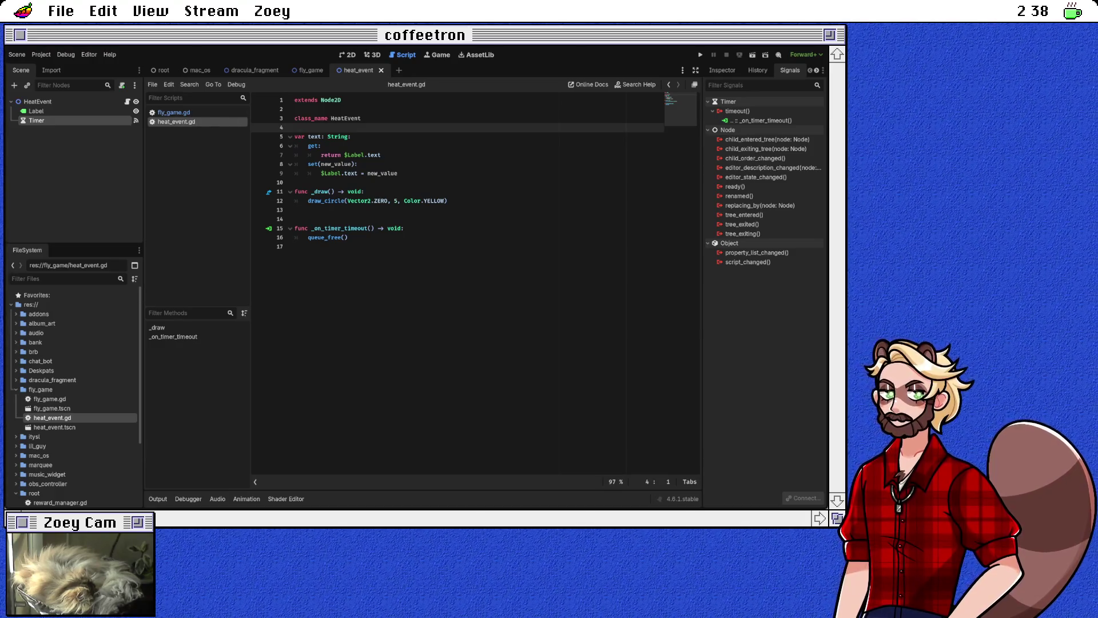
Back in fly_game.gd, edit the unfinished event.text line in the click handler
left_click(310, 70)
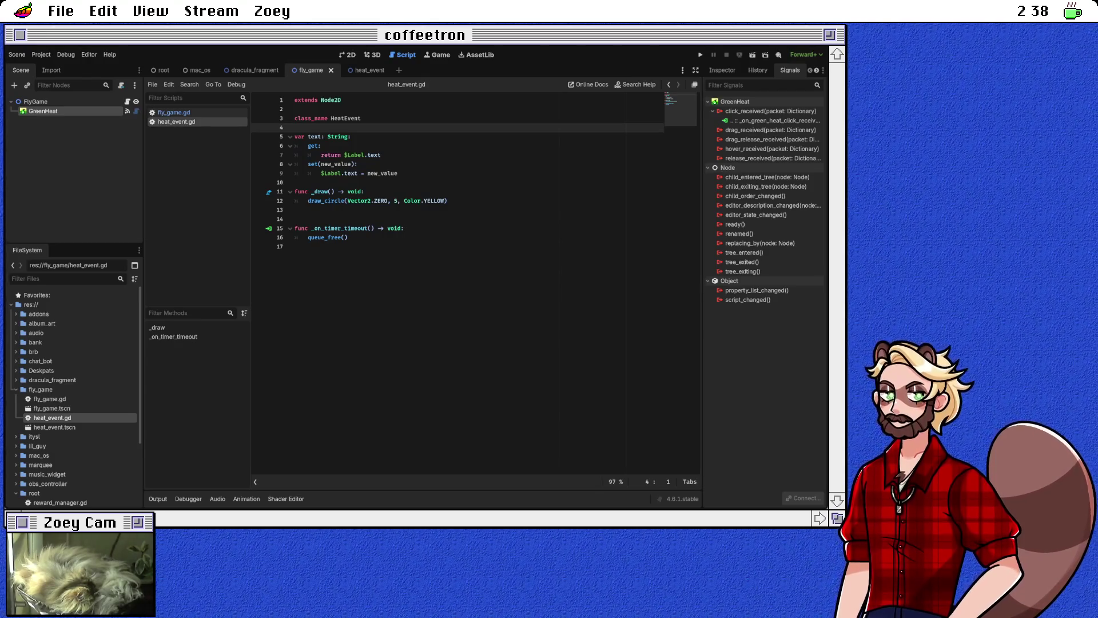
left_click(174, 112)
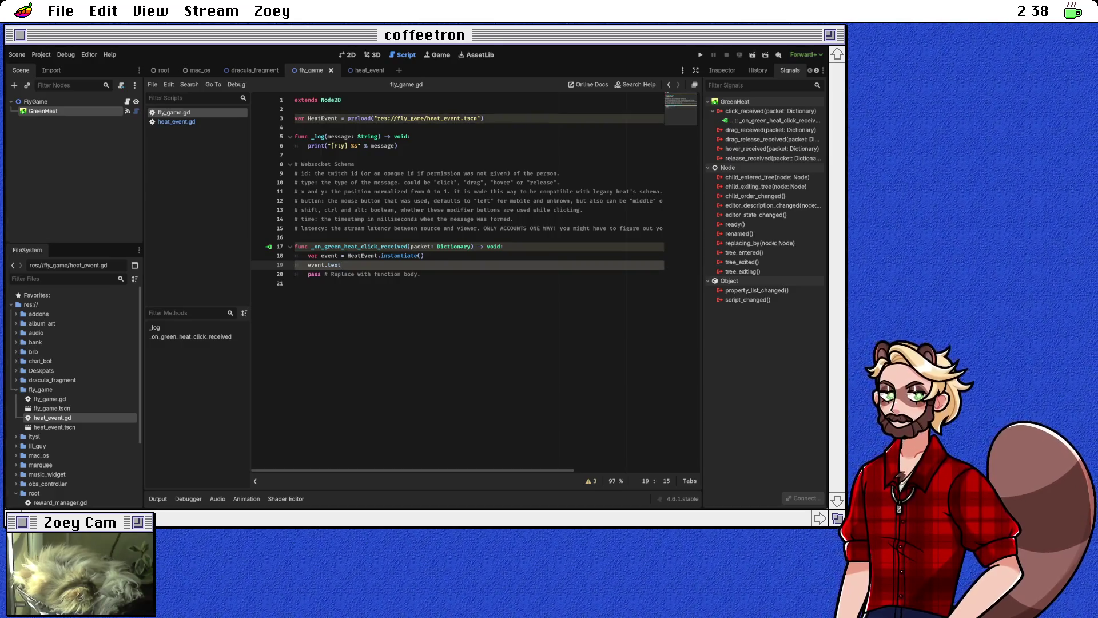
left_click(295, 128)
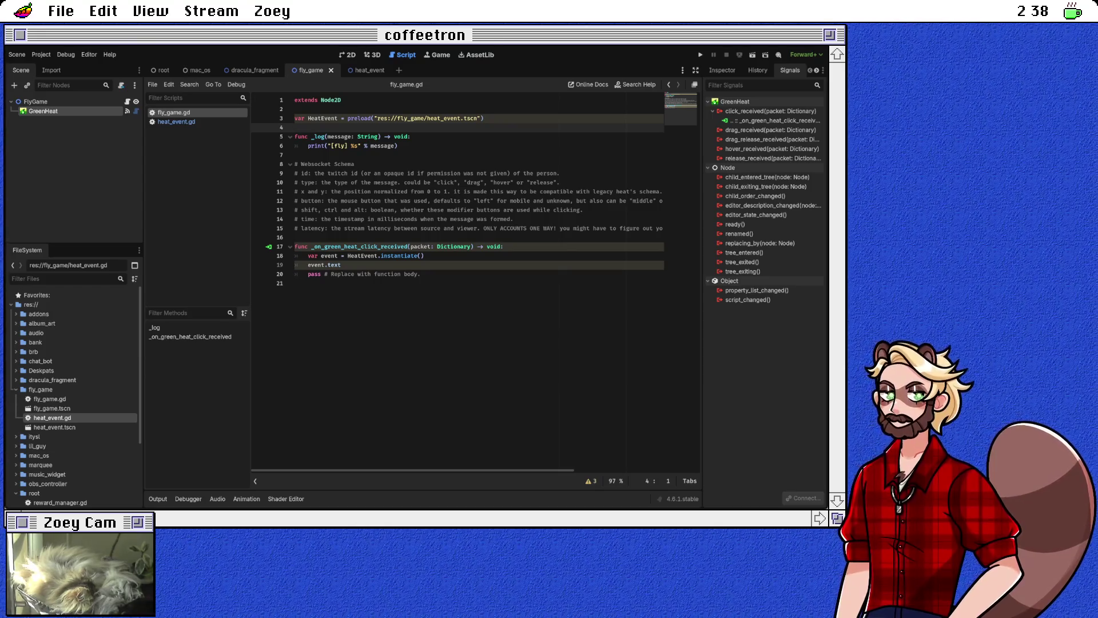
left_click(342, 265)
key("BackSpace")
key("BackSpace")
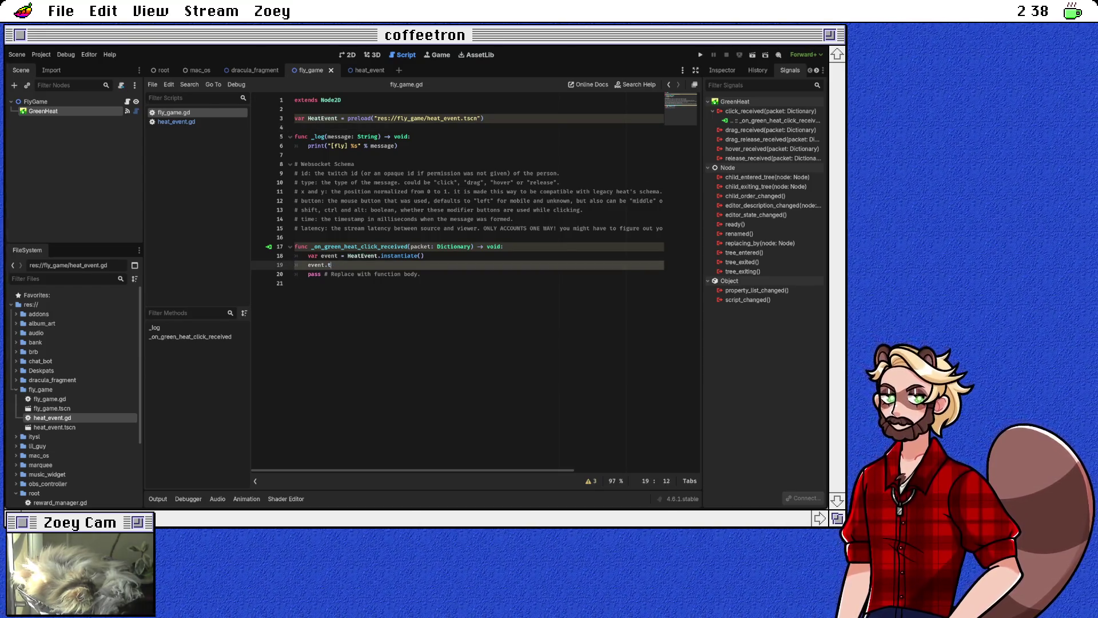
type("x")
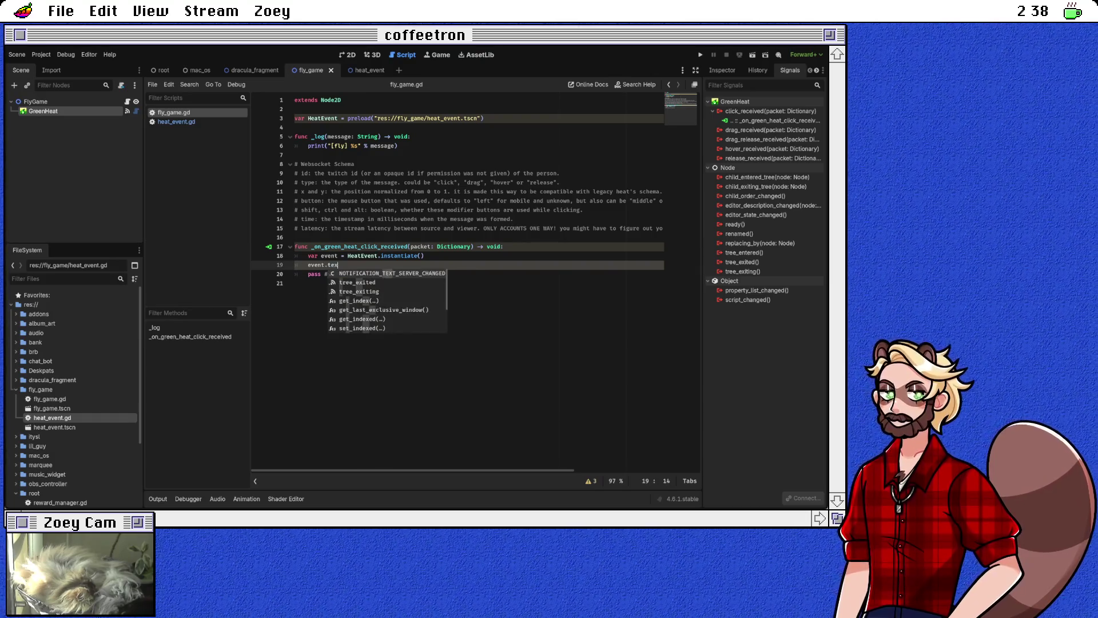
Rename the line-3 preload variable from HeatEvent to heat_event_scene
left_click(339, 118)
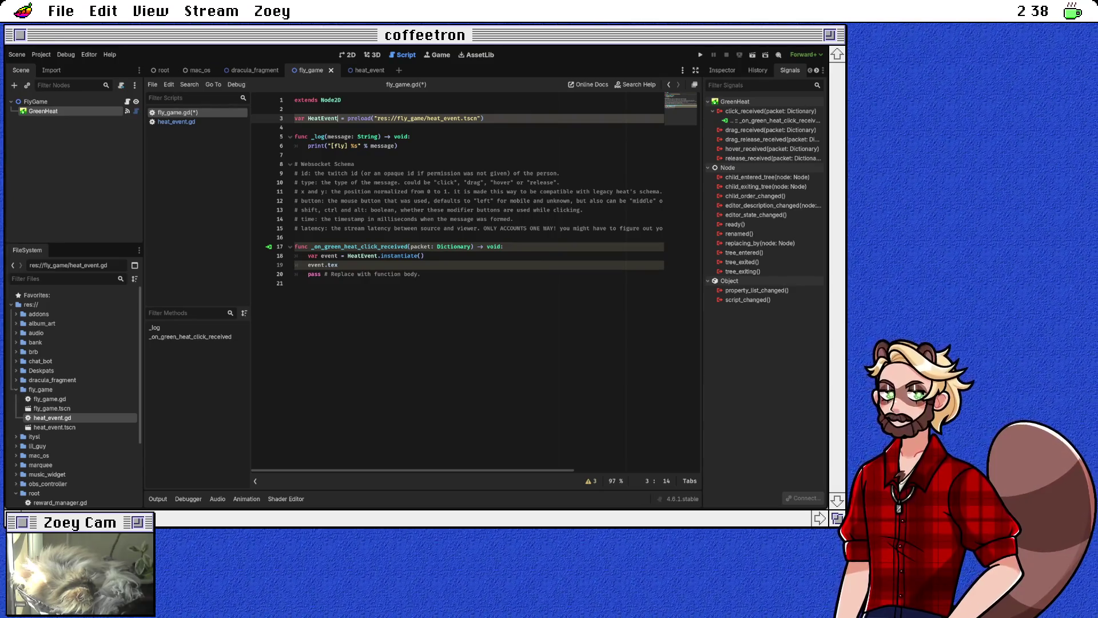
type("Sce")
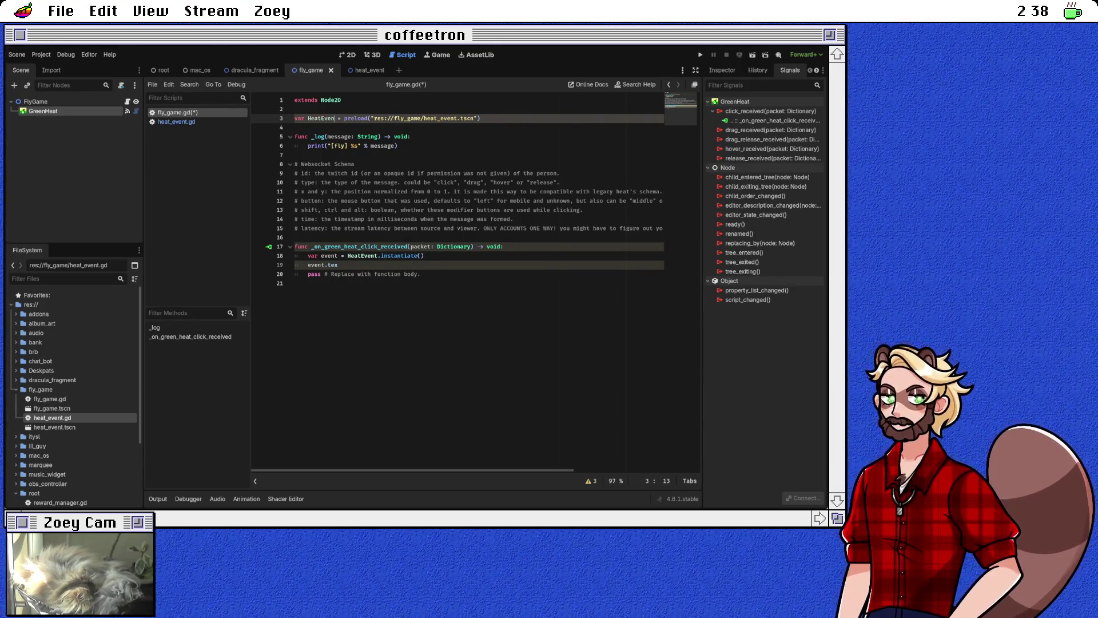
key("BackSpace")
key("BackSpace")
key("BackSpace")
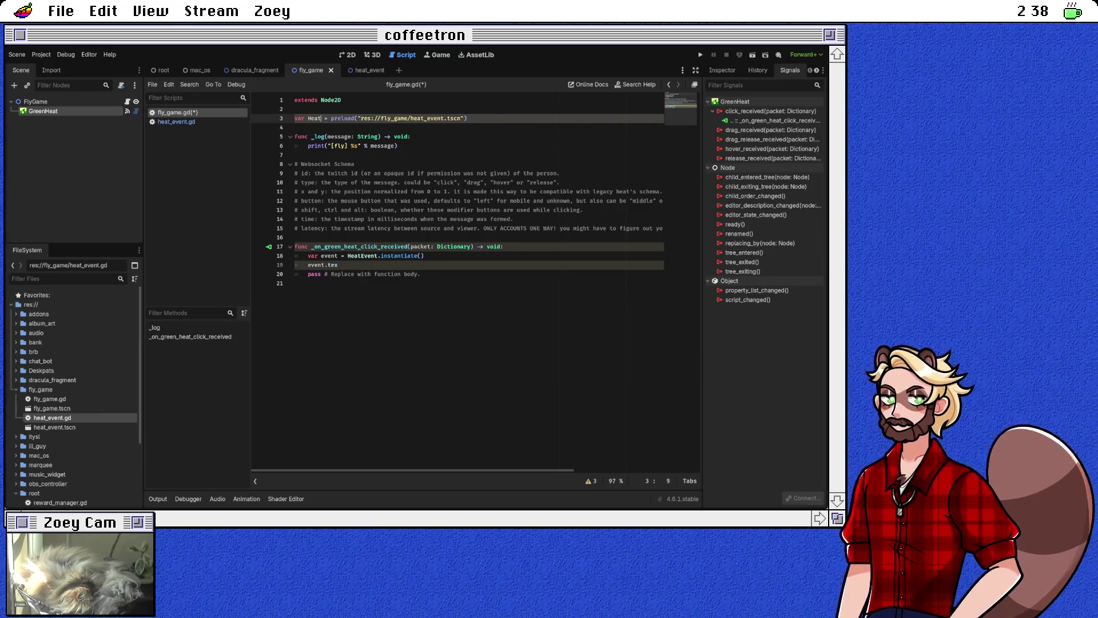
type("heat_e")
type("vent_s")
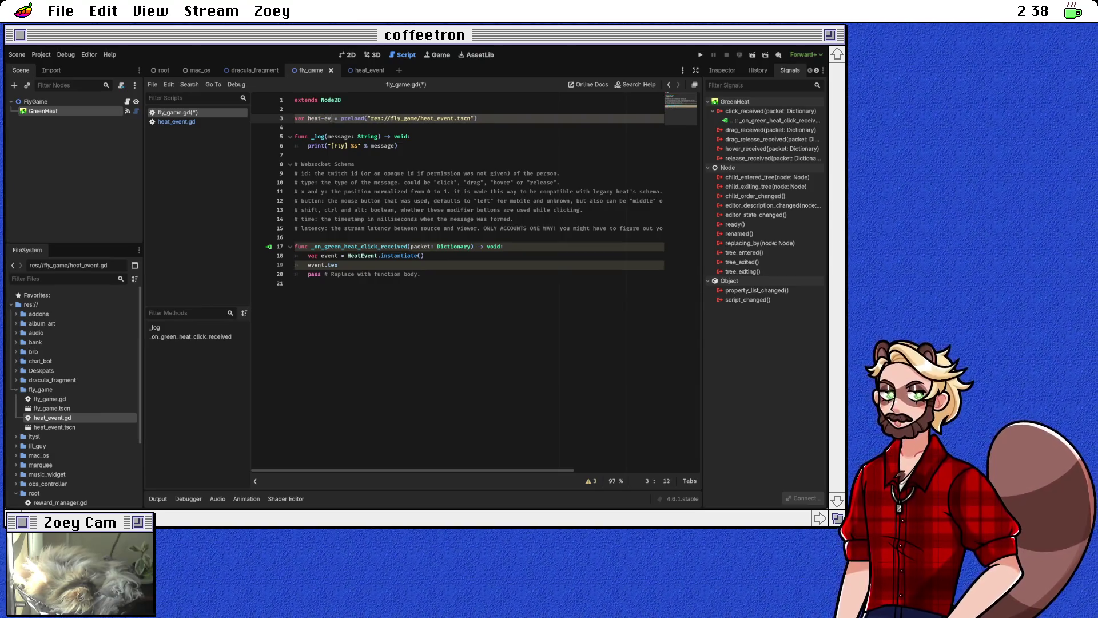
type("cene")
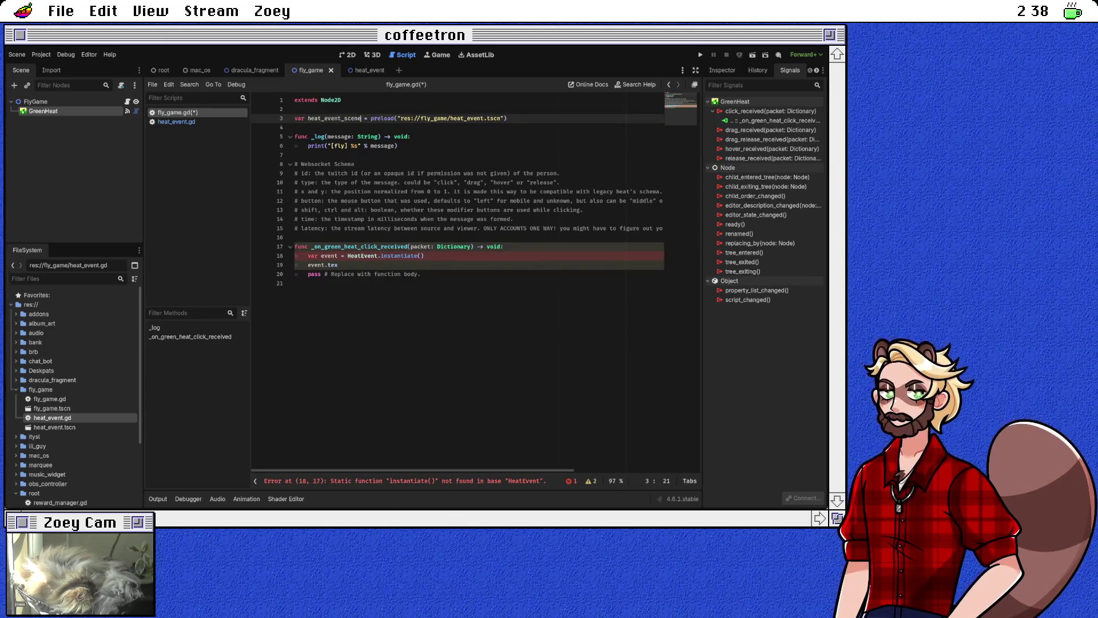
left_click(338, 256)
Change line 18 to instantiate heat_event_scene and type the event variable as HeatEvent
left_click(326, 118)
double_click(325, 118)
key("ctrl+c")
double_click(362, 256)
key("ctrl+v")
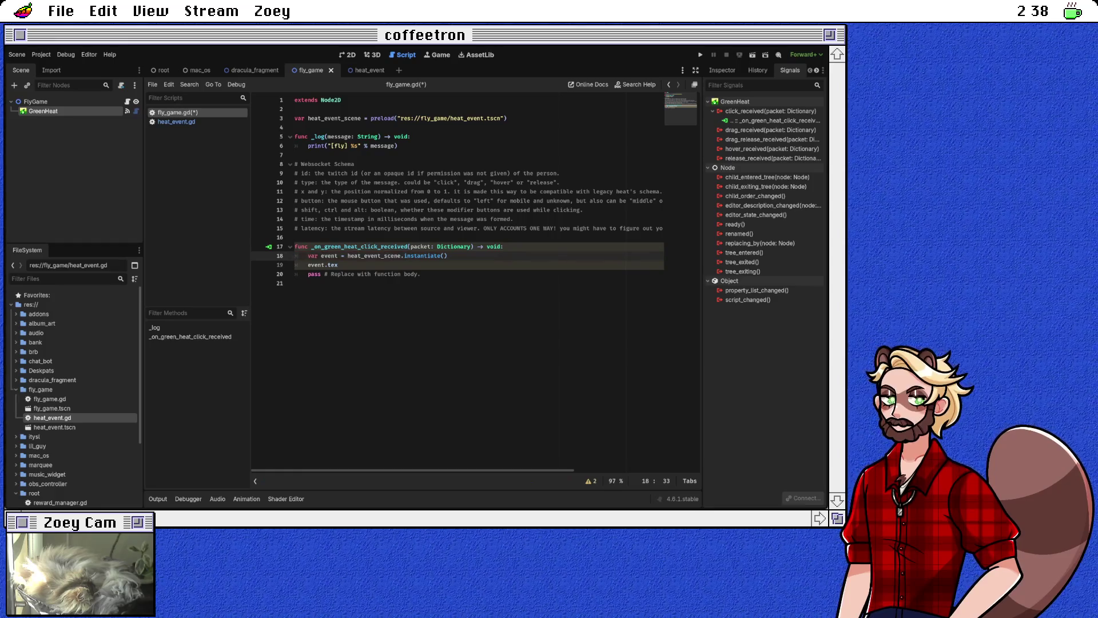
type(": Heate")
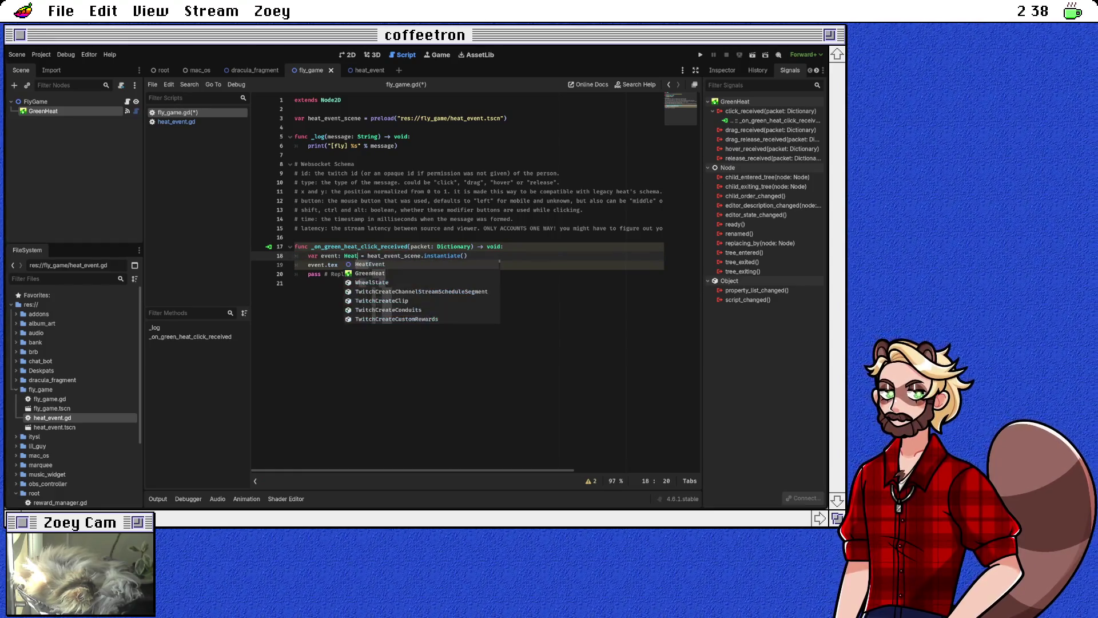
key("Return")
Complete the property line as event.text = packet["id"]
left_click(338, 265)
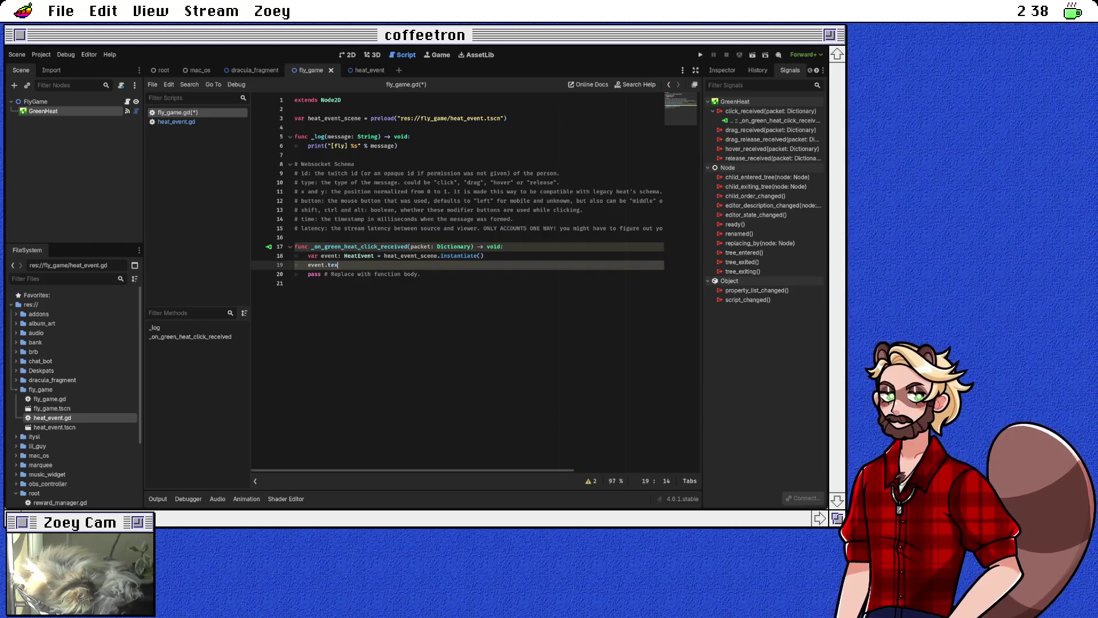
key("BackSpace")
key("BackSpace")
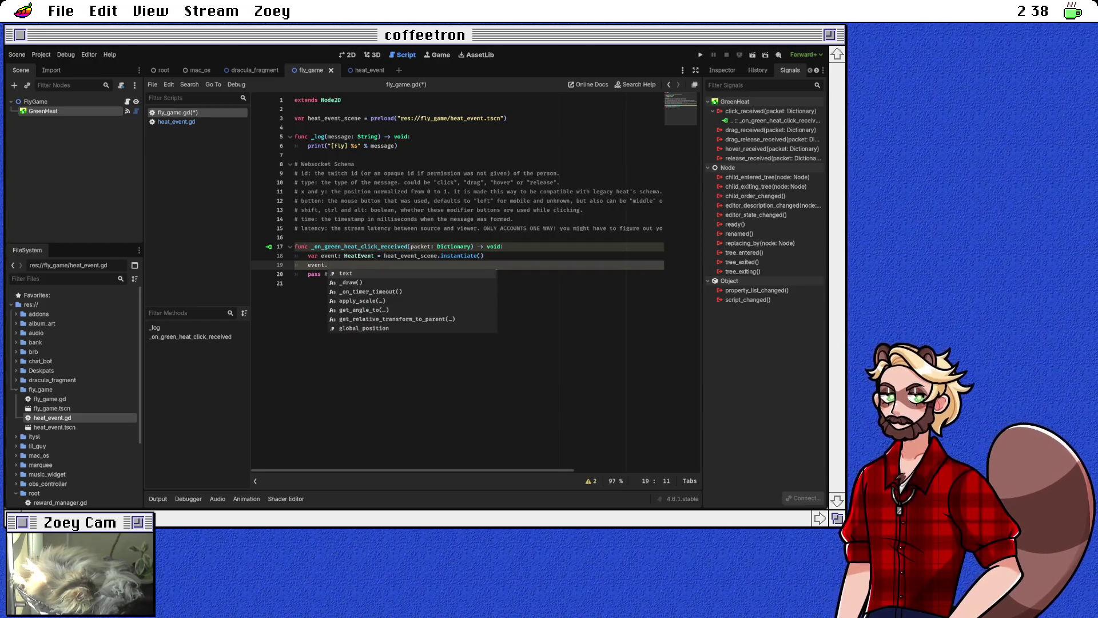
key("Return")
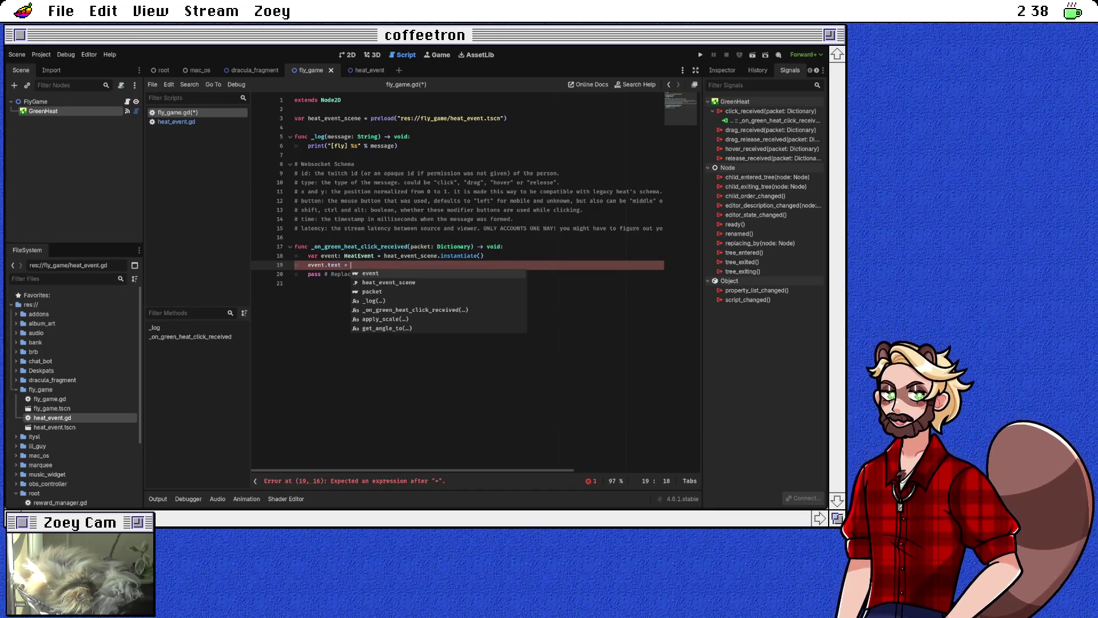
type("packet[\"")
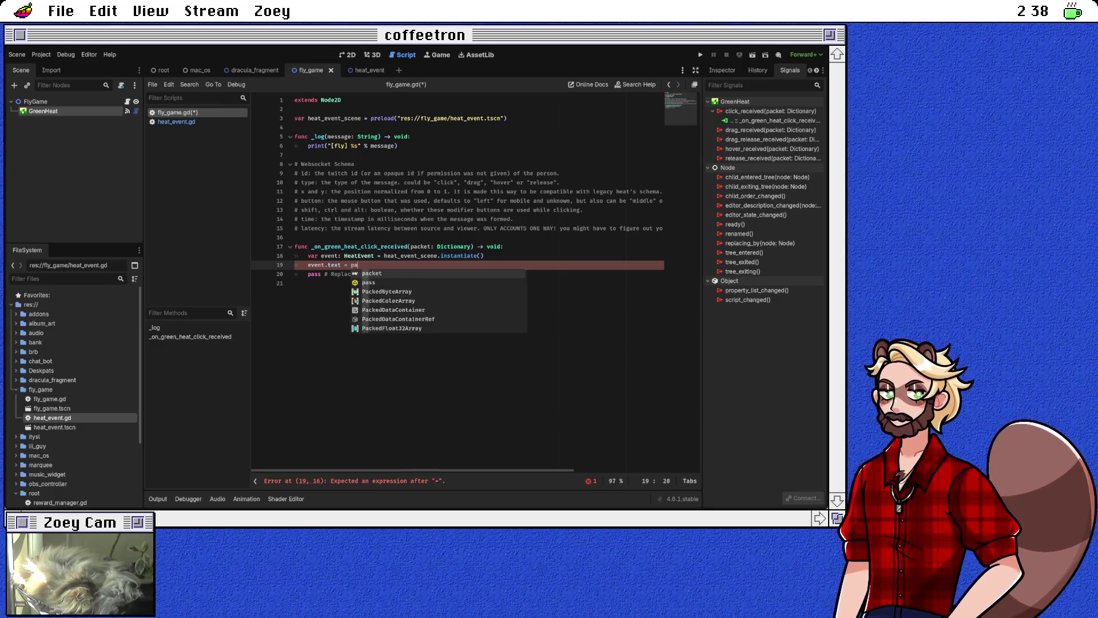
type("id")
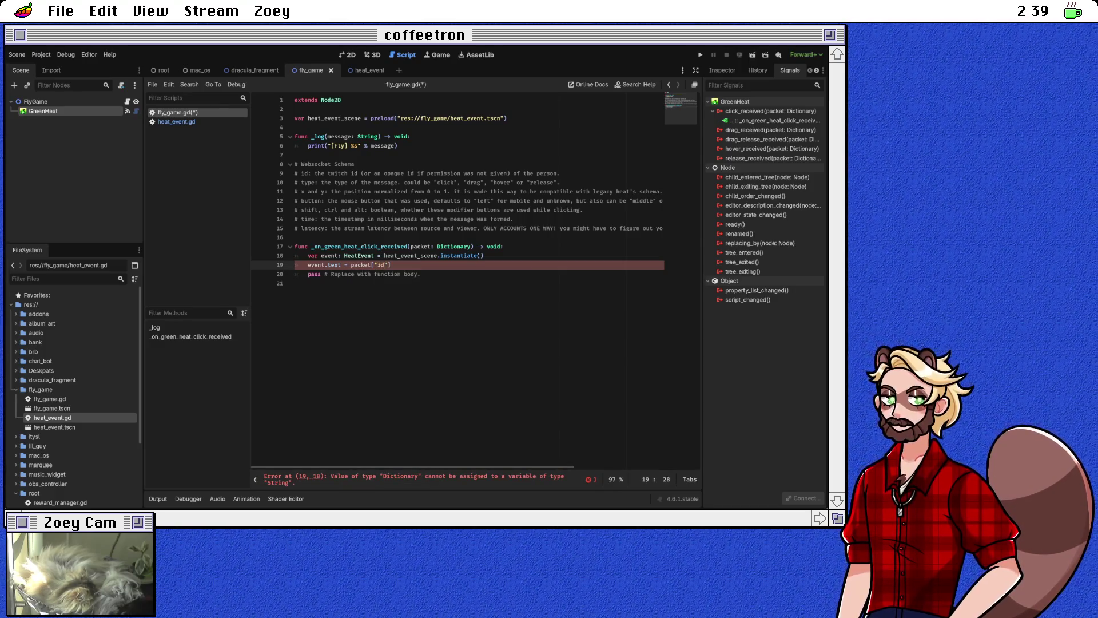
Replace the placeholder pass with add_child(event) at the end of the handler
key("shift+Down")
key("shift+End")
key("BackSpace")
key("Return")
type("add")
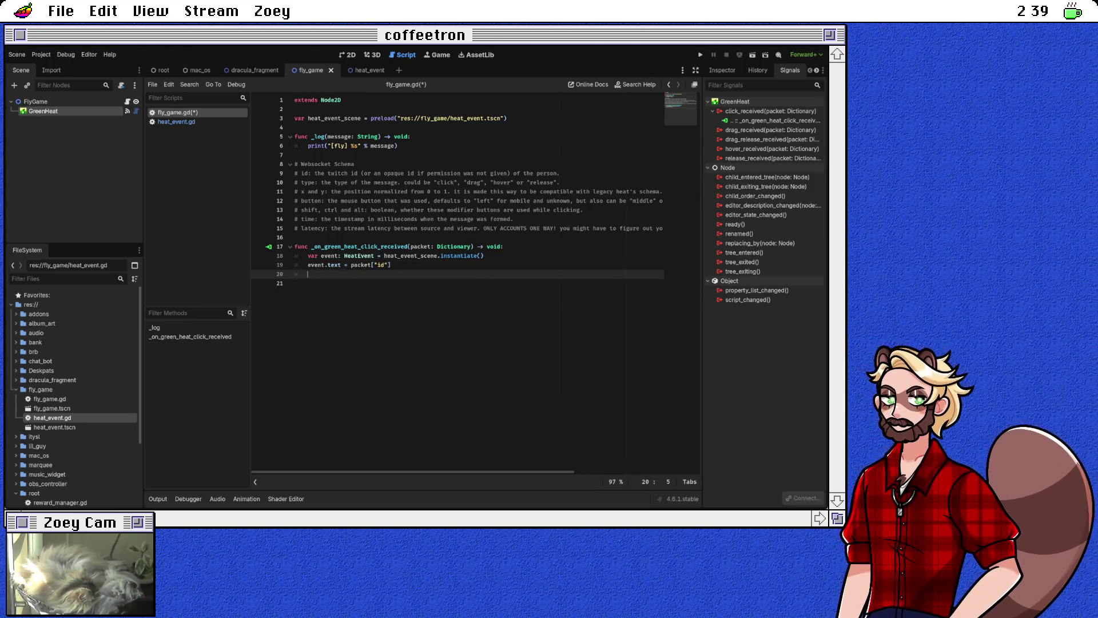
key("Return")
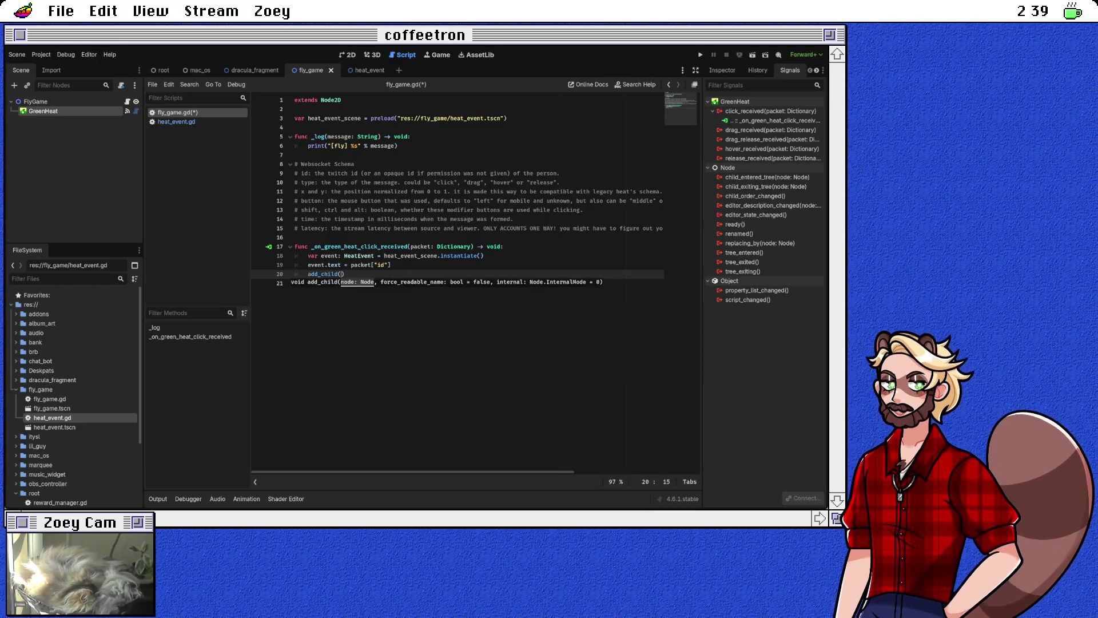
type("event")
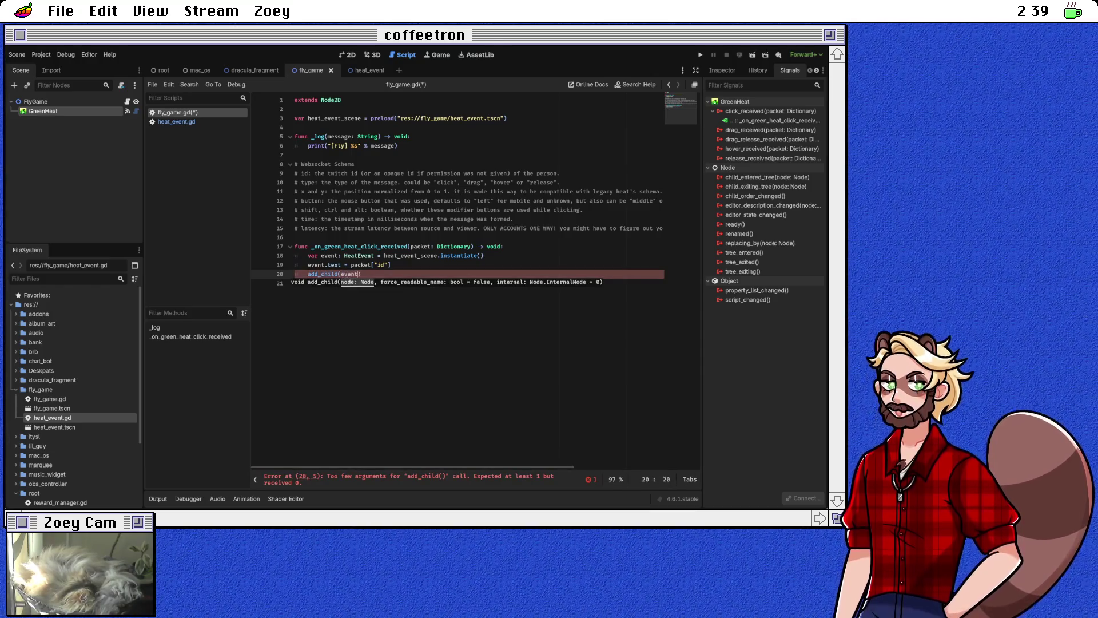
key("Down")
left_click(362, 274)
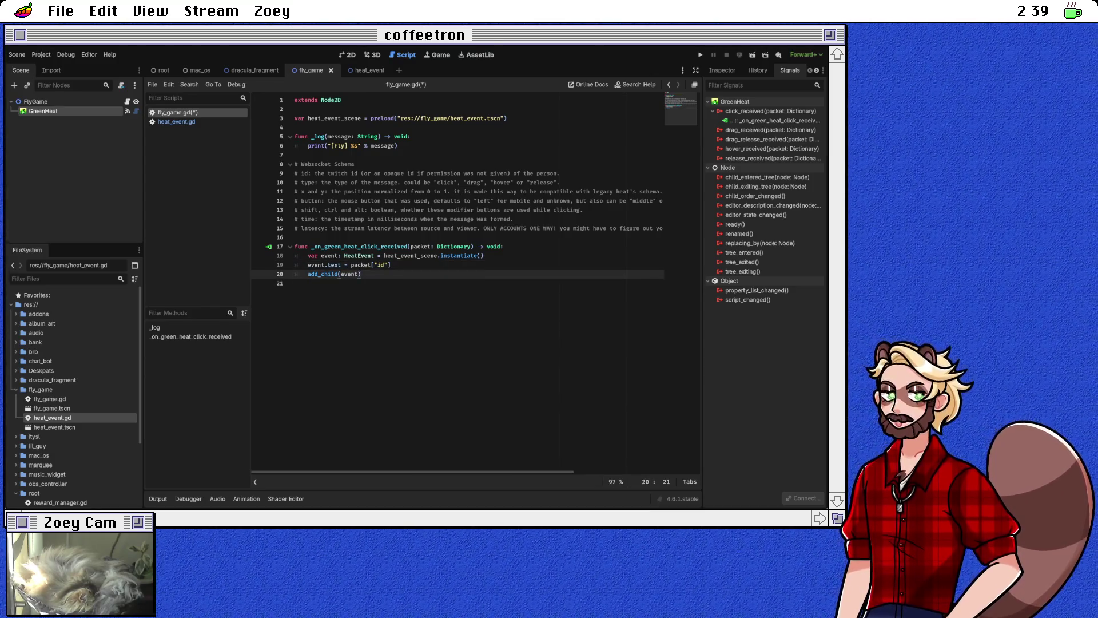
key("Up")
Add an event.position = Vector2() line below the event.text line
key("Return")
type("event.po")
key("Return")
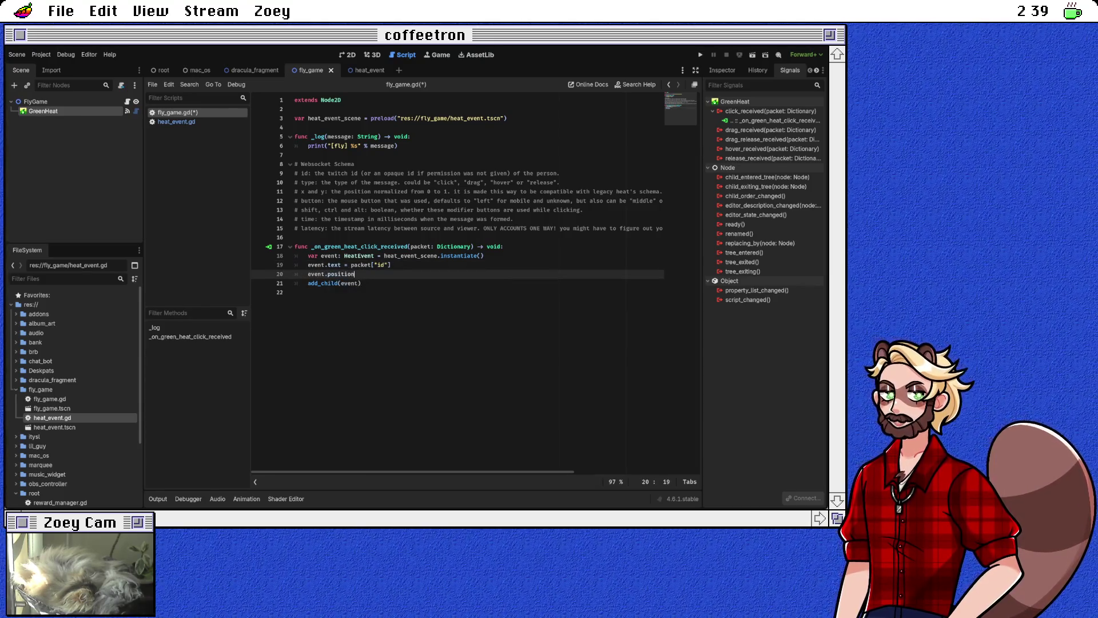
type("Vector2")
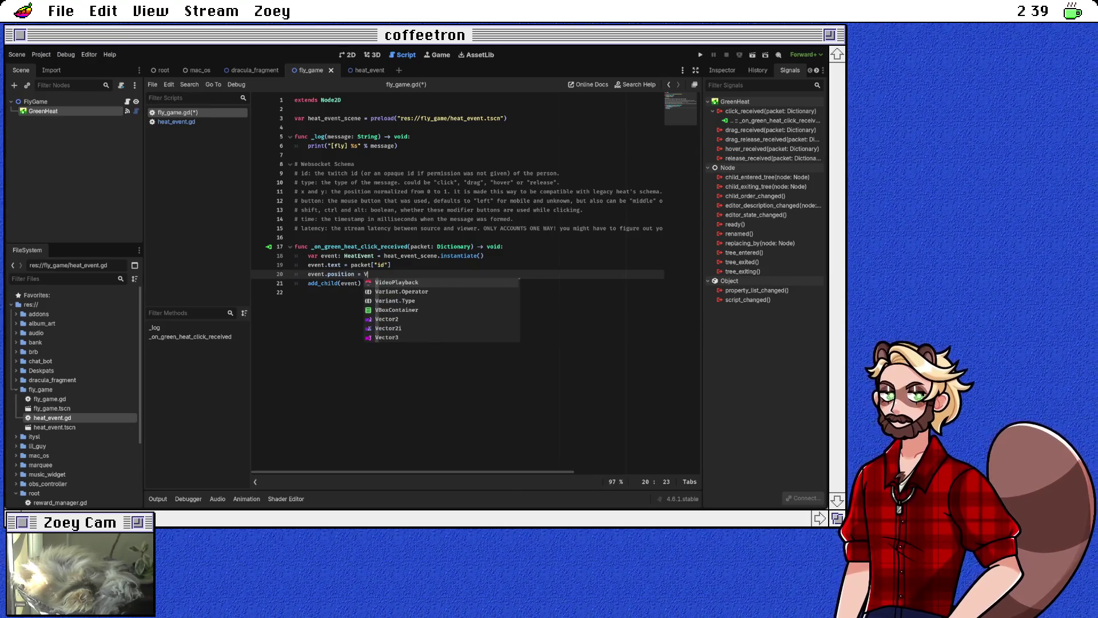
type("(")
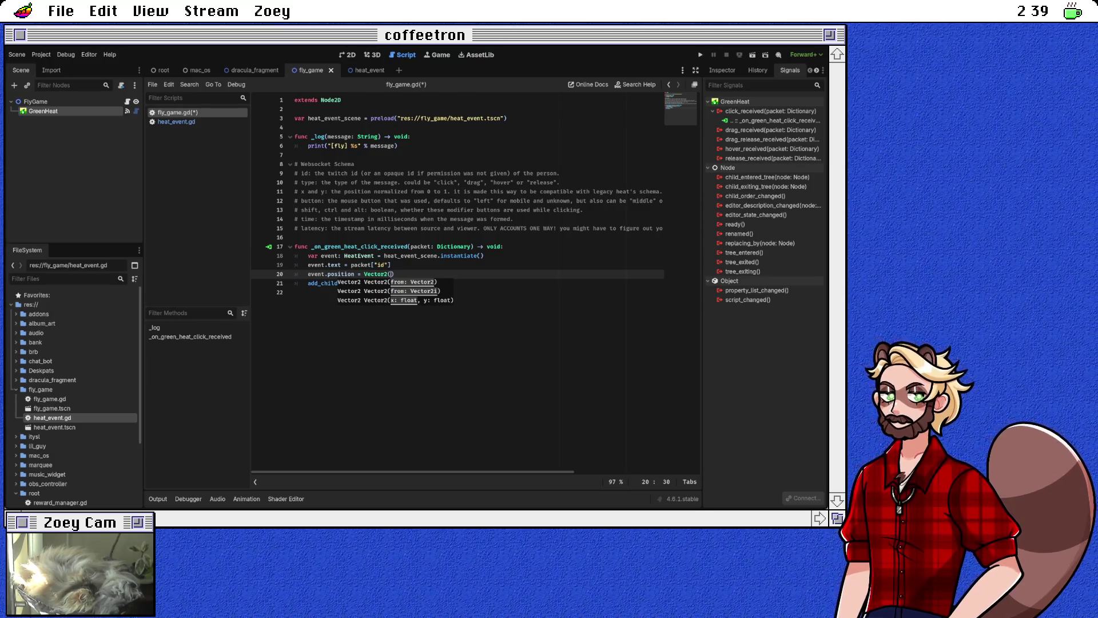
type("packet")
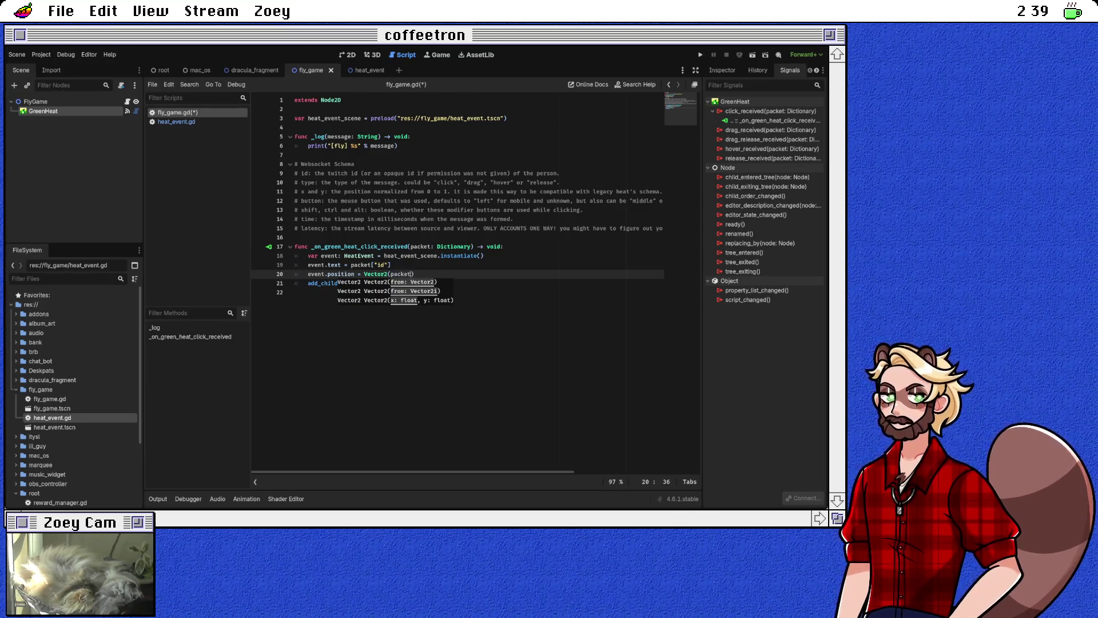
key("BackSpace")
key("BackSpace")
key("BackSpace")
Insert a get_tree() call on a new line above the position line
key("Up")
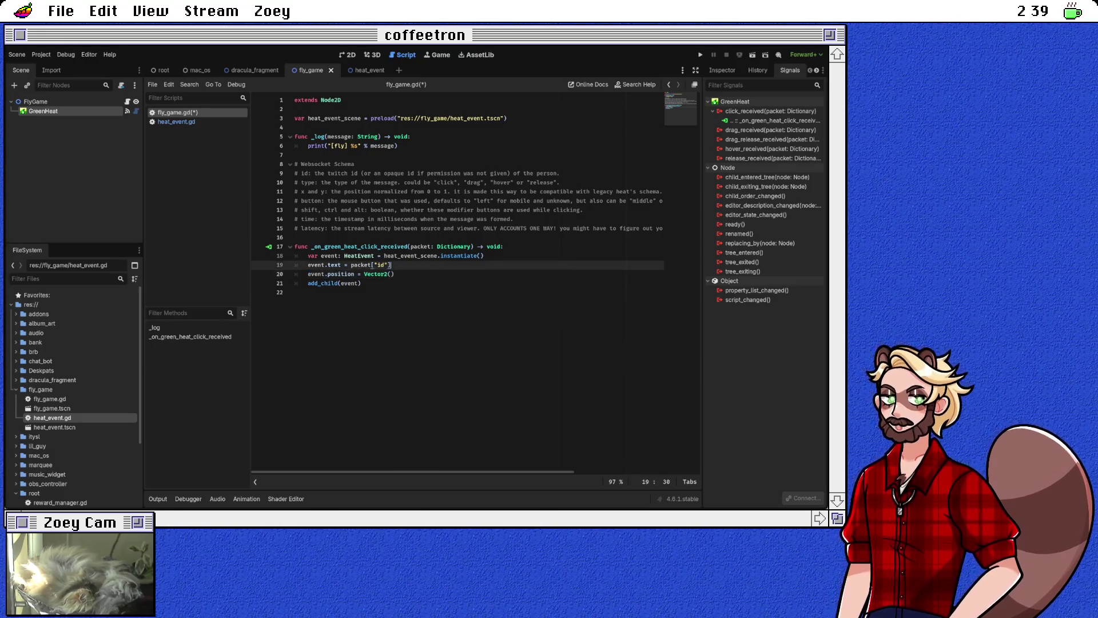
key("Return")
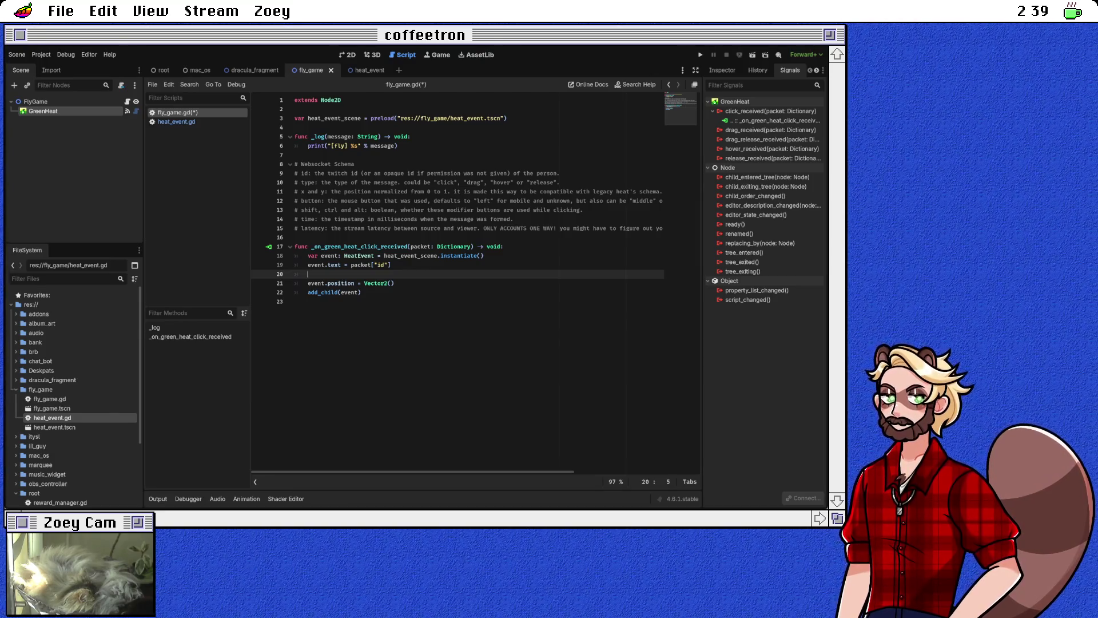
type("et_siz")
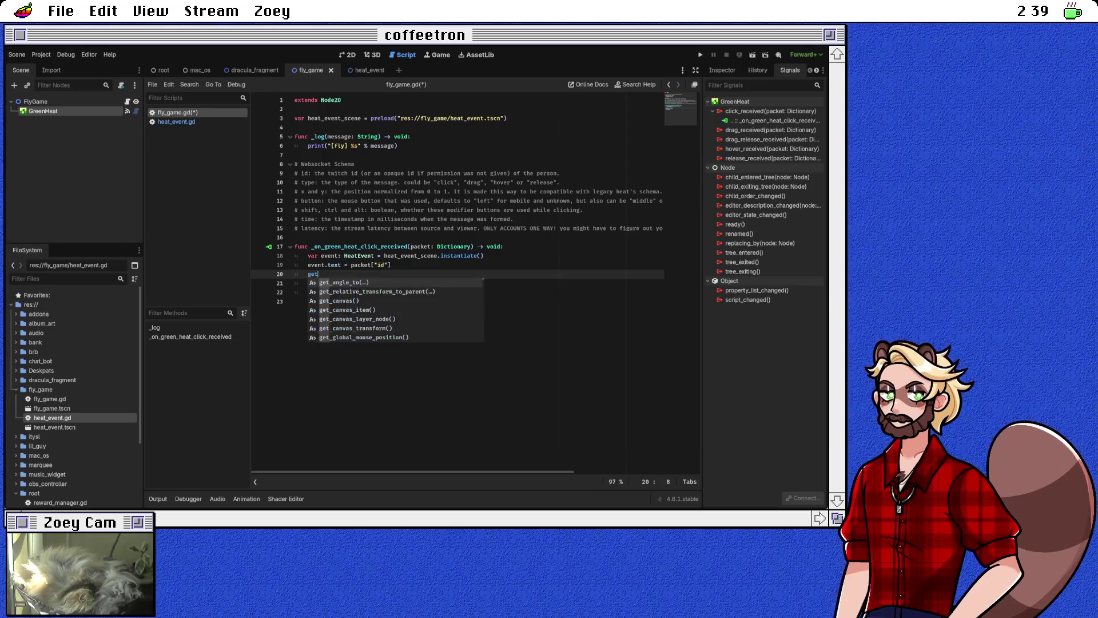
key("BackSpace")
key("BackSpace")
key("BackSpace")
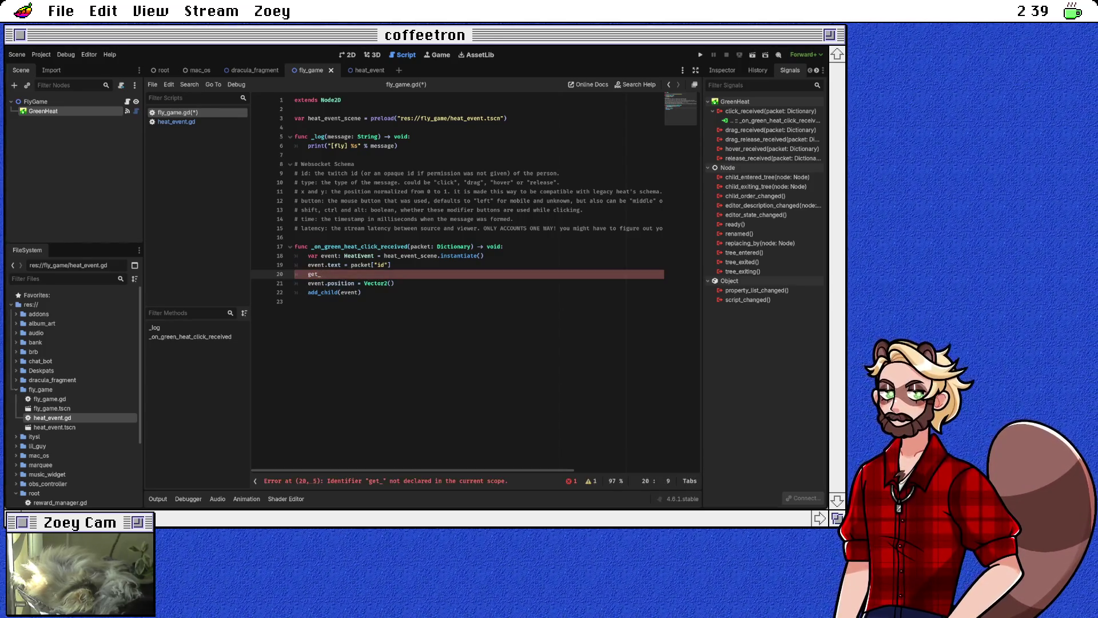
type("s")
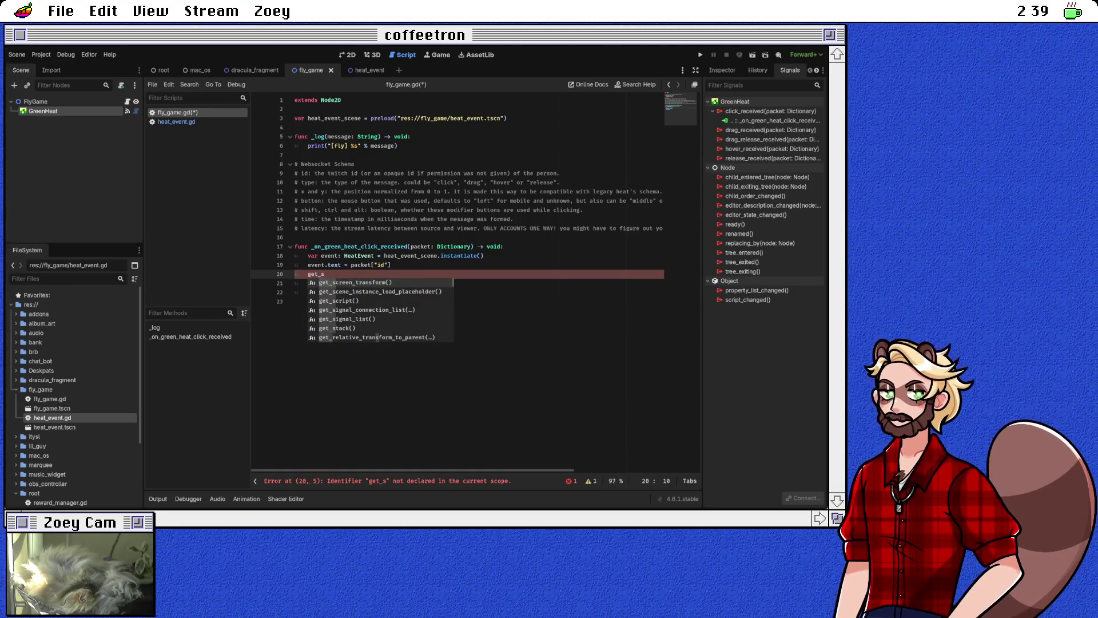
key("BackSpace")
type("t")
key("Down")
key("Return")
type(".")
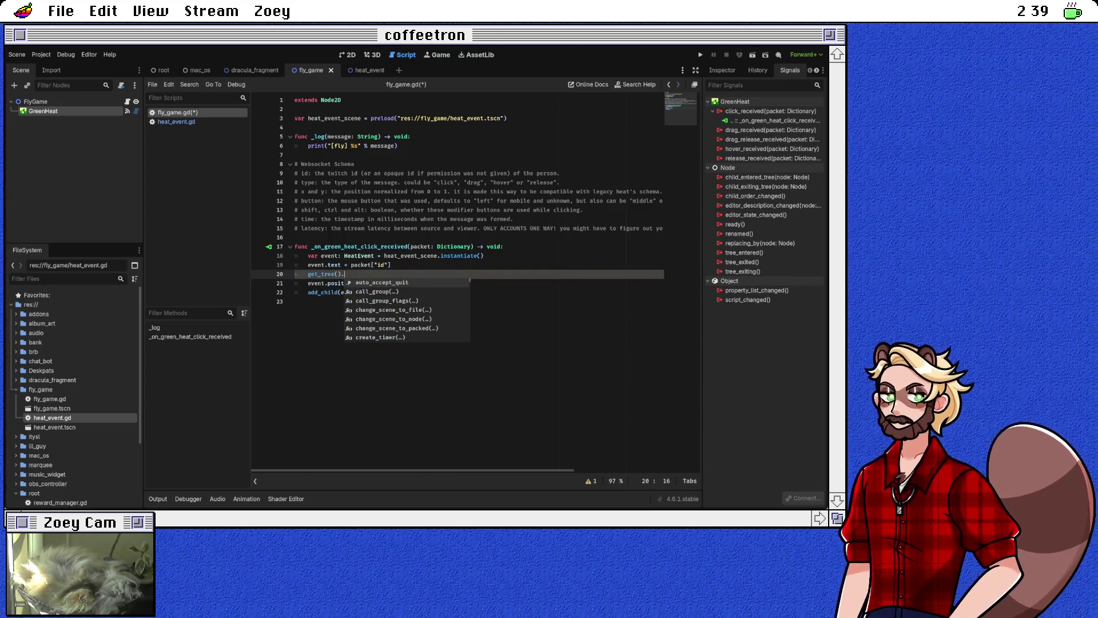
key("BackSpace")
Browse get_tree()'s member suggestions, dismiss them, then select res:// in FileSystem
type(".")
key("Down")
key("Down")
key("Down")
key("Down")
key("Down")
key("Down")
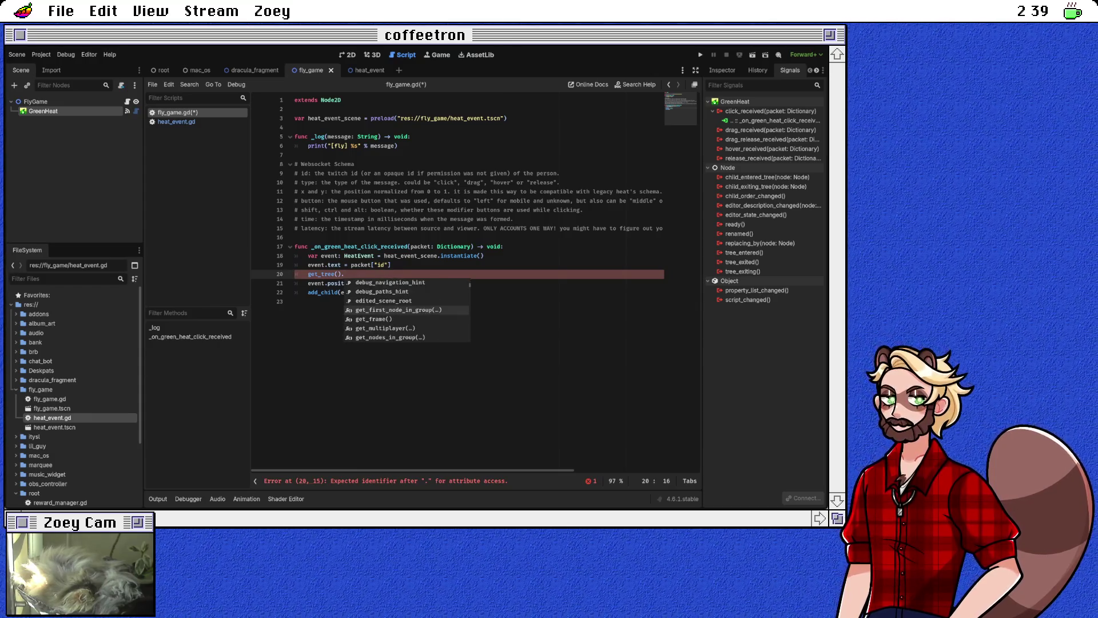
key("Down")
key("Down")
key("Down")
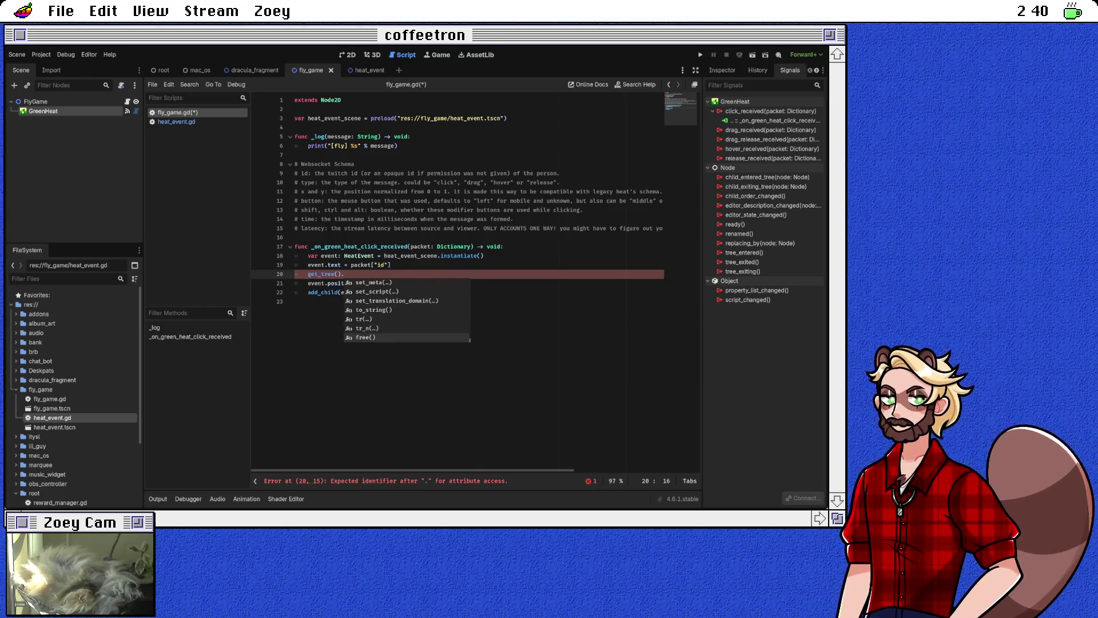
key("Escape")
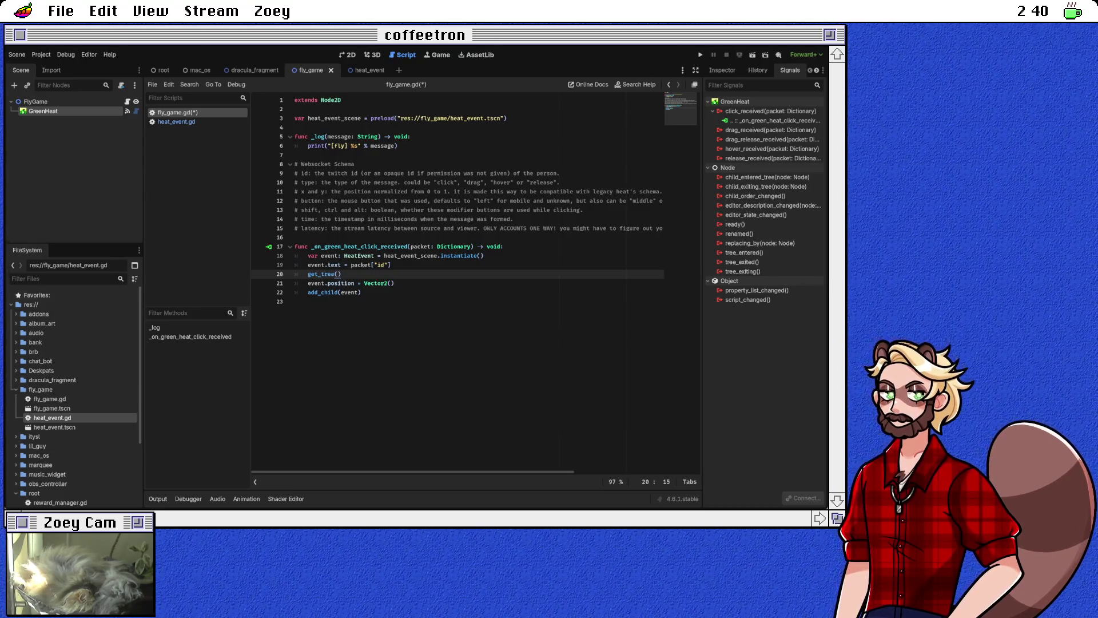
scroll(68, 380, "down", 3)
scroll(68, 380, "up", 3)
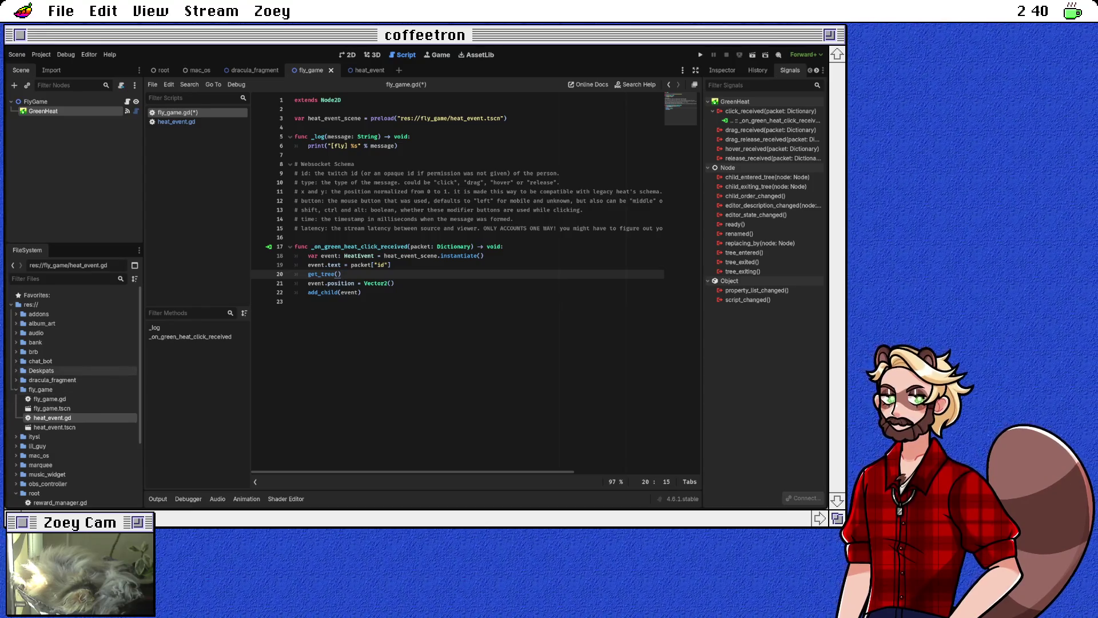
left_click(31, 304)
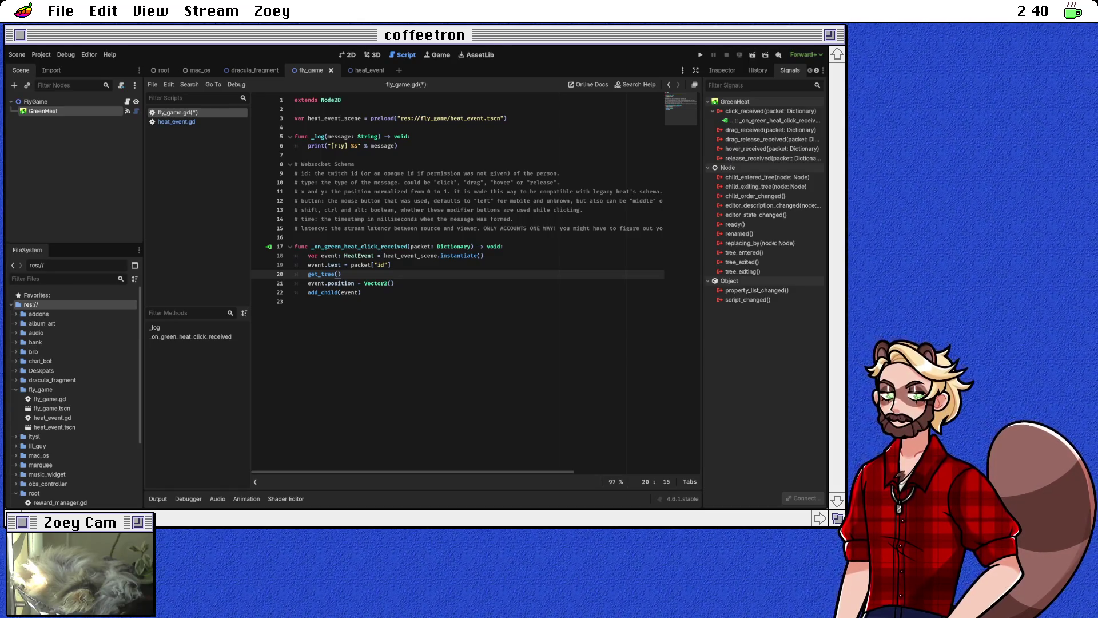
Scroll through the 'window' search results, then expand the marquee folder in FileSystem
scroll(421, 456, "down", 4)
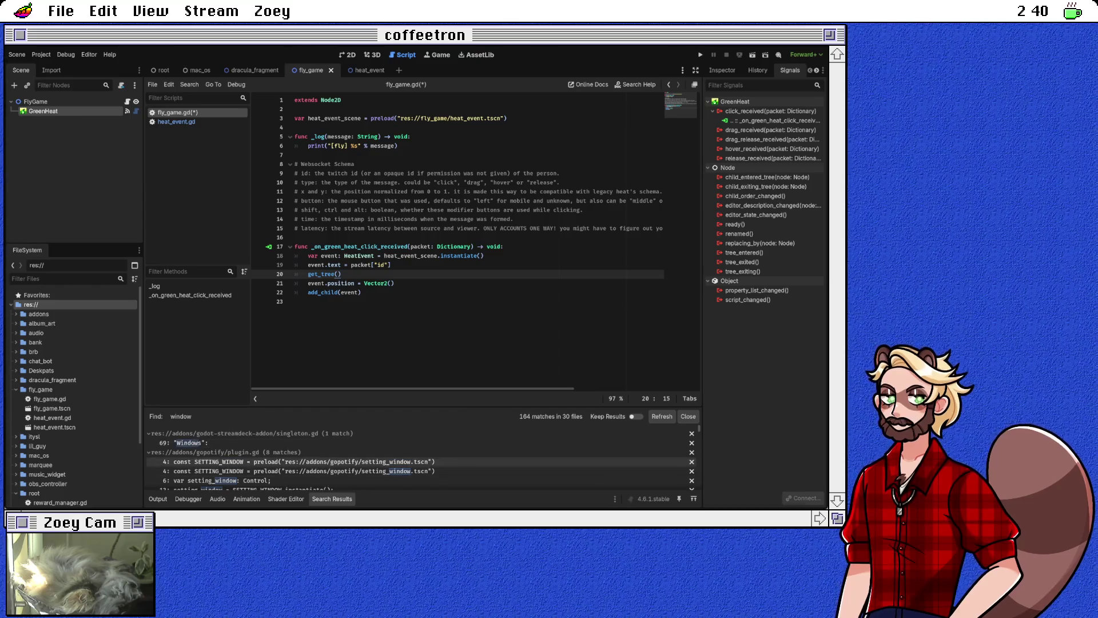
scroll(422, 457, "down", 5)
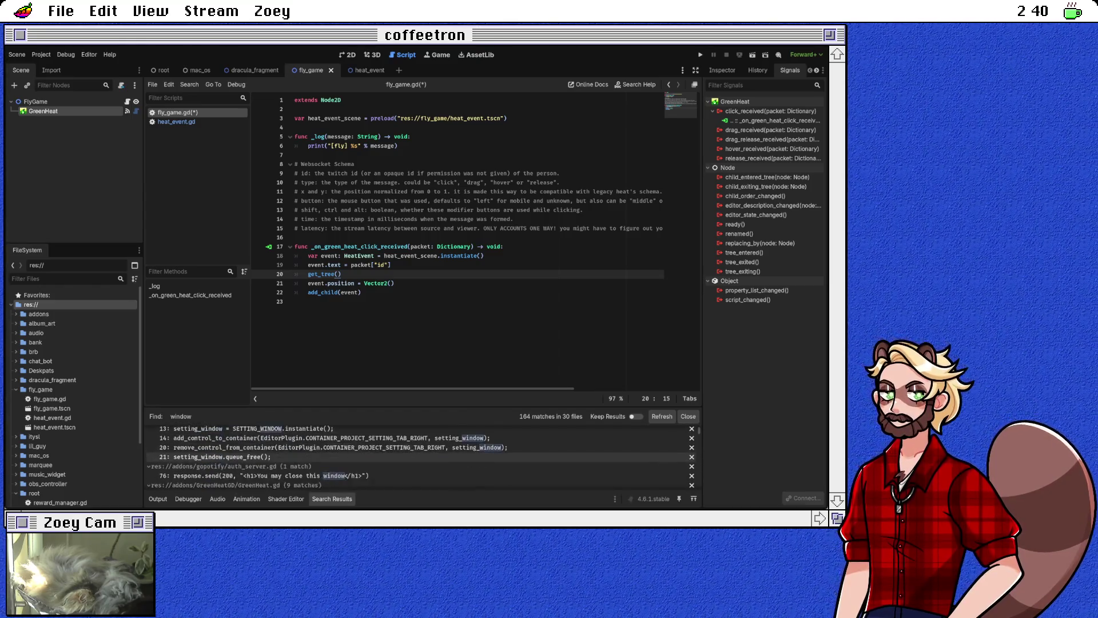
scroll(421, 456, "down", 5)
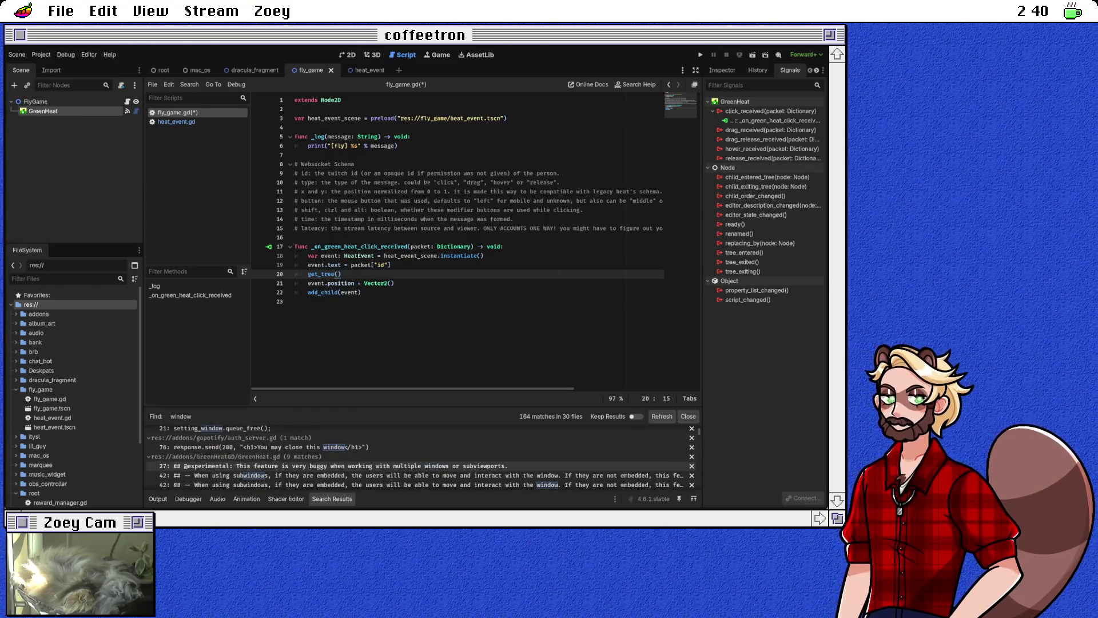
scroll(421, 457, "down", 6)
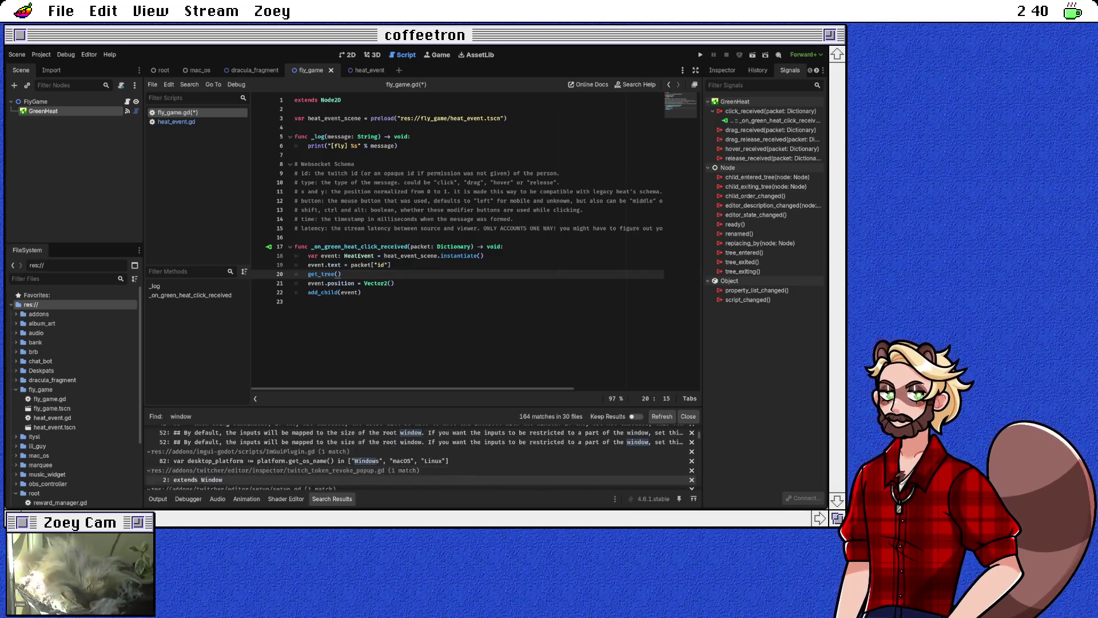
scroll(421, 457, "down", 6)
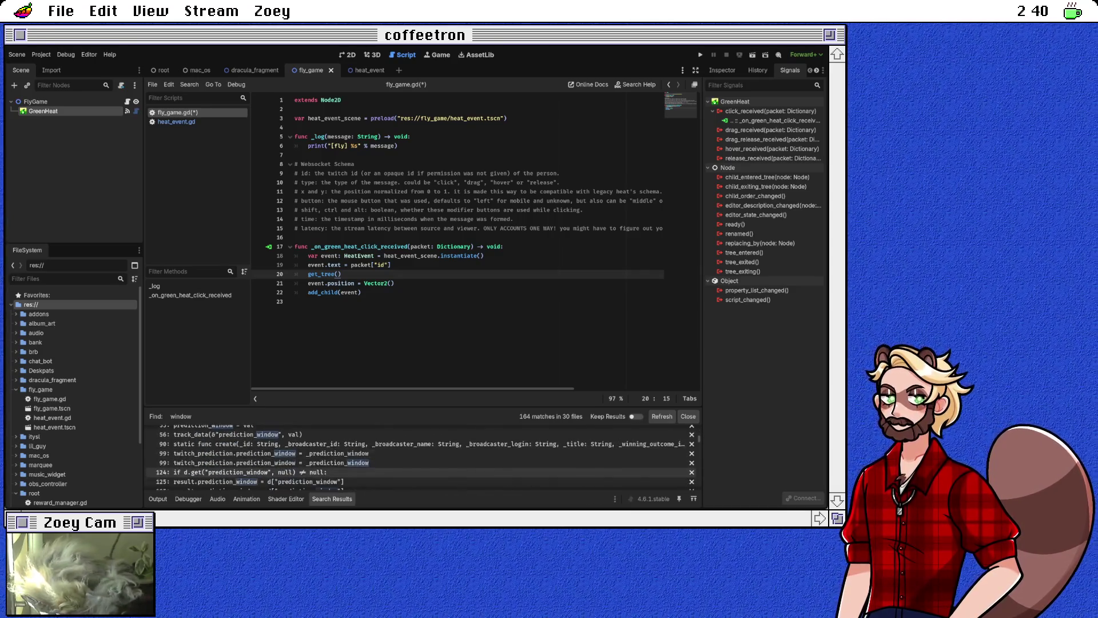
scroll(421, 457, "down", 6)
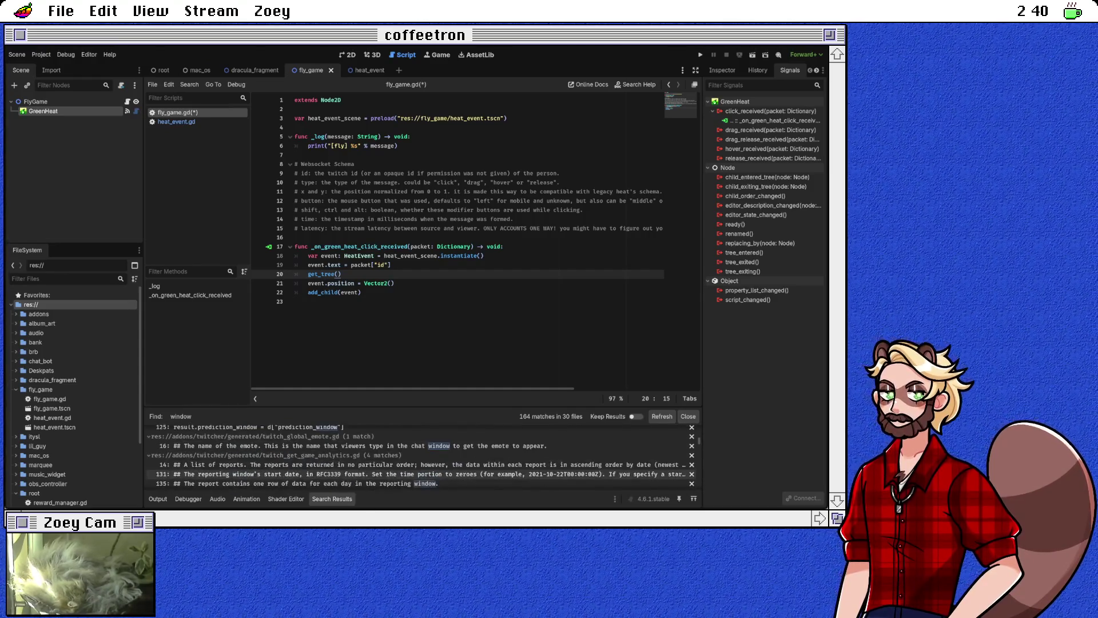
scroll(421, 456, "down", 2)
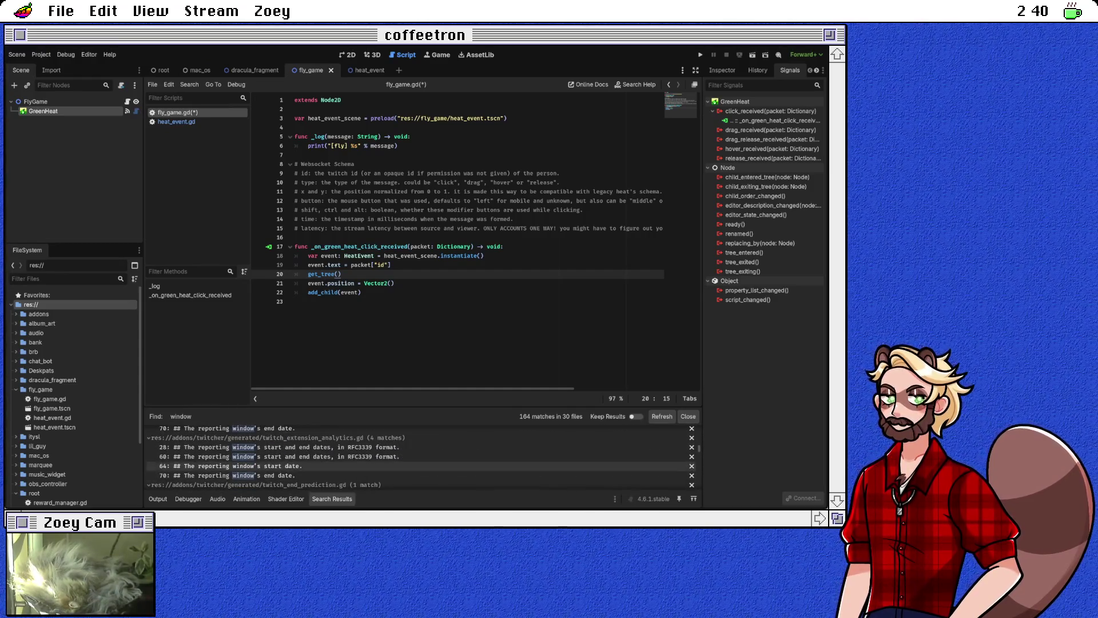
scroll(68, 409, "down", 5)
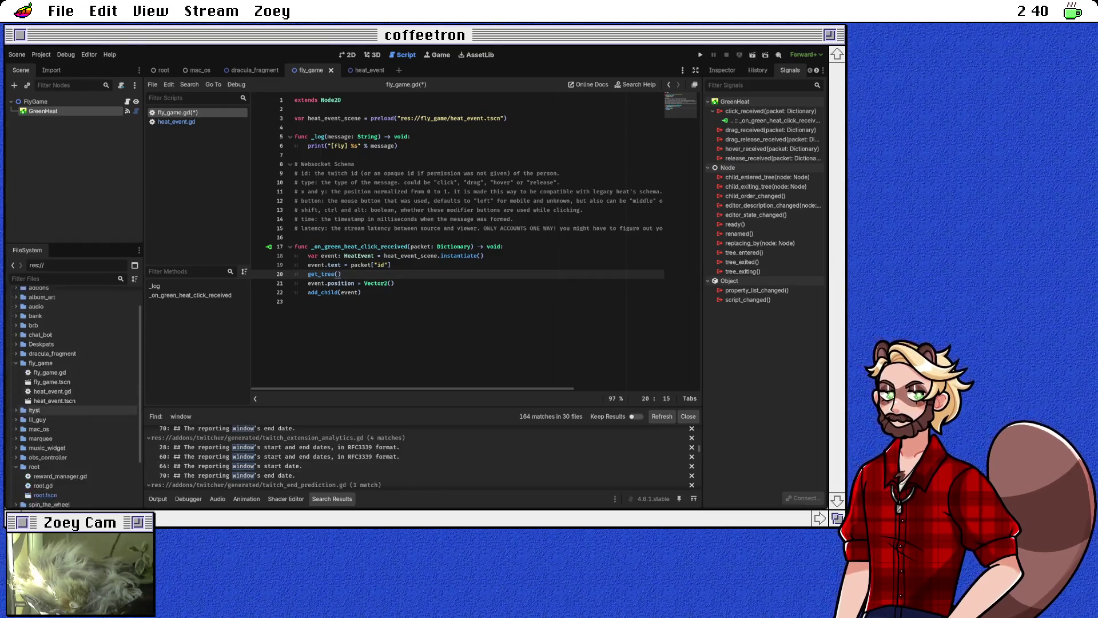
left_click(40, 376)
double_click(40, 376)
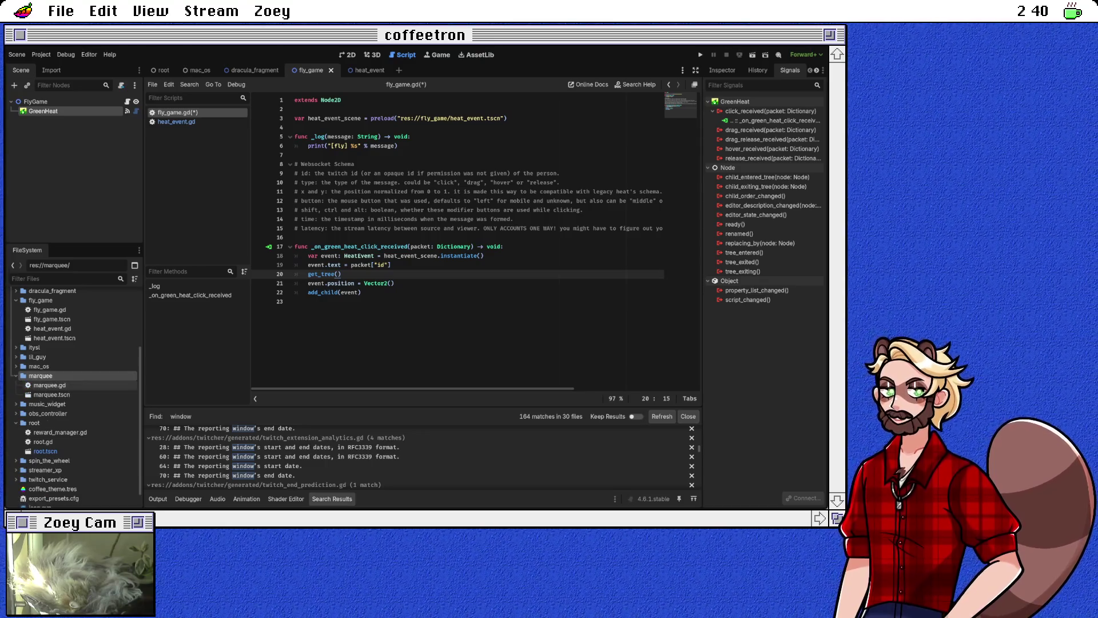
Open marquee.gd and read through its code, including the _start function
double_click(49, 385)
scroll(475, 241, "up", 9)
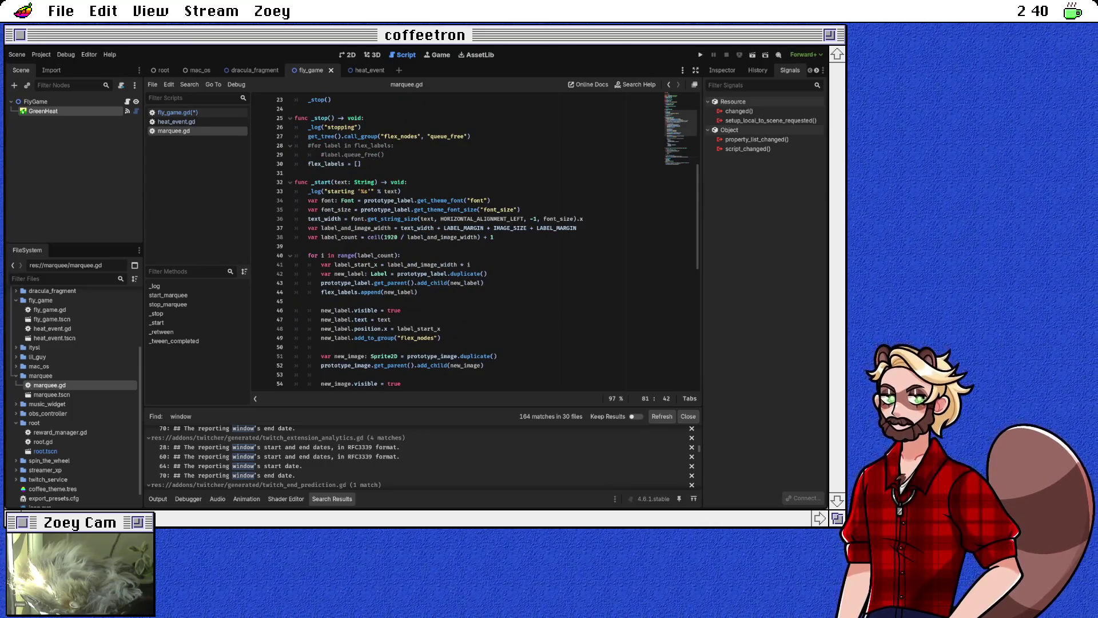
scroll(494, 240, "up", 6)
scroll(488, 240, "up", 2)
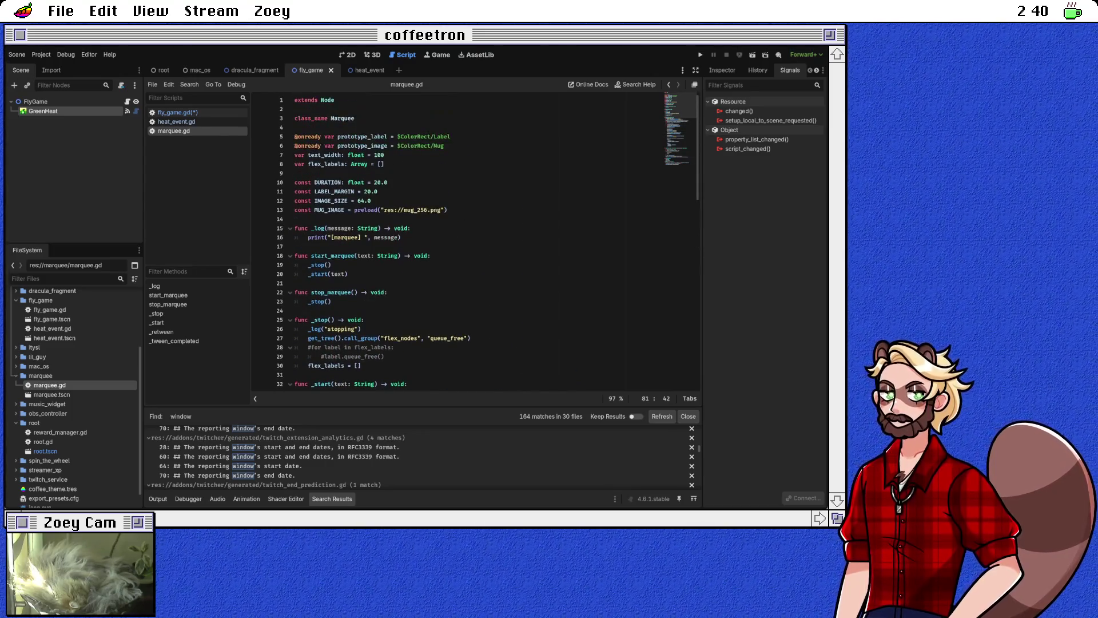
scroll(475, 241, "down", 1)
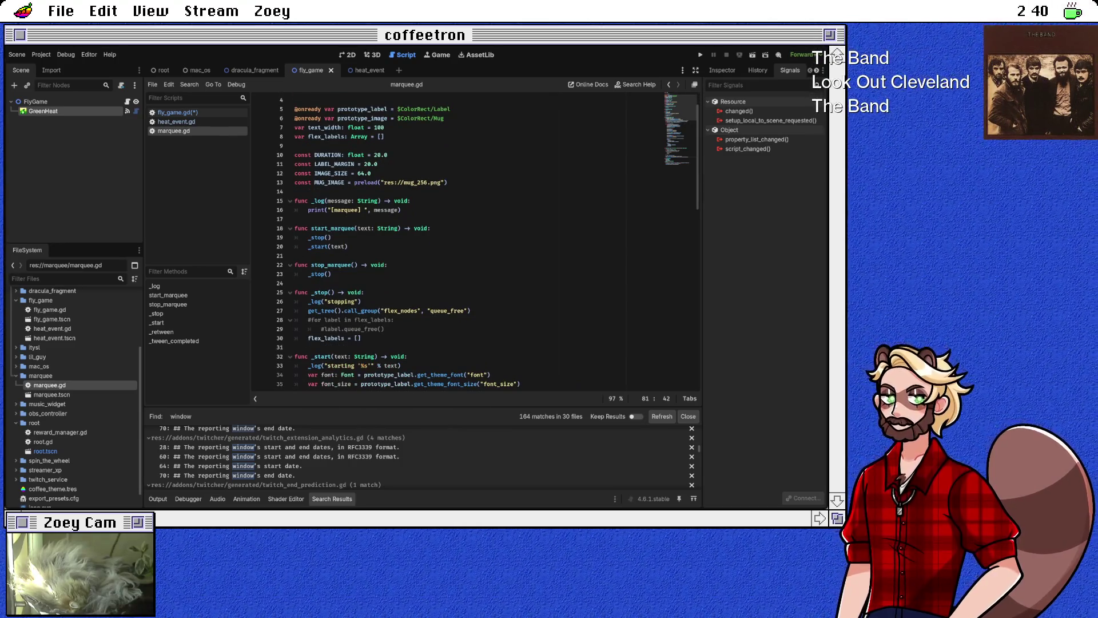
scroll(480, 240, "down", 3)
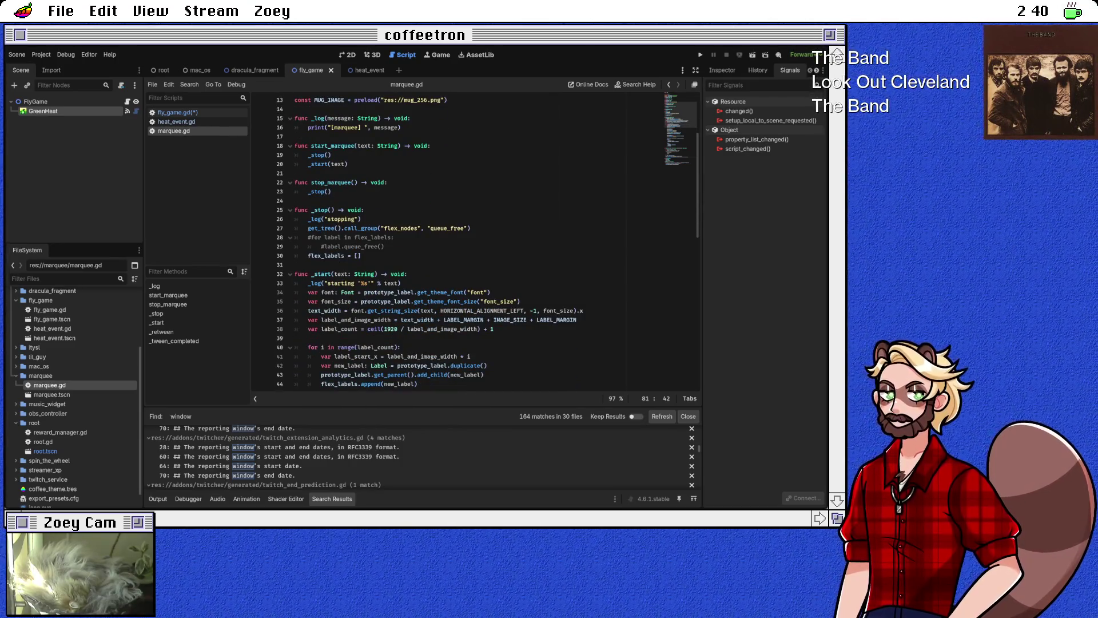
scroll(480, 240, "down", 4)
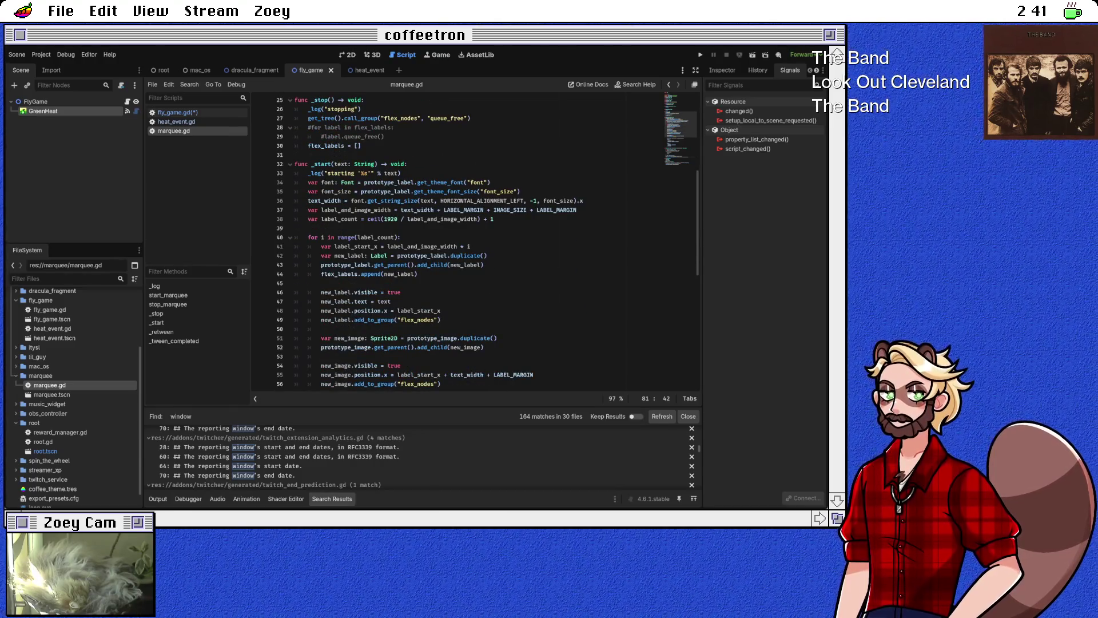
scroll(488, 242, "down", 4)
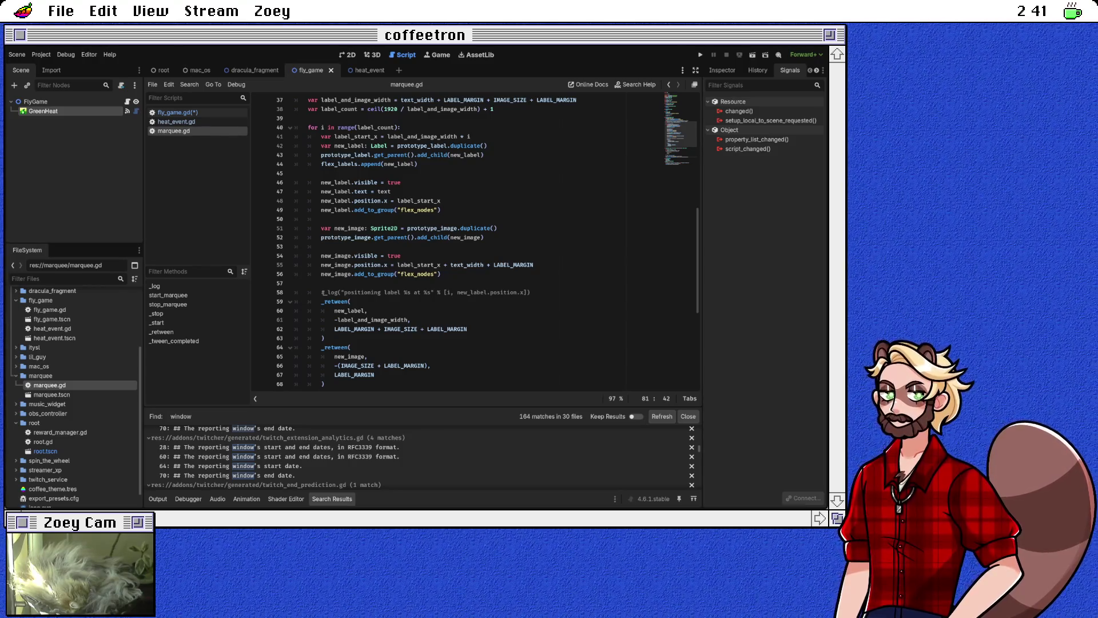
scroll(475, 242, "up", 3)
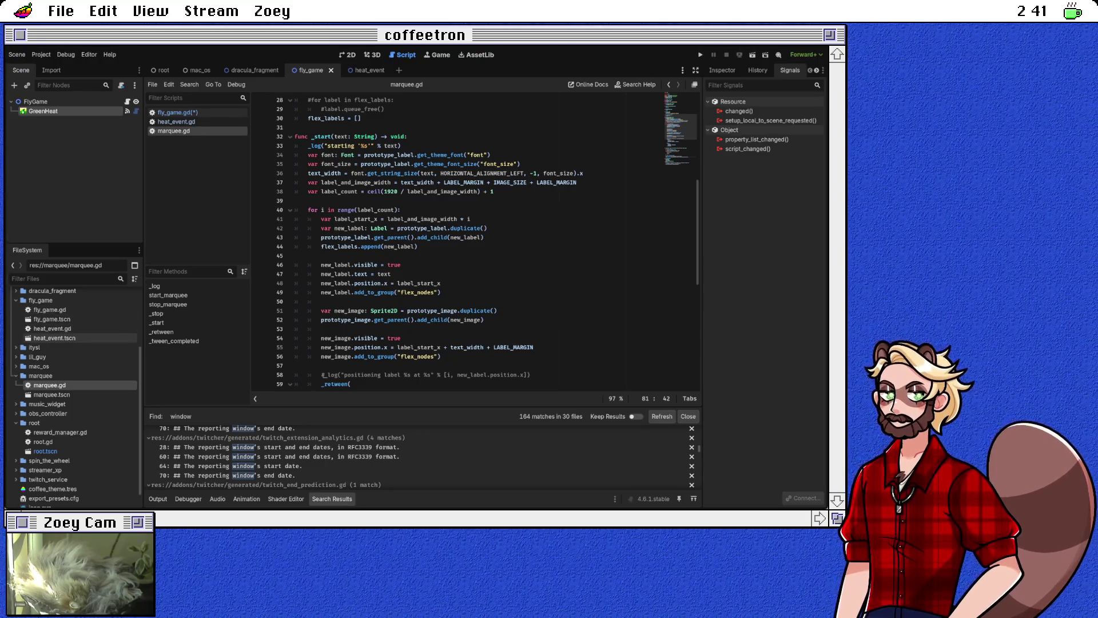
scroll(75, 338, "down", 1)
Expand the spin_the_wheel folder and select wheel.gd
left_click(16, 441)
scroll(75, 395, "down", 3)
left_click(46, 432)
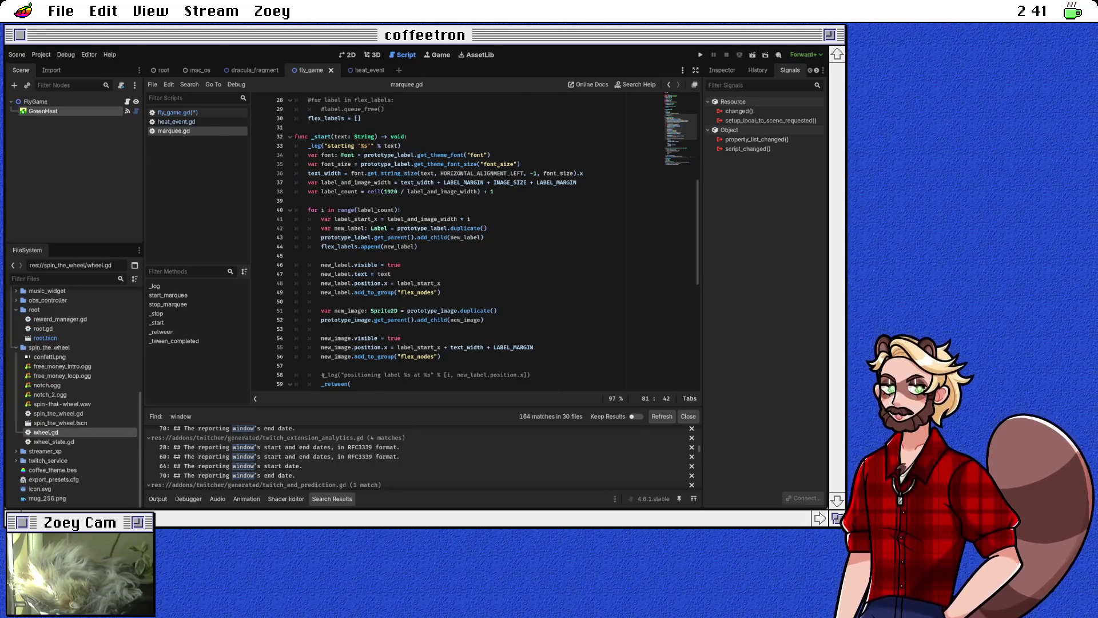
Inspect get_viewport_rect in wheel.gd and its CanvasItem help page, then return to fly_game.gd
double_click(46, 432)
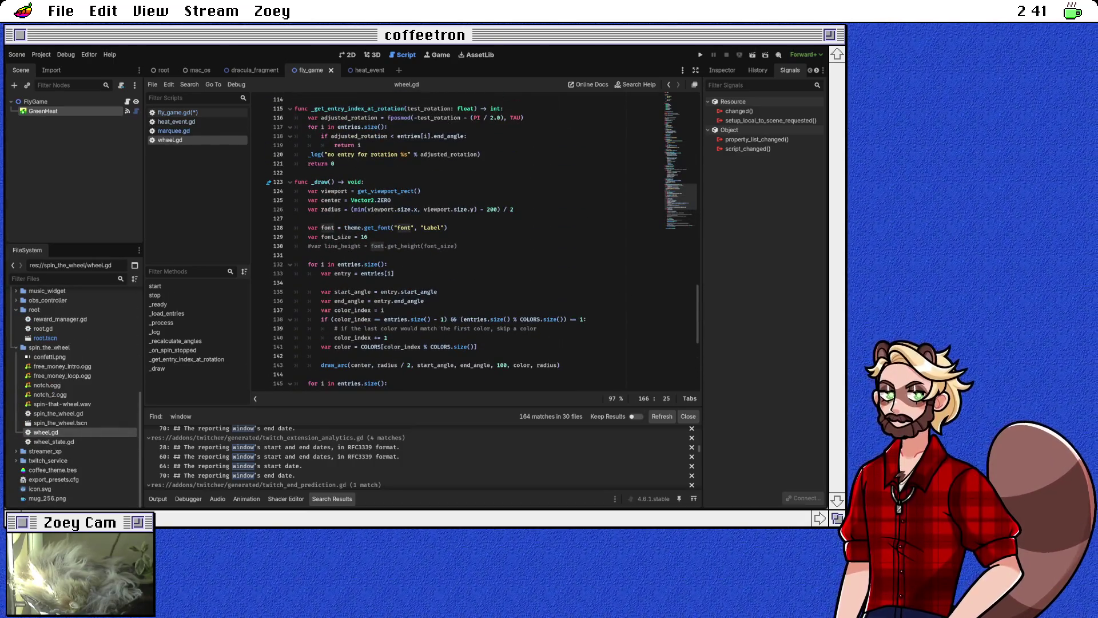
double_click(387, 191)
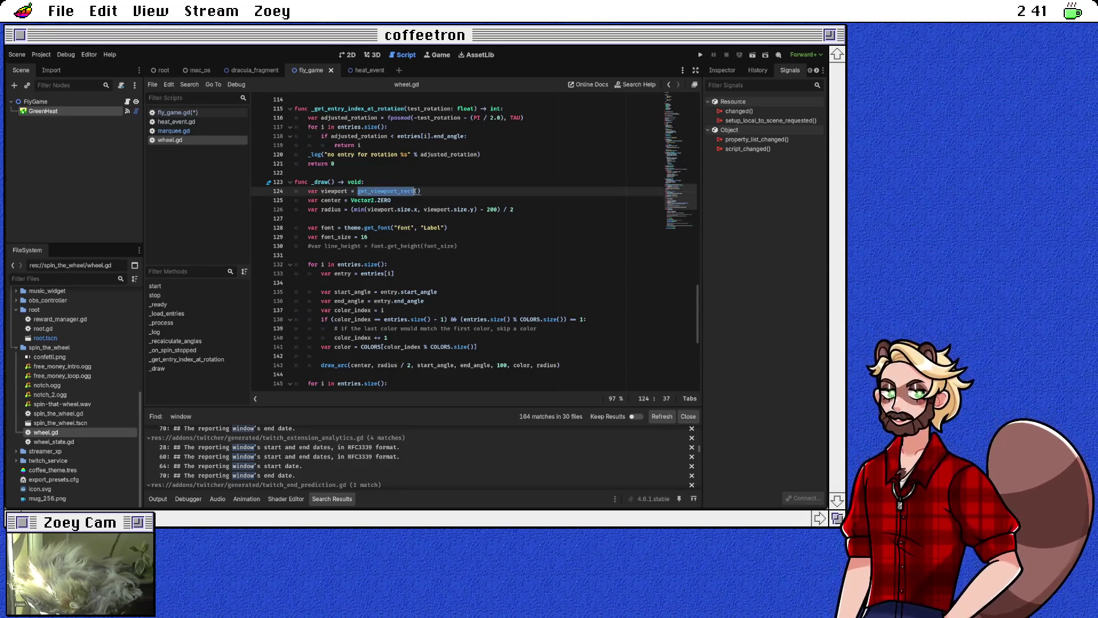
scroll(457, 240, "up", 5)
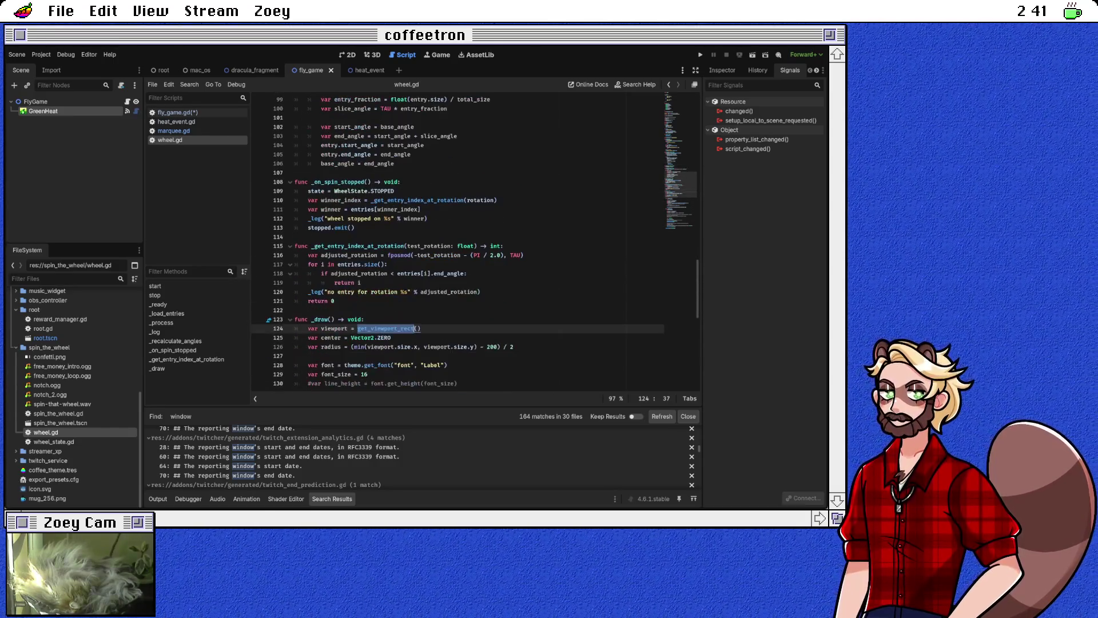
left_click(386, 328, "ctrl")
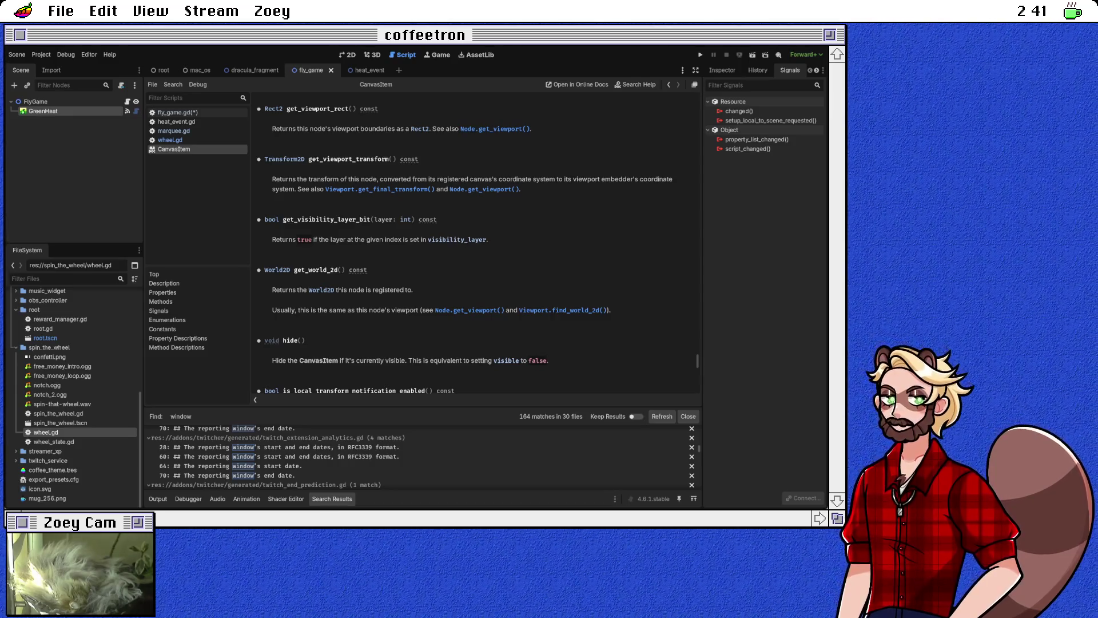
left_click(669, 84)
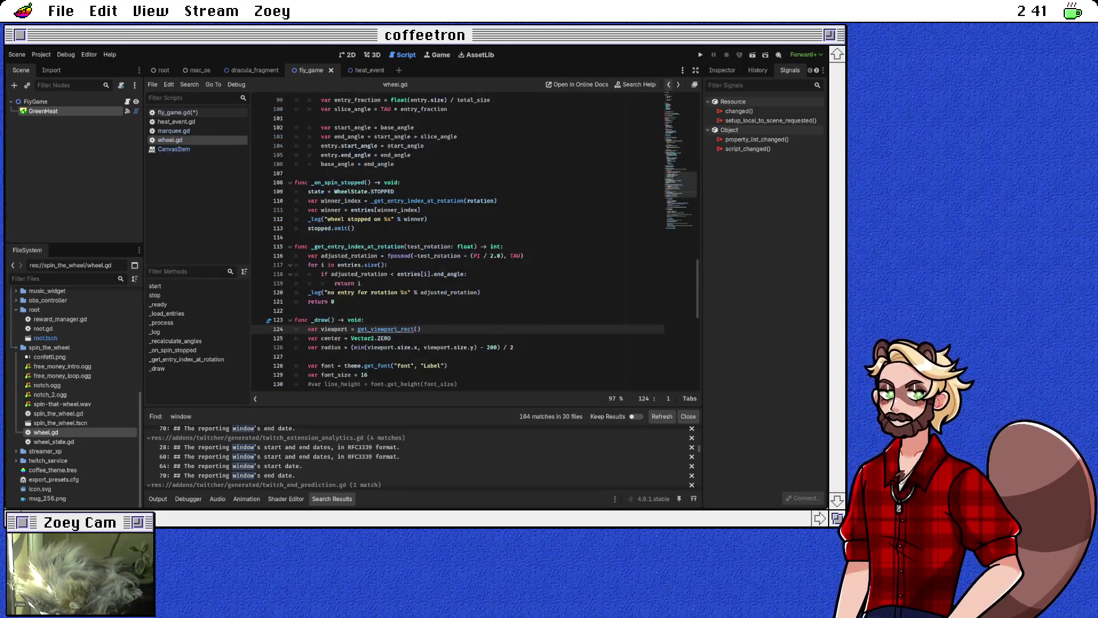
left_click(177, 112)
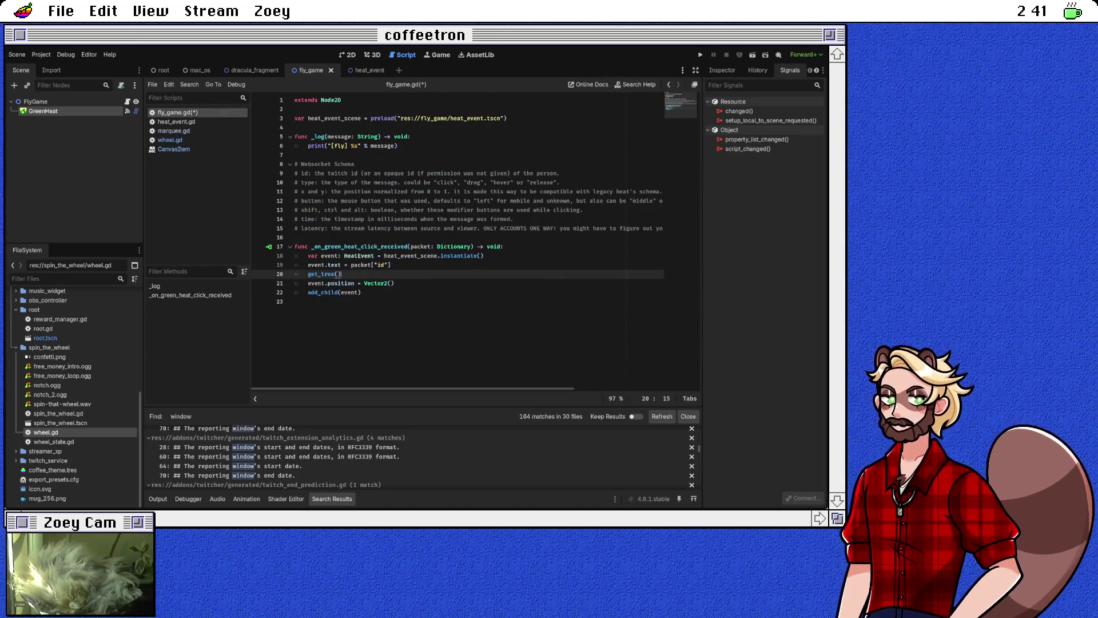
Change line 20 to var viewport_size = get_viewport_rect().size
key("BackSpace")
key("BackSpace")
key("BackSpace")
type("view")
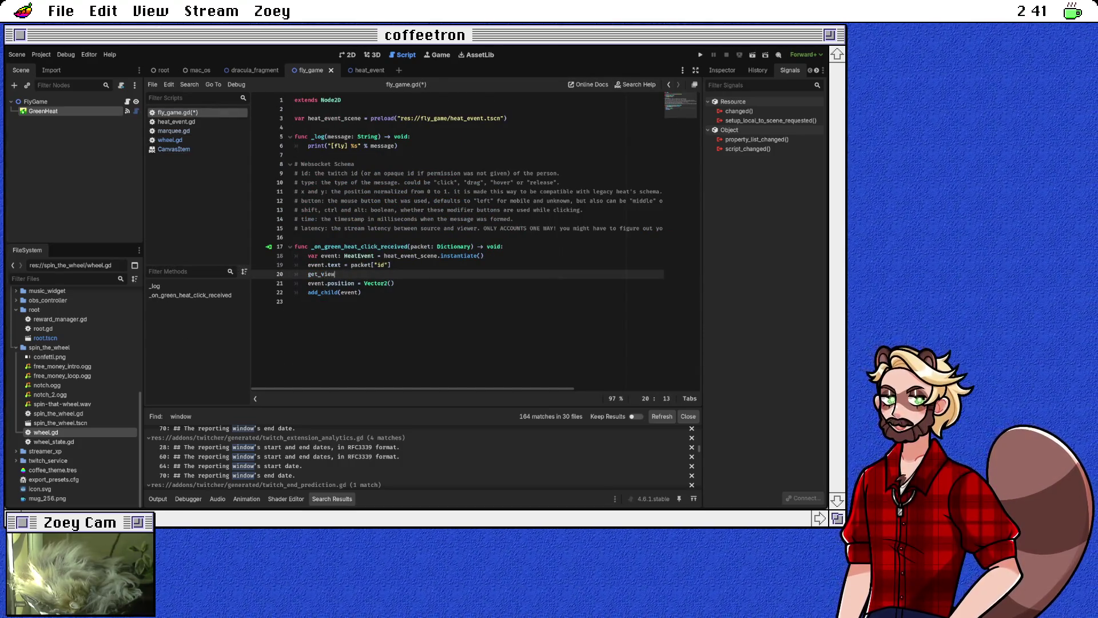
key("Return")
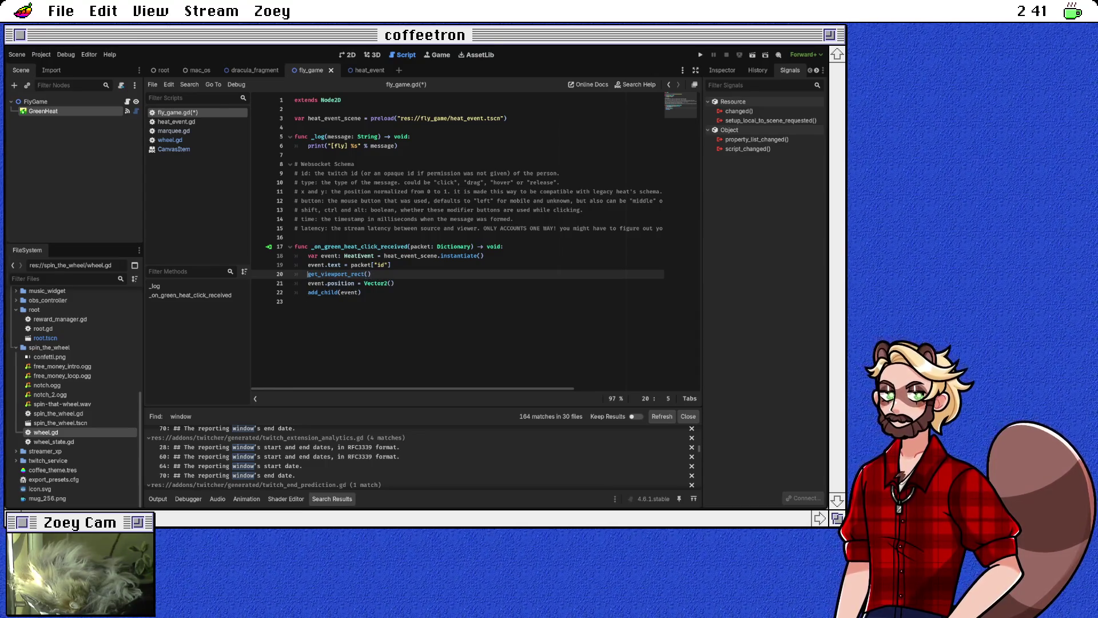
left_click(372, 274)
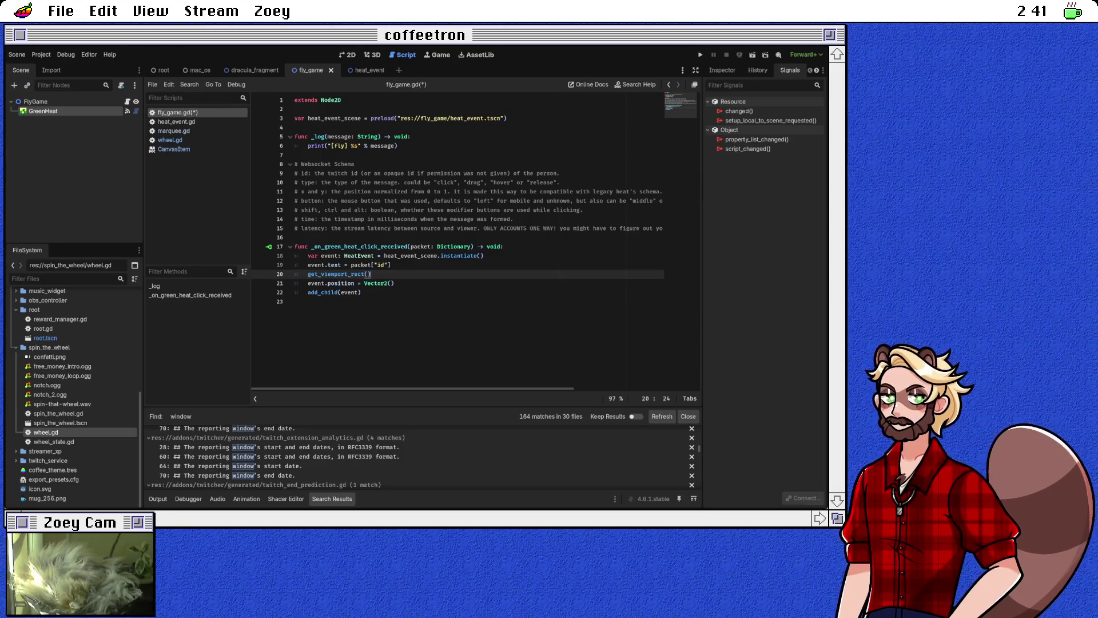
left_click(308, 274)
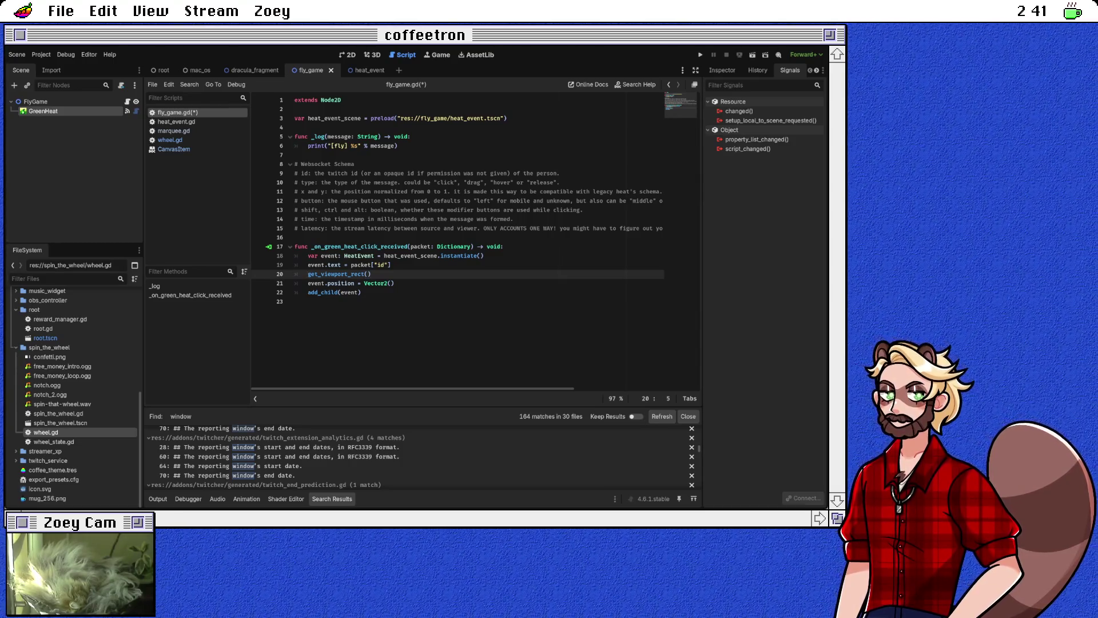
type("var")
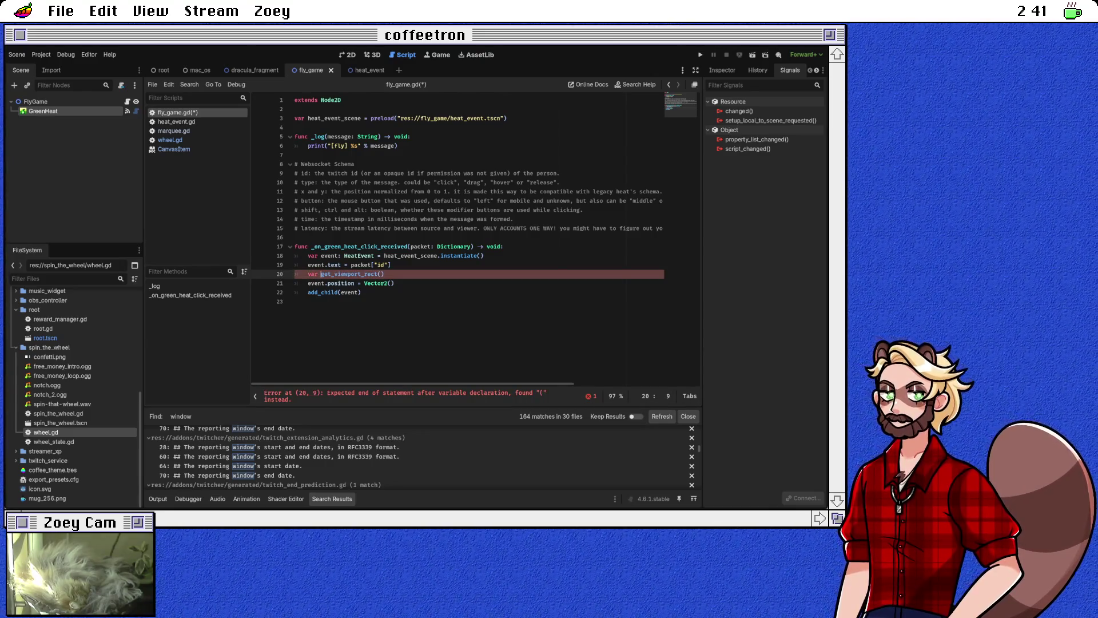
key("BackSpace")
key("BackSpace")
key("BackSpace")
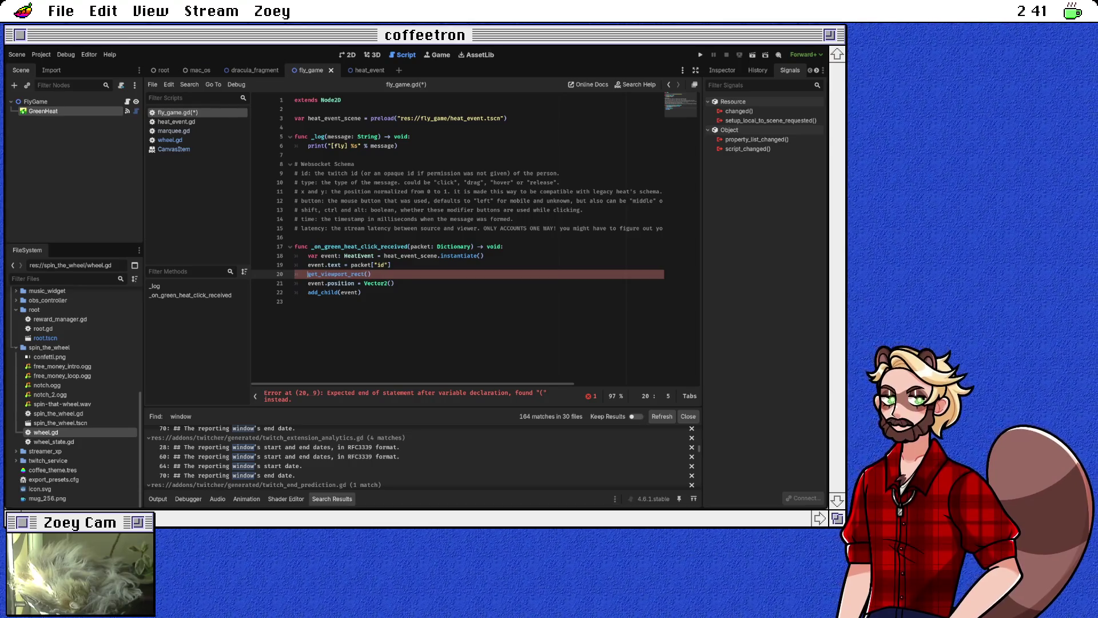
key("End")
type(".size")
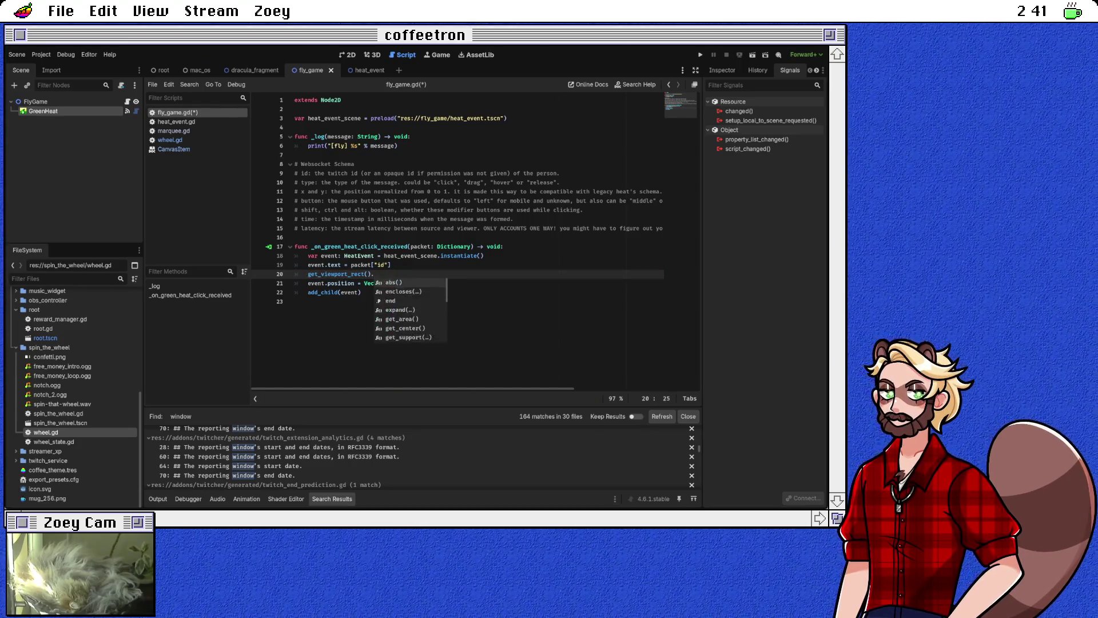
key("Home")
type("var ")
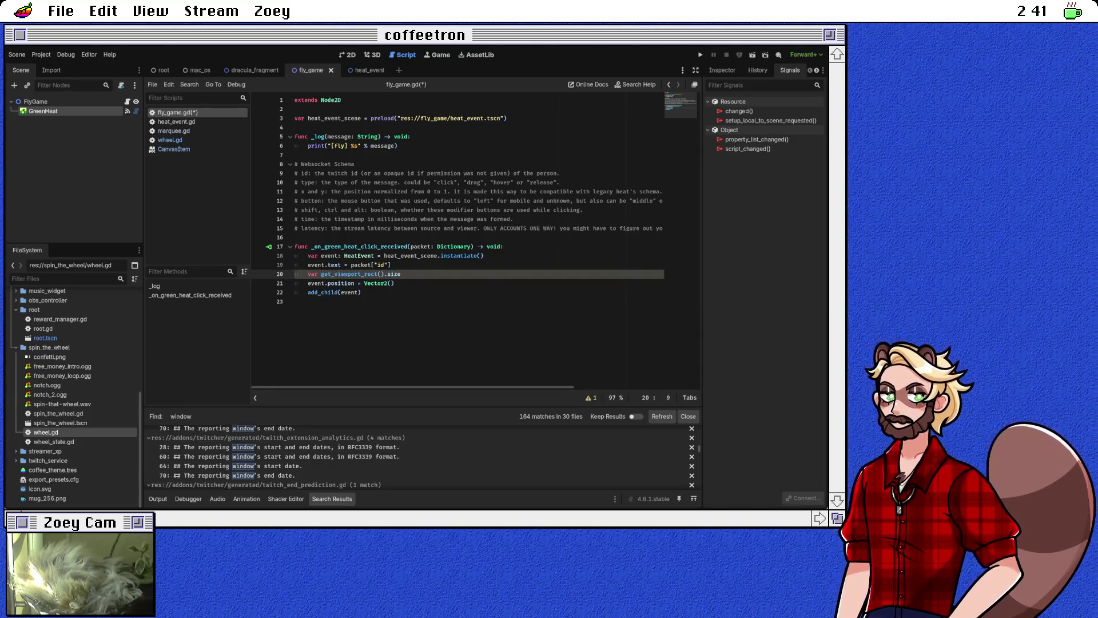
type("viewport_size")
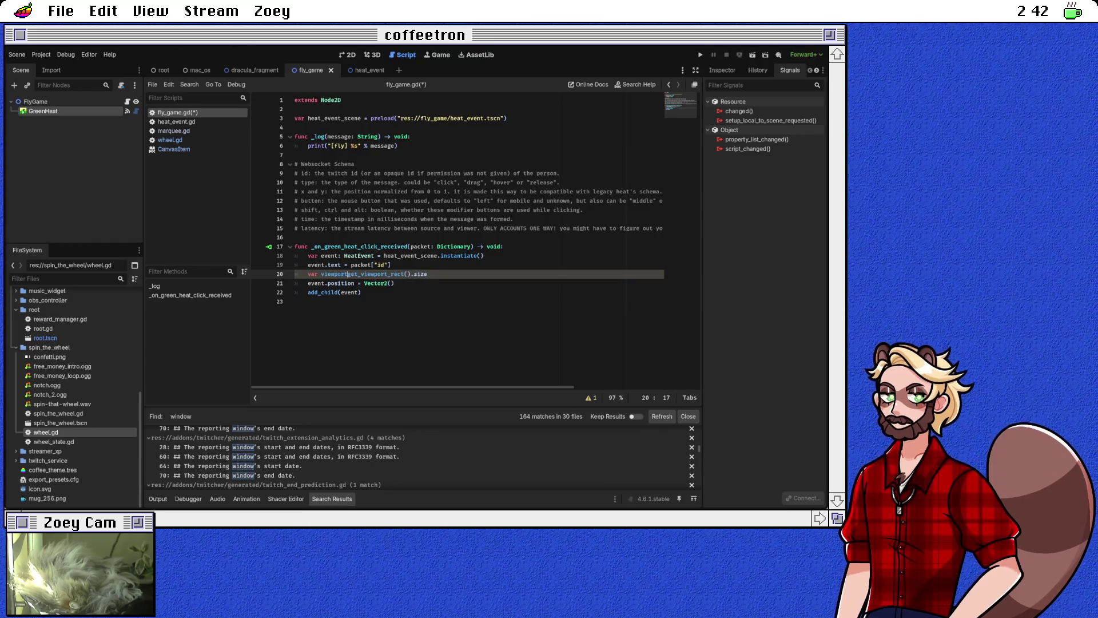
type(" =")
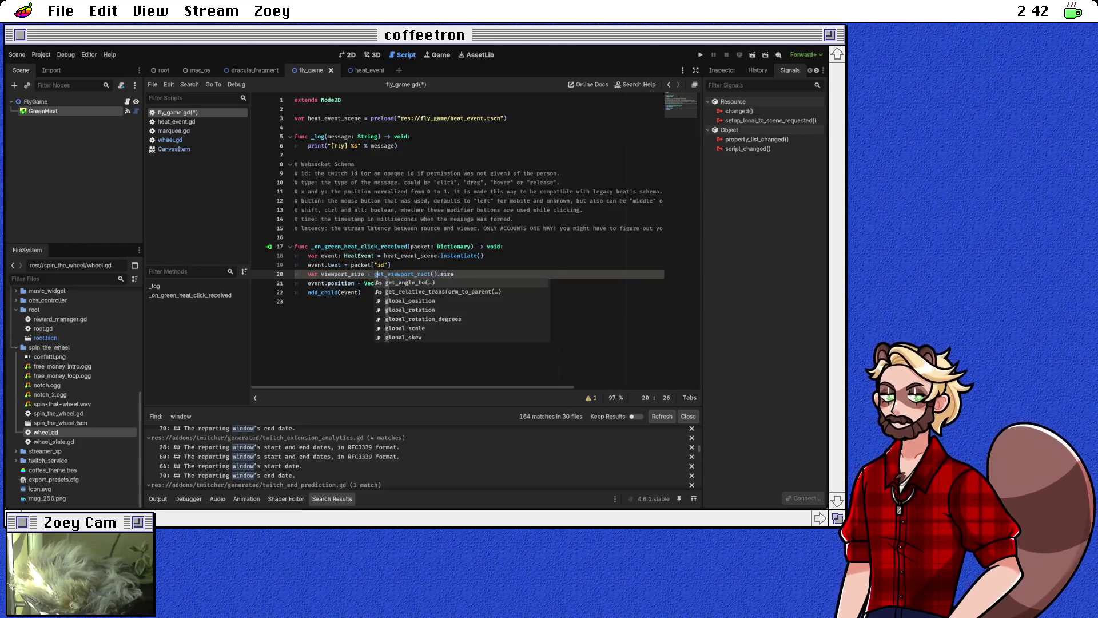
Add a get_viewport() line above it and open its documentation
key("Escape")
key("Up")
key("Return")
type("get_view")
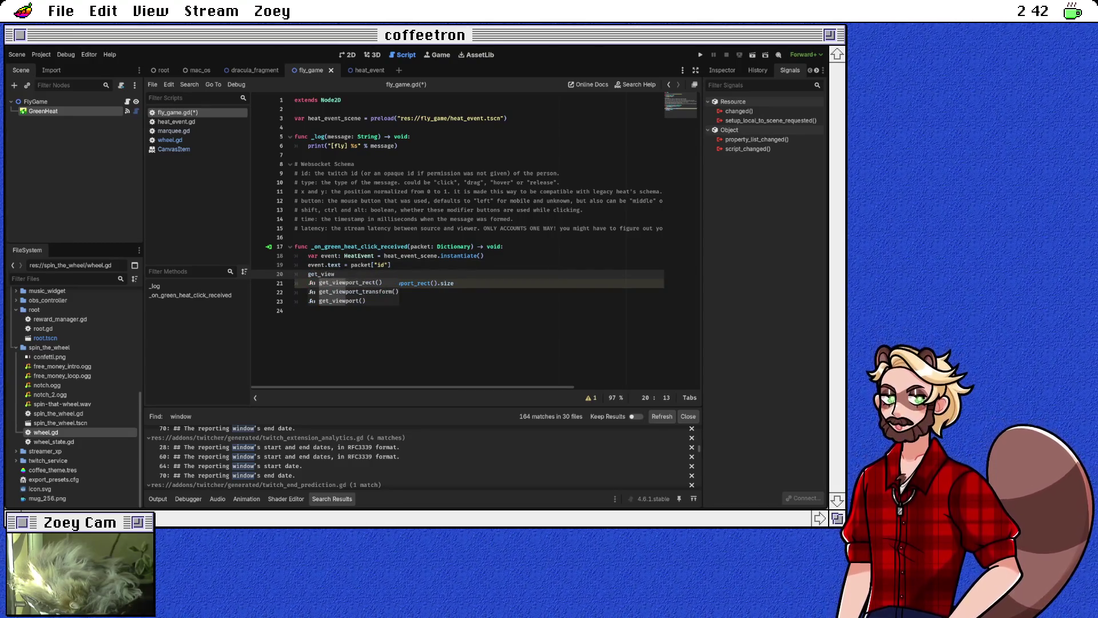
key("Down")
key("Down")
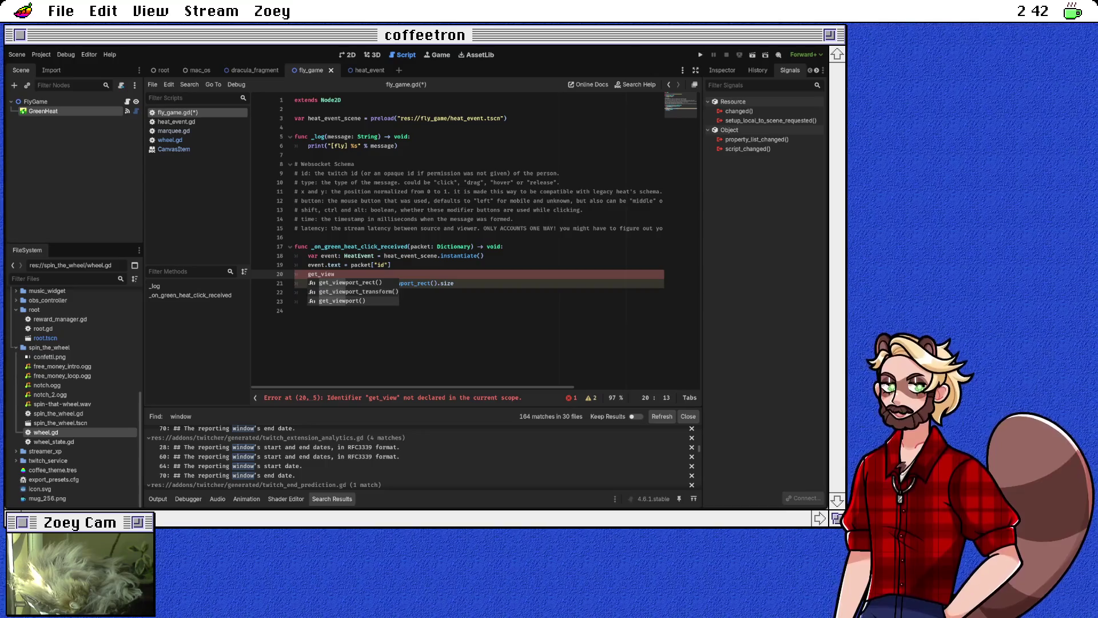
key("Return")
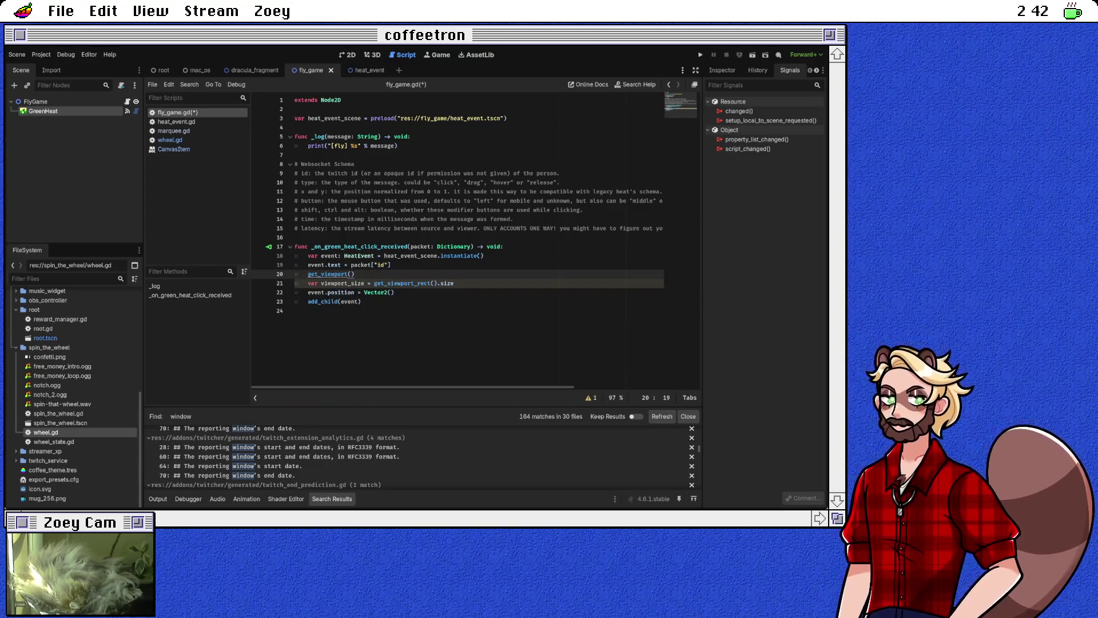
key("alt+F1")
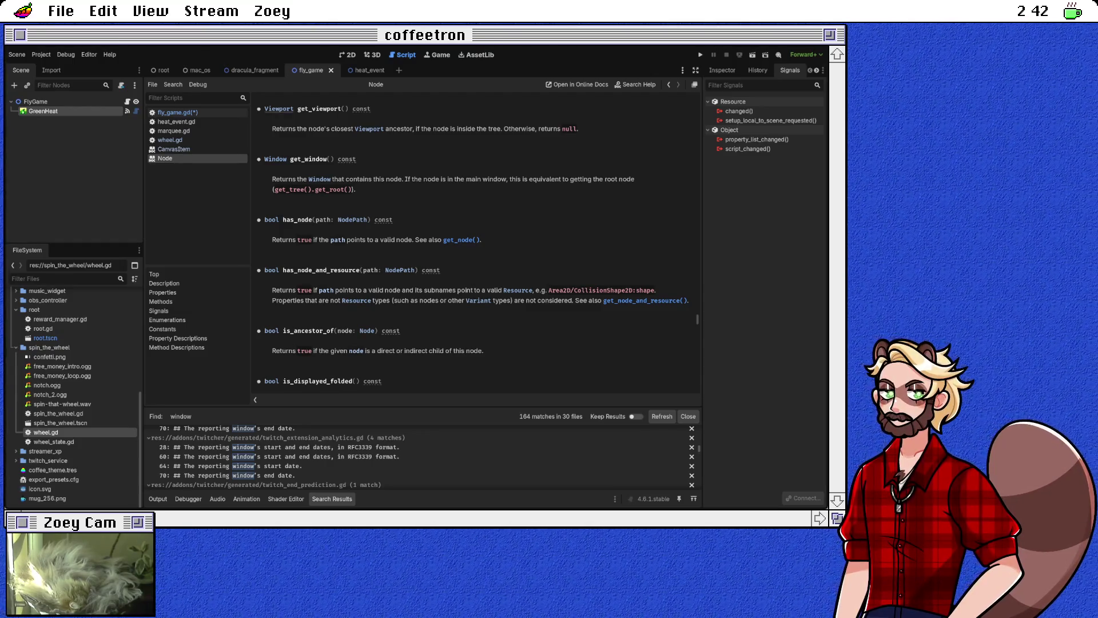
Browse the Viewport class reference's properties and methods, then return to fly_game.gd
left_click(275, 109)
scroll(472, 249, "down", 10)
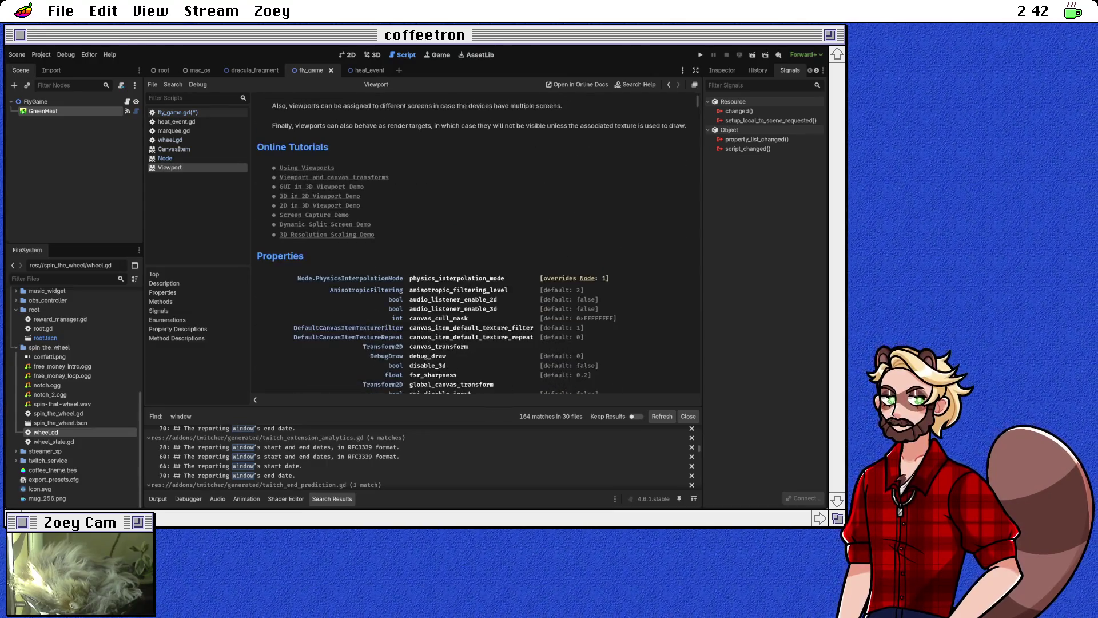
scroll(435, 240, "down", 5)
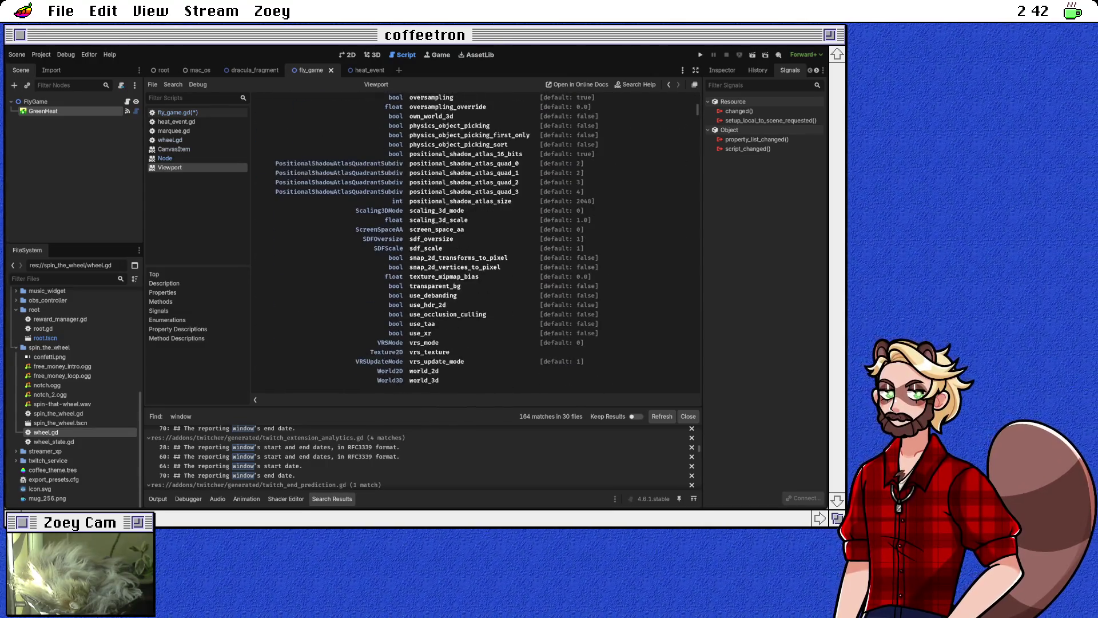
scroll(474, 240, "down", 10)
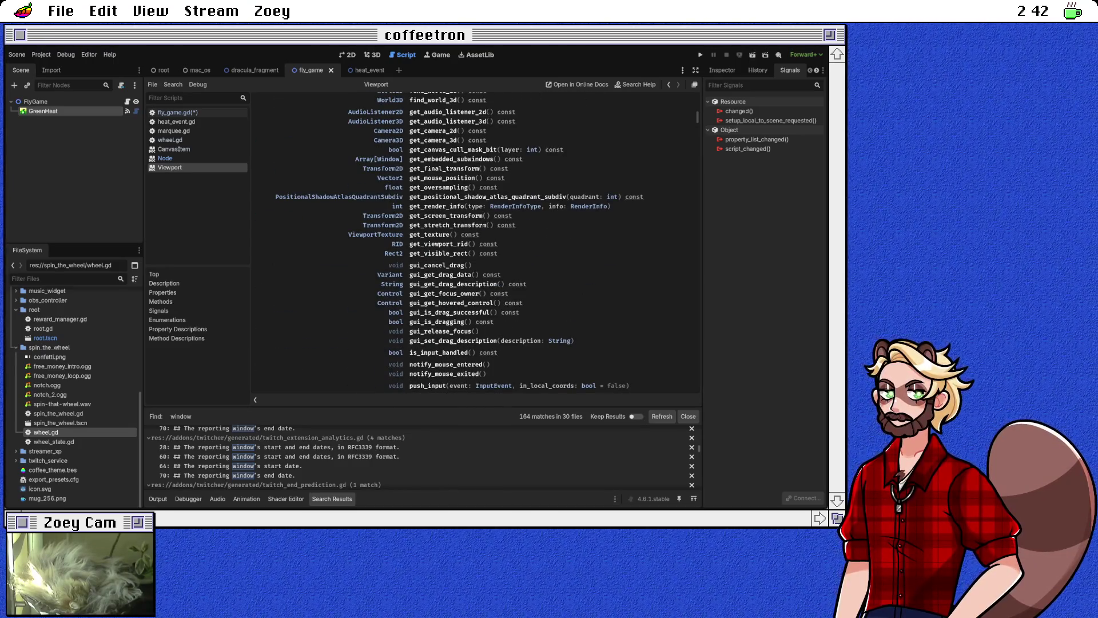
left_click(177, 112)
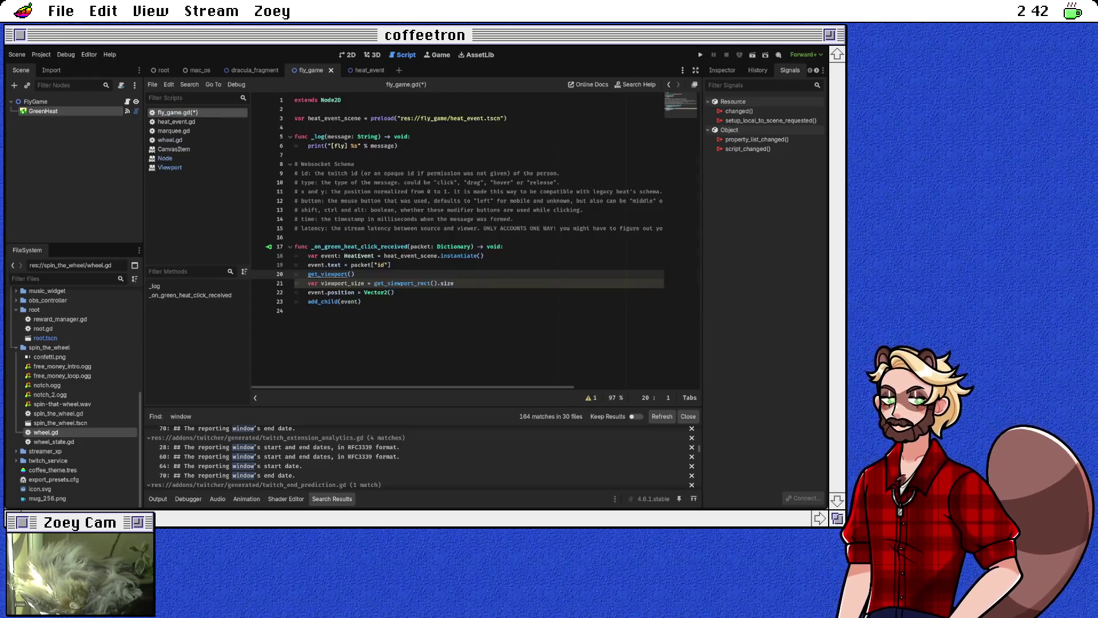
Replace the get_viewport() line with var position = Vector2(event["x"] * viewport_size.x
key("shift+Down")
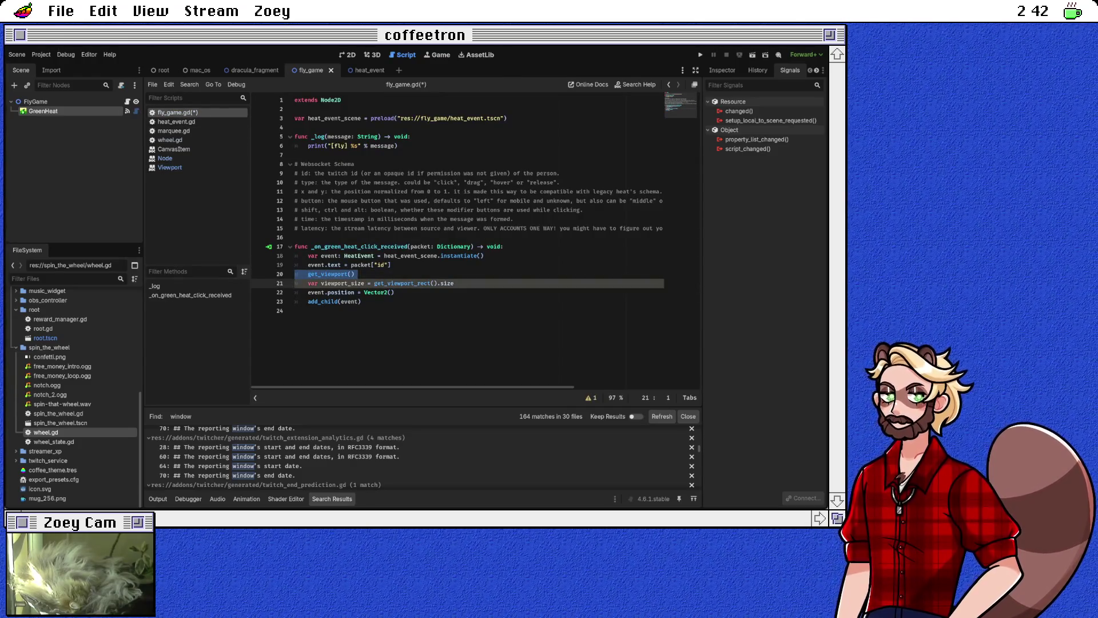
key("BackSpace")
key("Return")
type("var position = ")
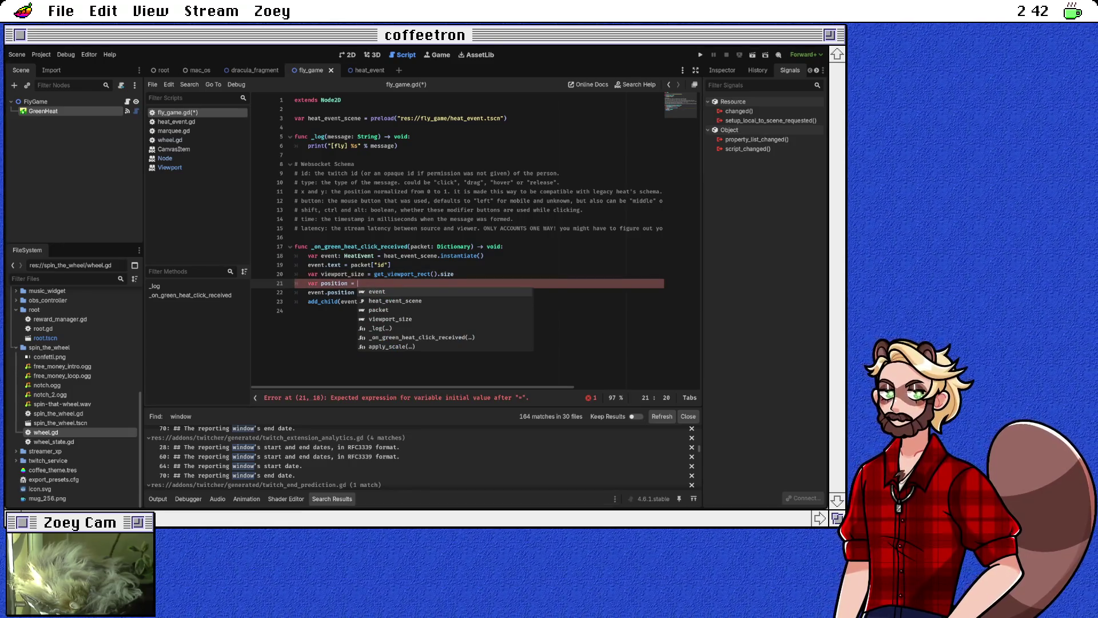
type("Vector2(")
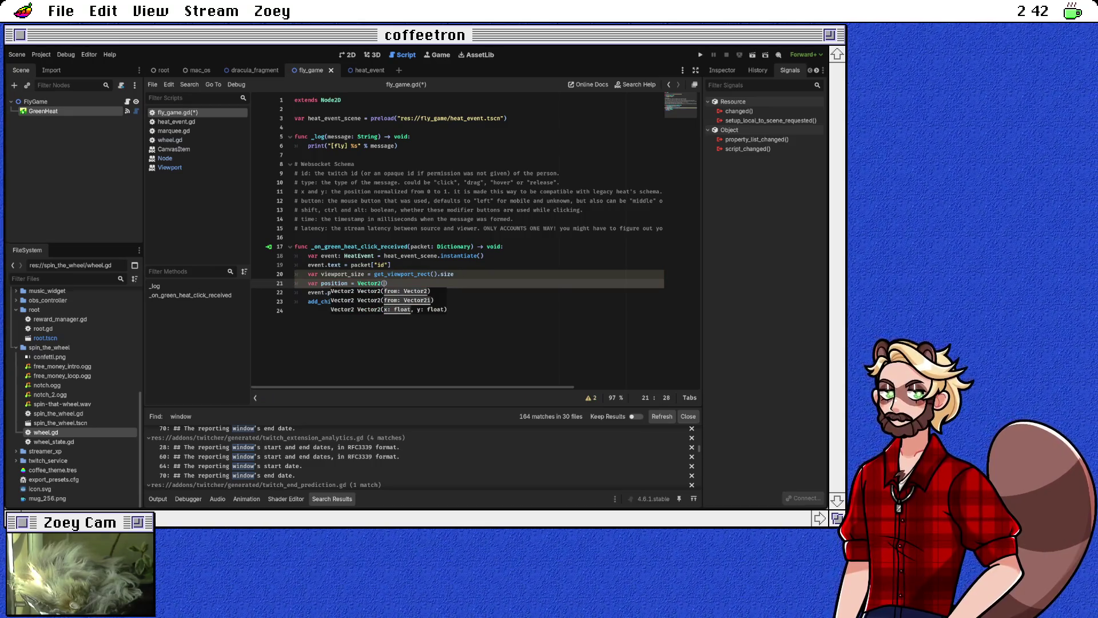
key("Return")
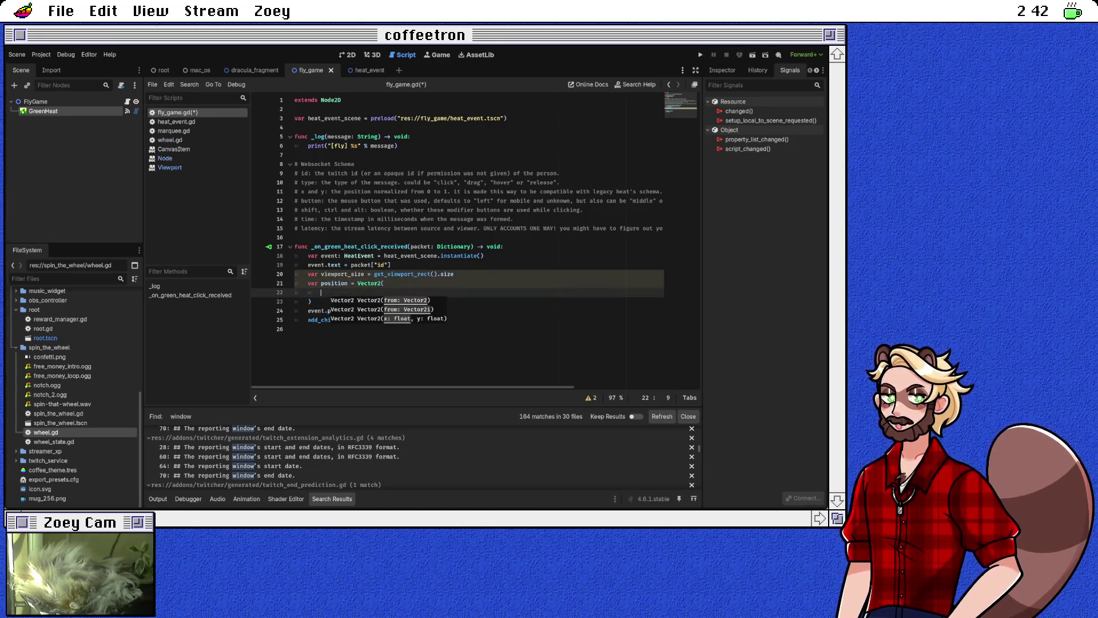
type("event[\"")
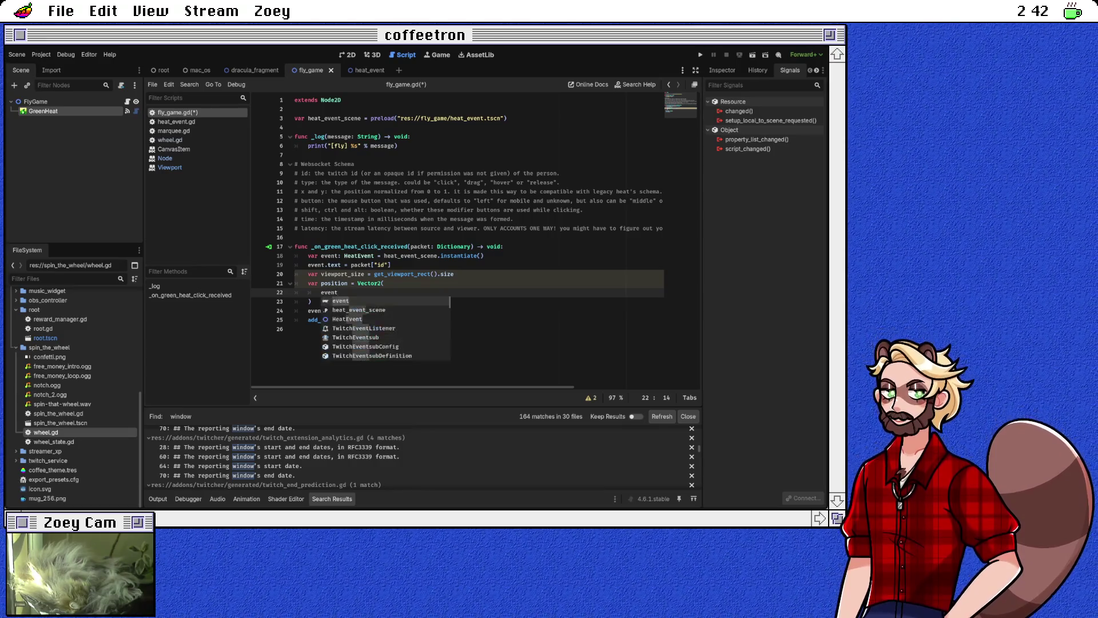
type("x\"] * ")
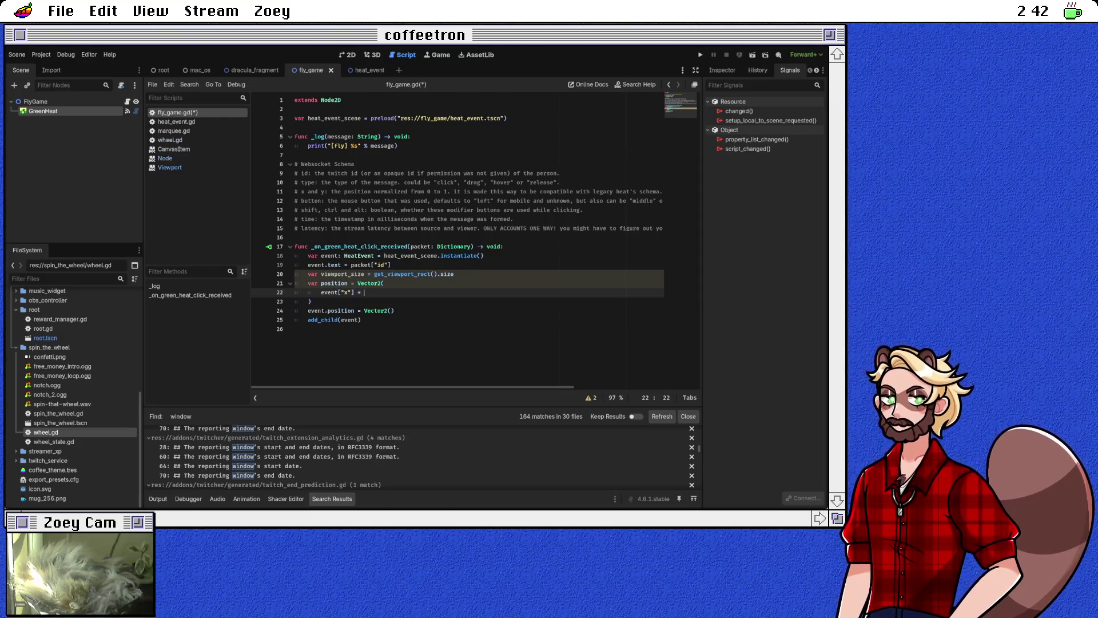
type("viwe")
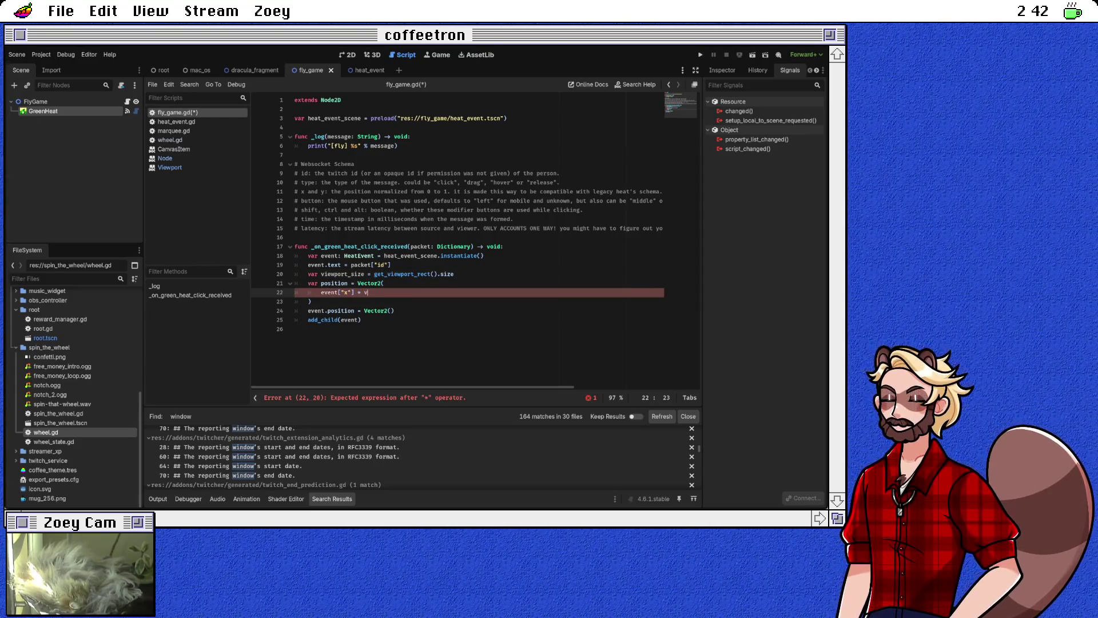
key("Return")
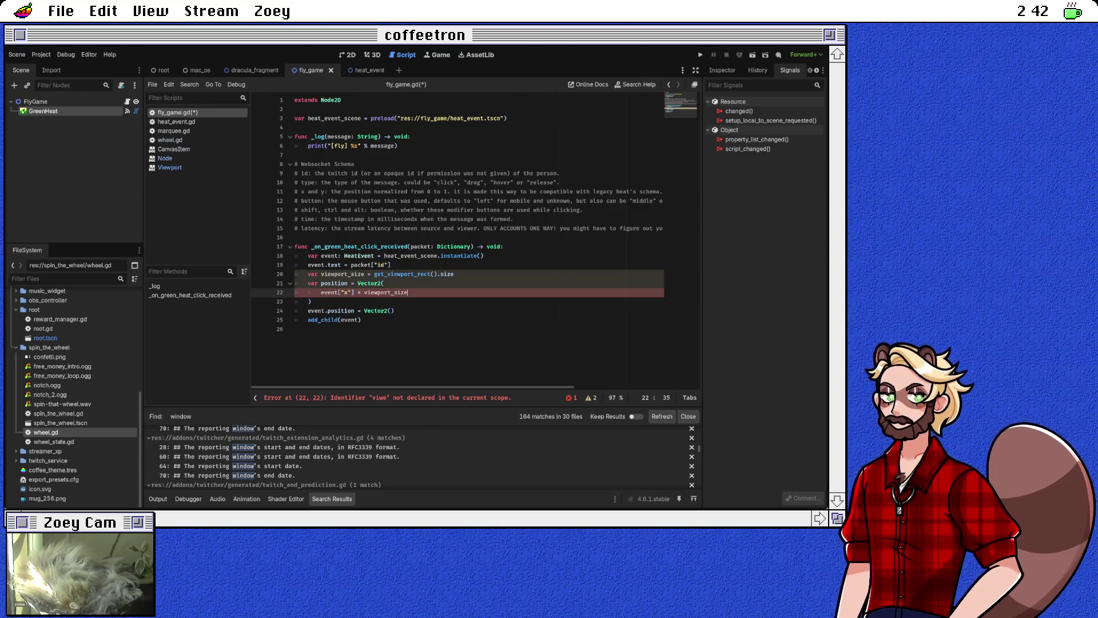
type("x")
key("Escape")
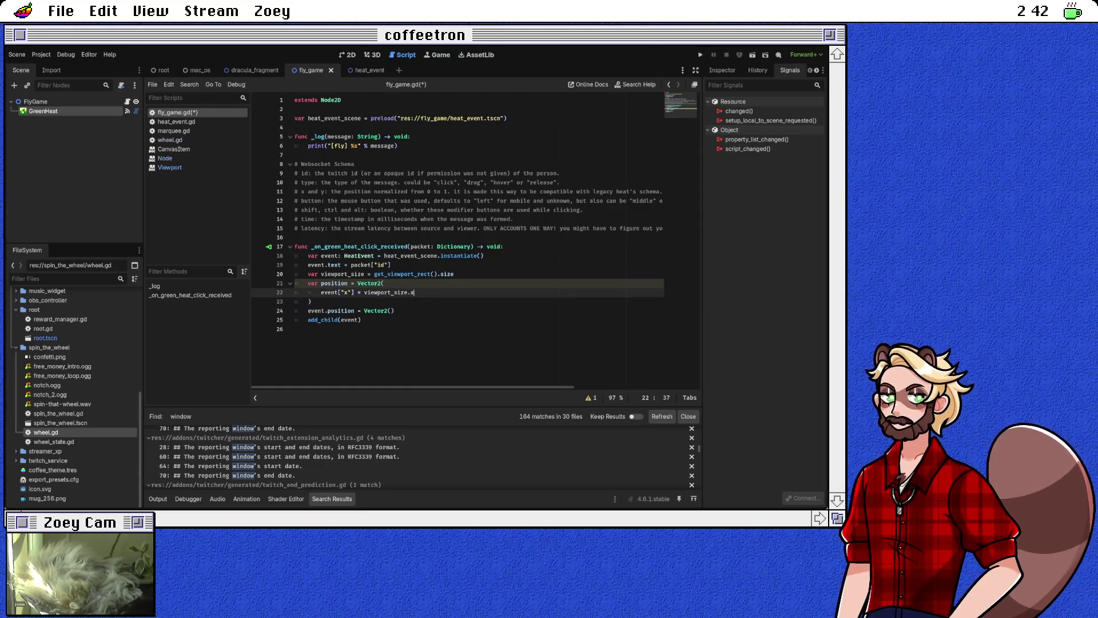
Add the event["y"] * viewport_size.y component and start clearing Vector2() on line 25
left_click(391, 265)
left_click(414, 292)
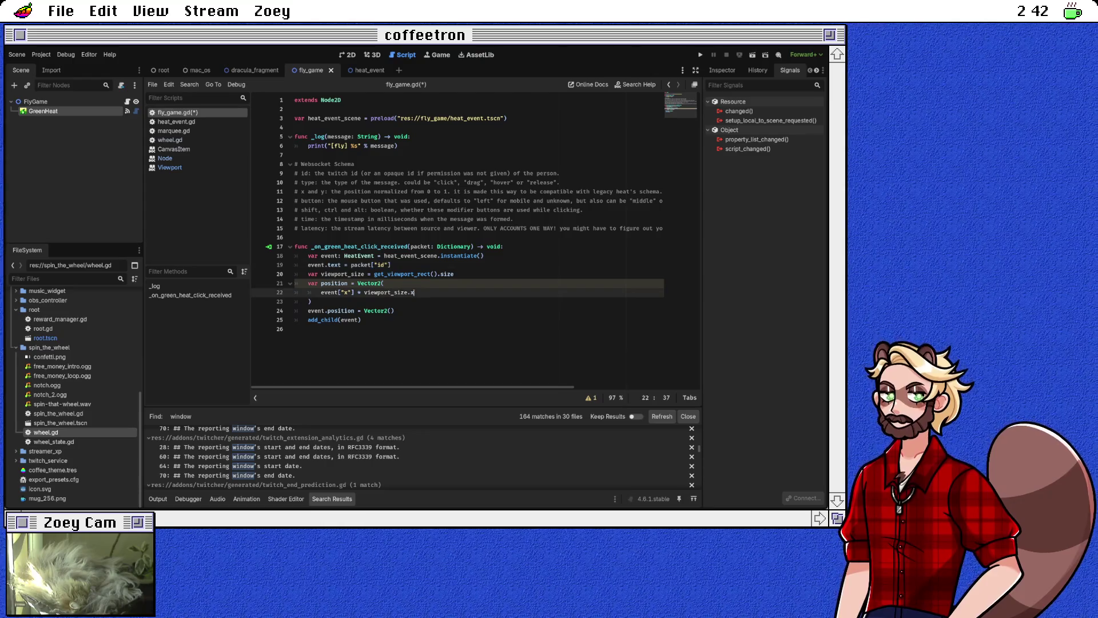
key("Return")
type("event[\"y")
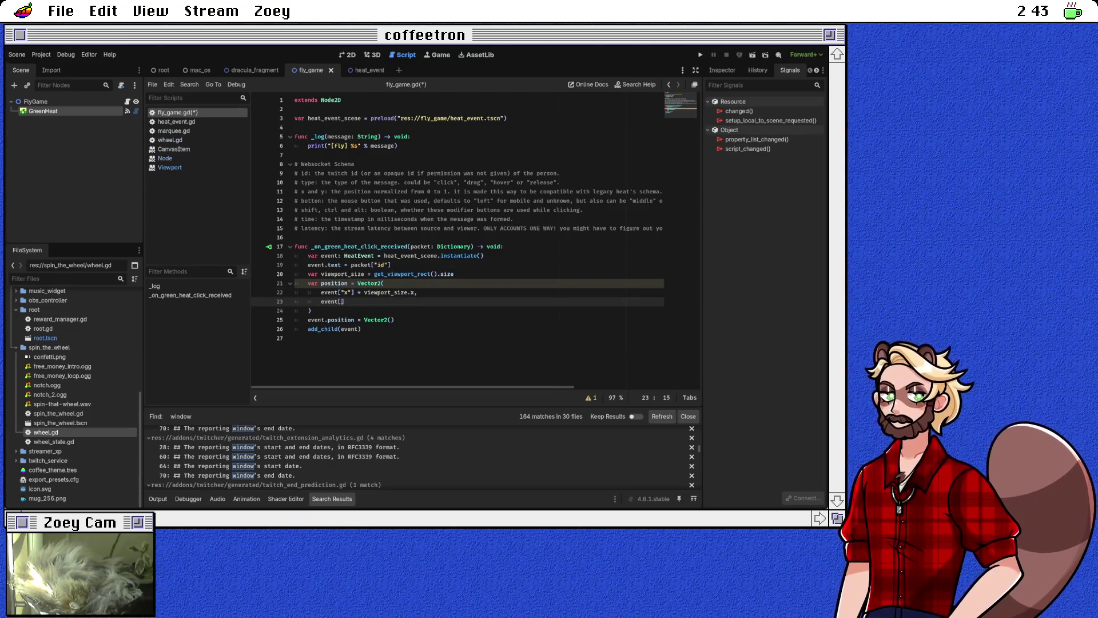
type("\"] * viewport_size.")
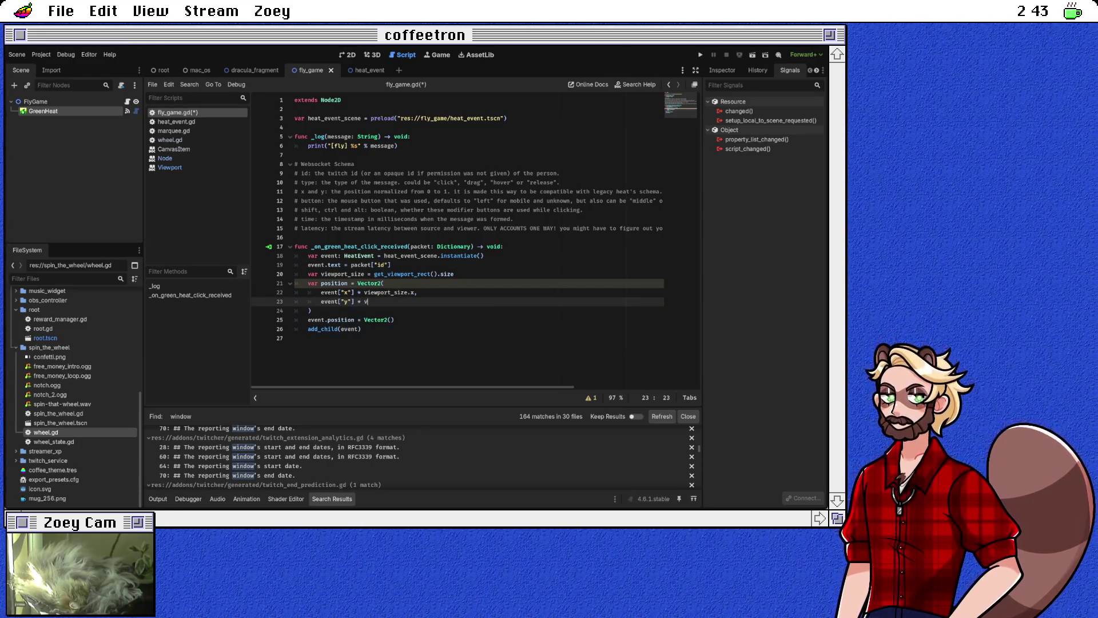
type("y,")
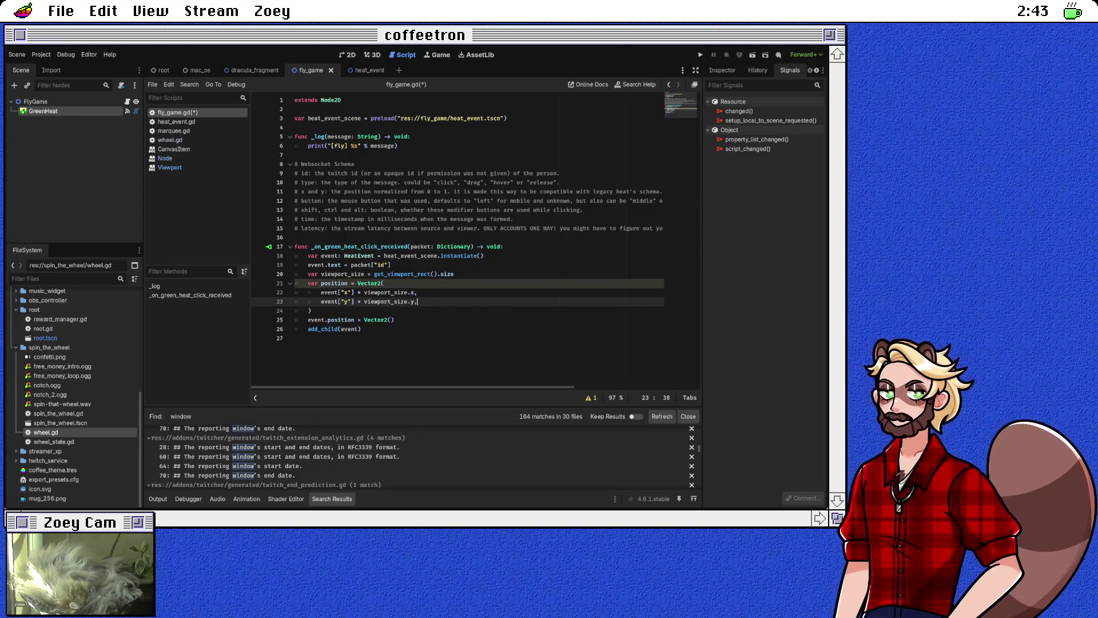
left_click(312, 311)
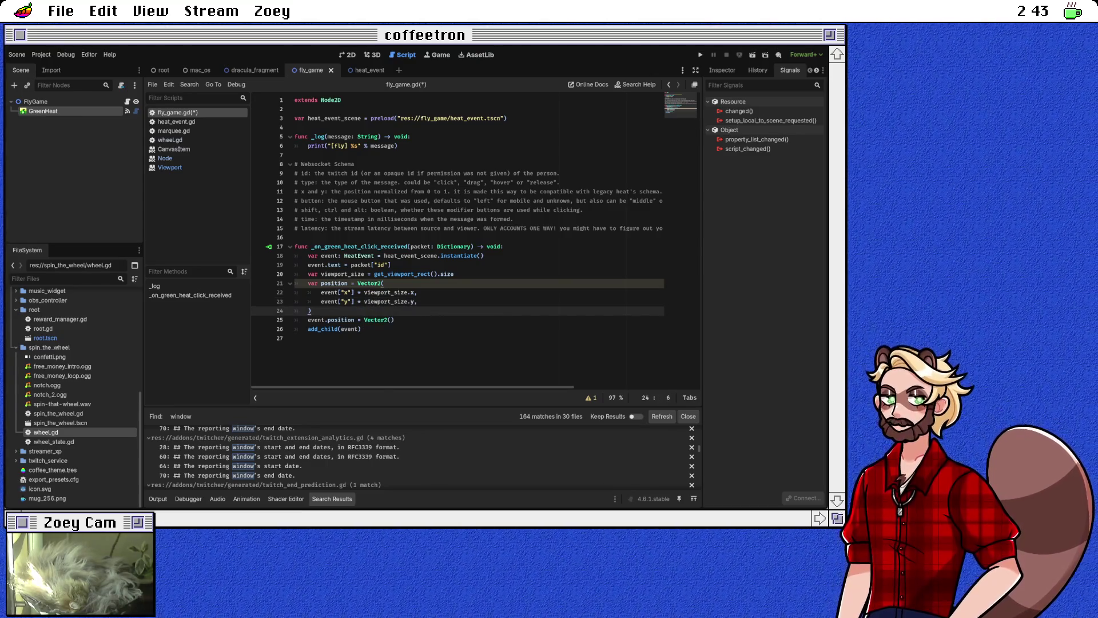
left_click(394, 320)
key("BackSpace")
key("BackSpace")
key("BackSpace")
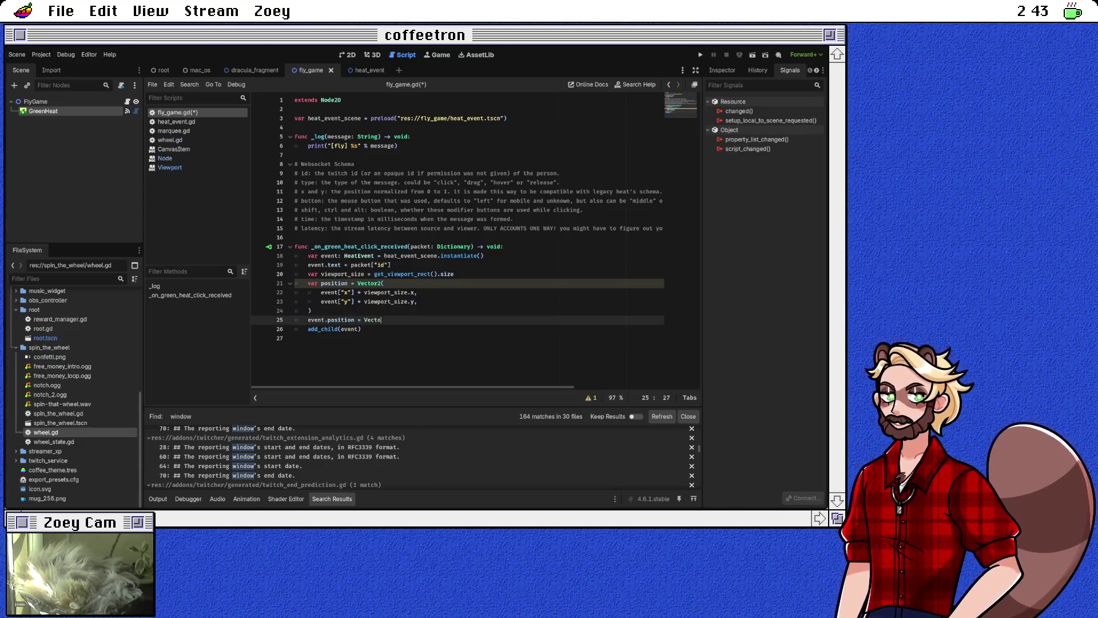
Set event.position = position, then add an empty line below the func header
type("tion")
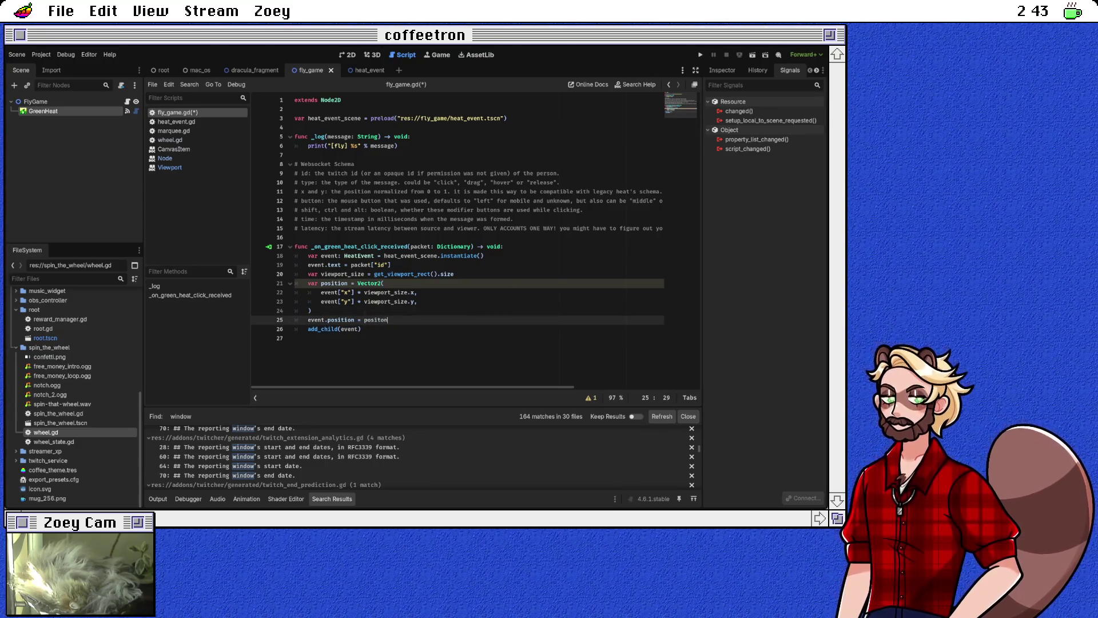
key("Escape")
key("Down")
key("Up")
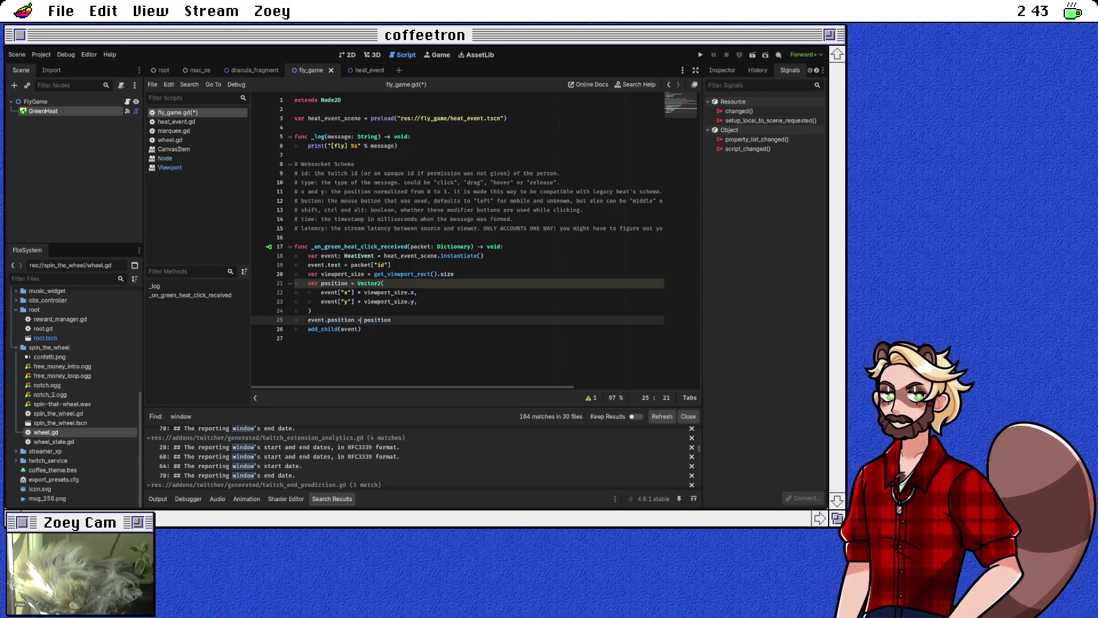
key("Up")
key("Up")
key("Up")
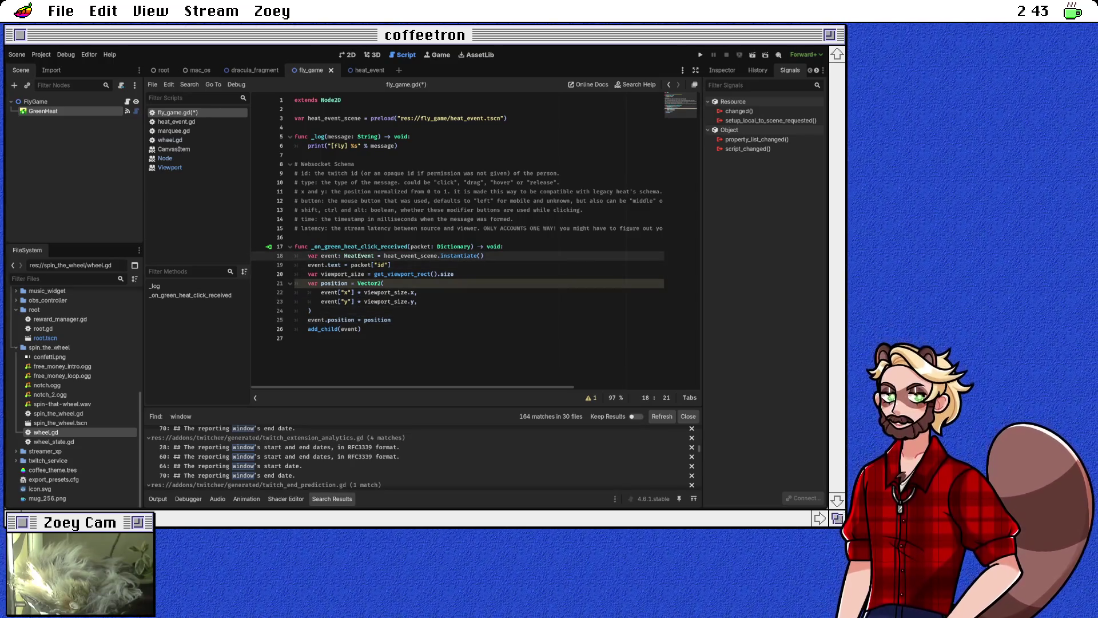
key("Up")
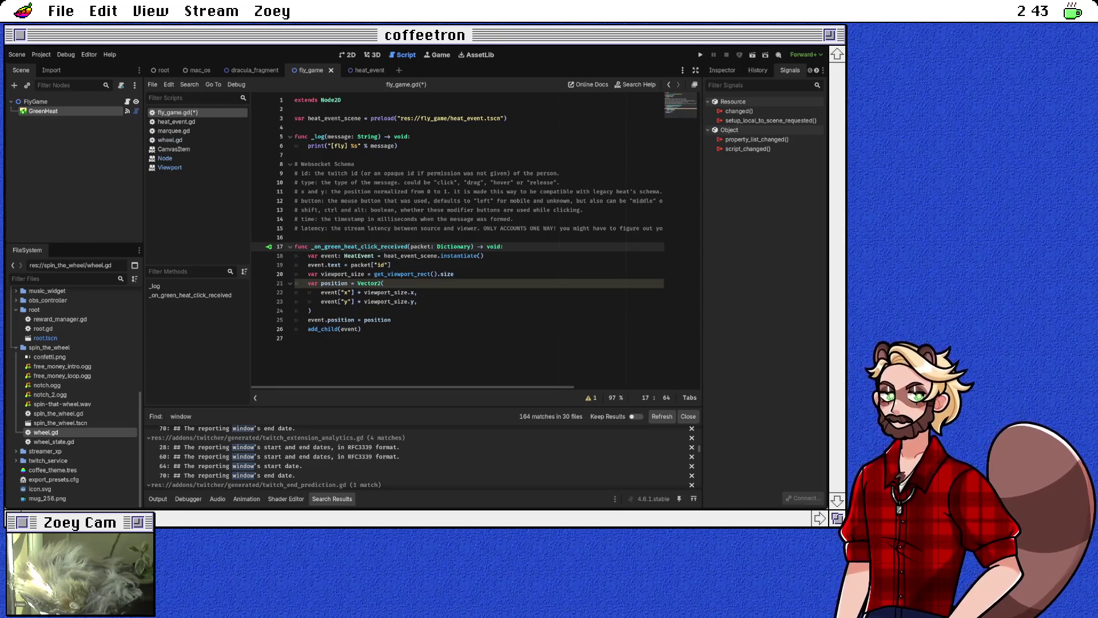
key("Return")
Start the handler with _log("click: %s" % packet), correcting the & typo to %
type("og(\"")
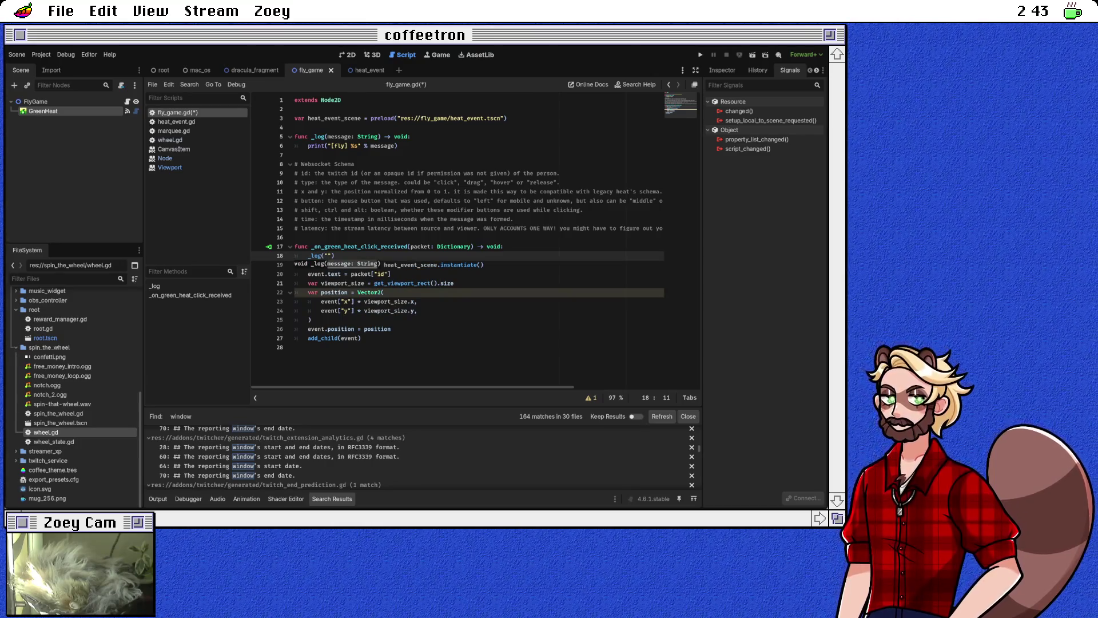
key("BackSpace")
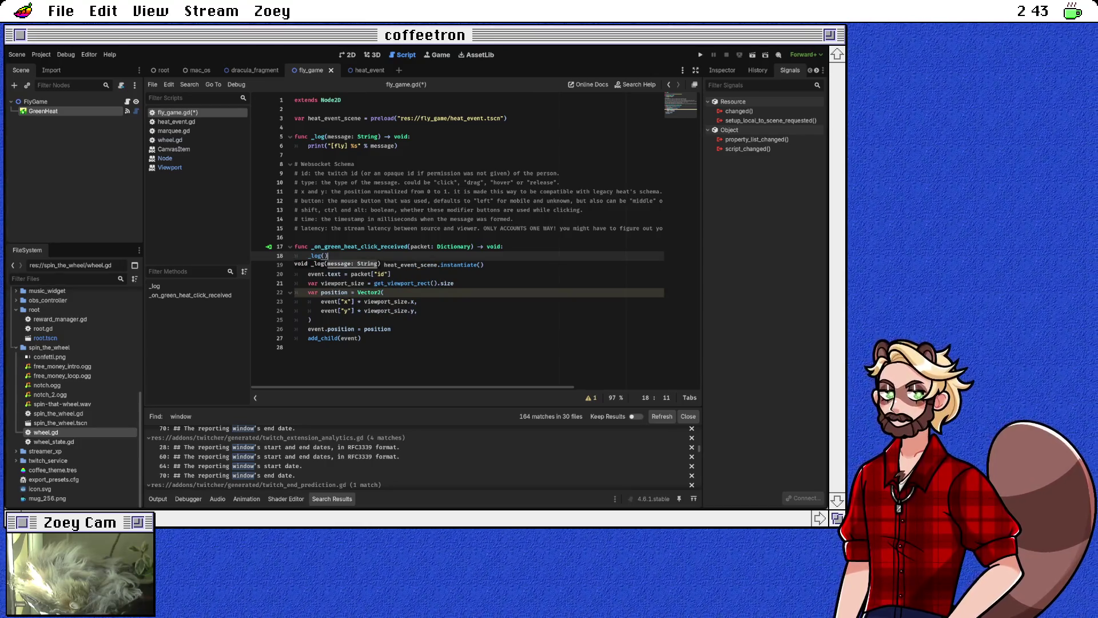
left_click(418, 301)
left_click(327, 256)
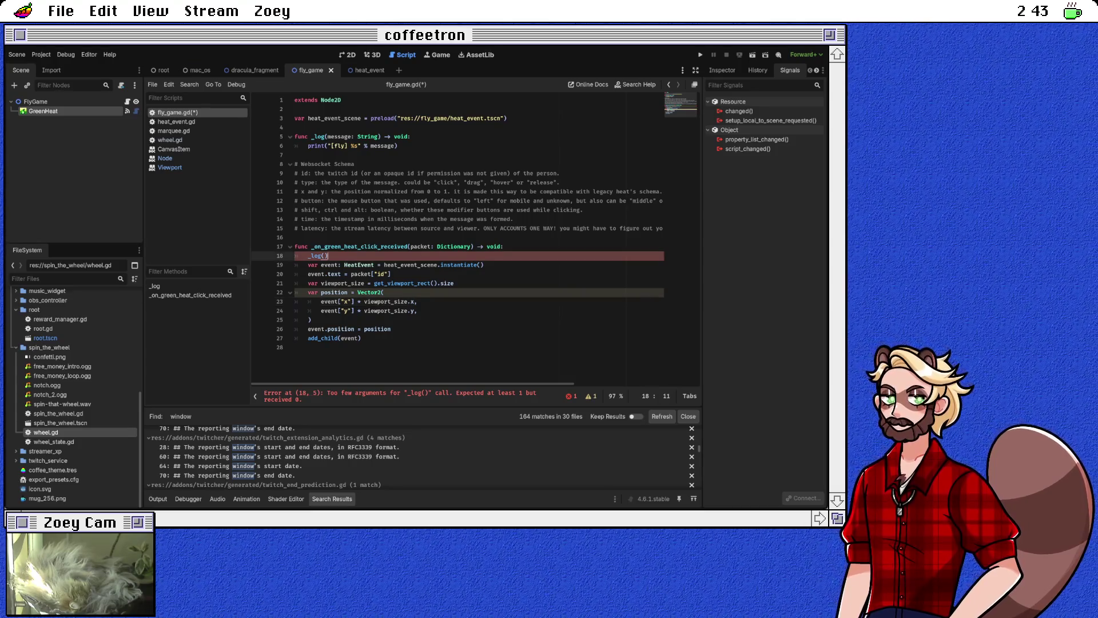
type("\"")
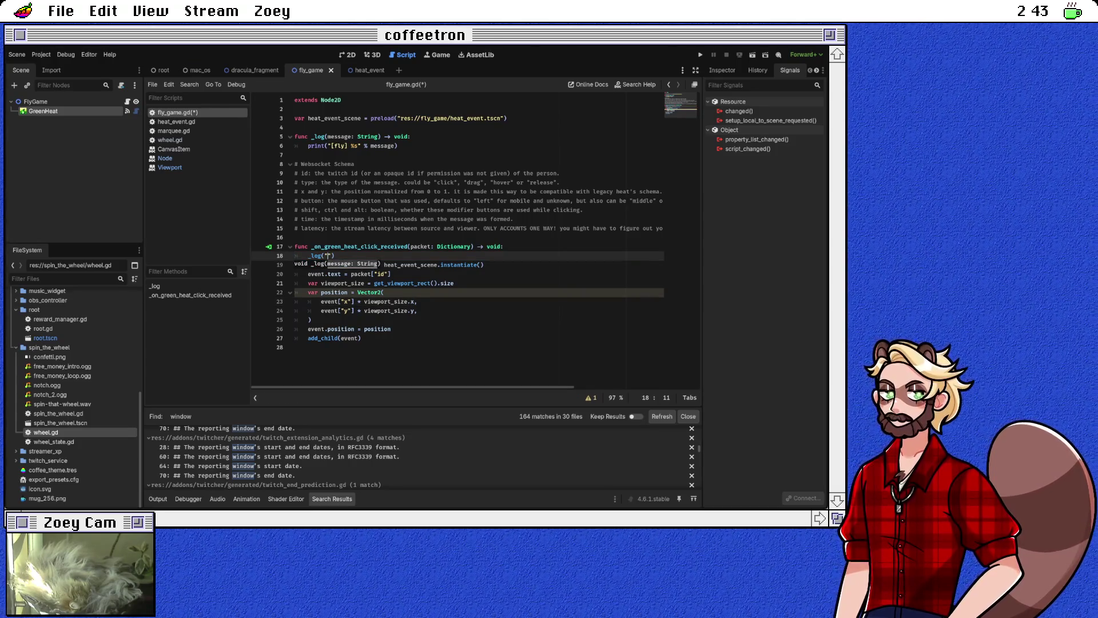
type("click: %s\"")
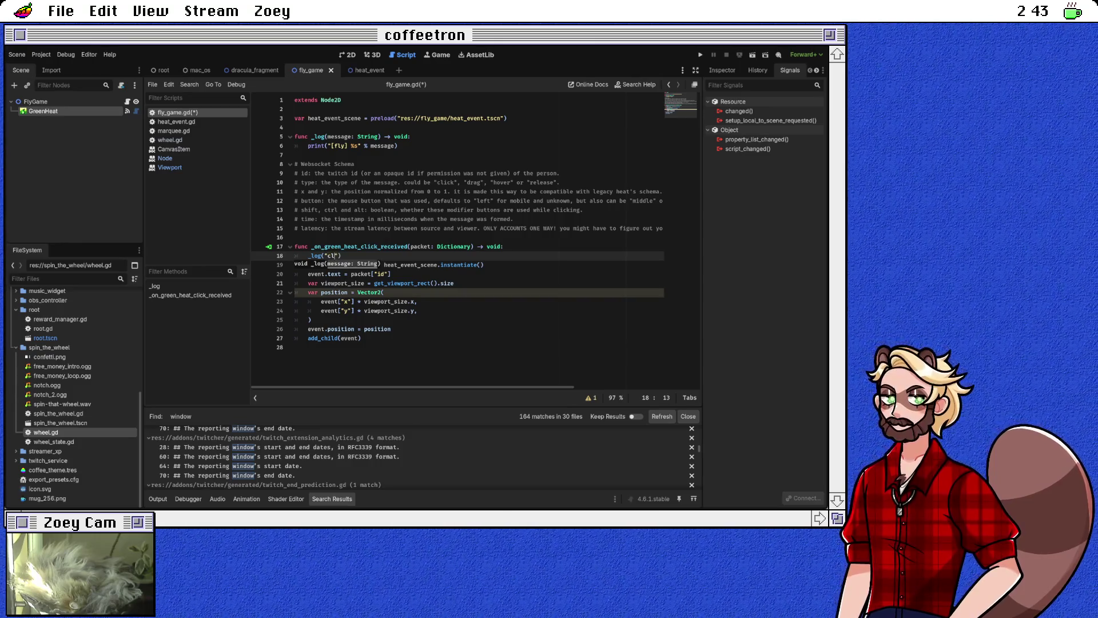
type(" % packet")
left_click(296, 265)
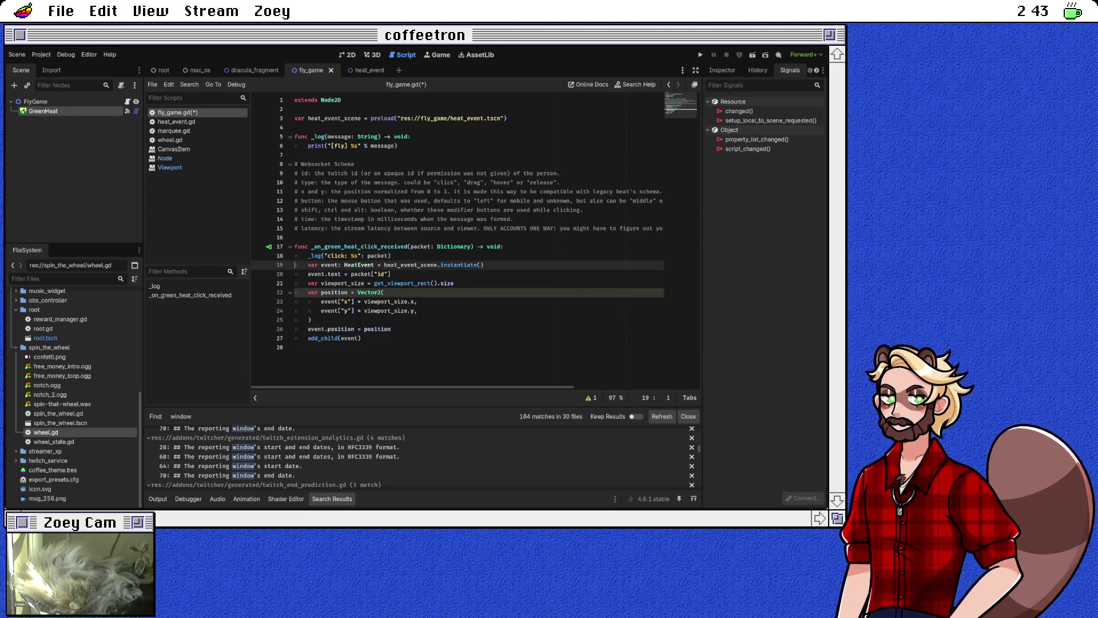
left_click(454, 283)
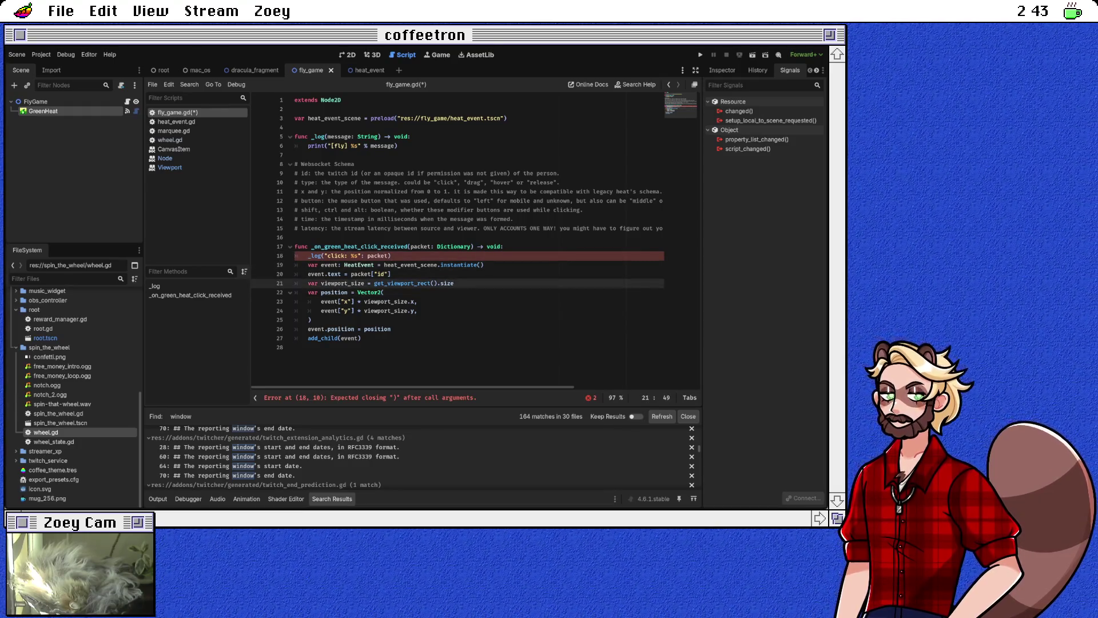
left_click(370, 256)
key("BackSpace")
key("BackSpace")
type("%")
key("Down")
key("Down")
key("Down")
key("Down")
key("Down")
key("Down")
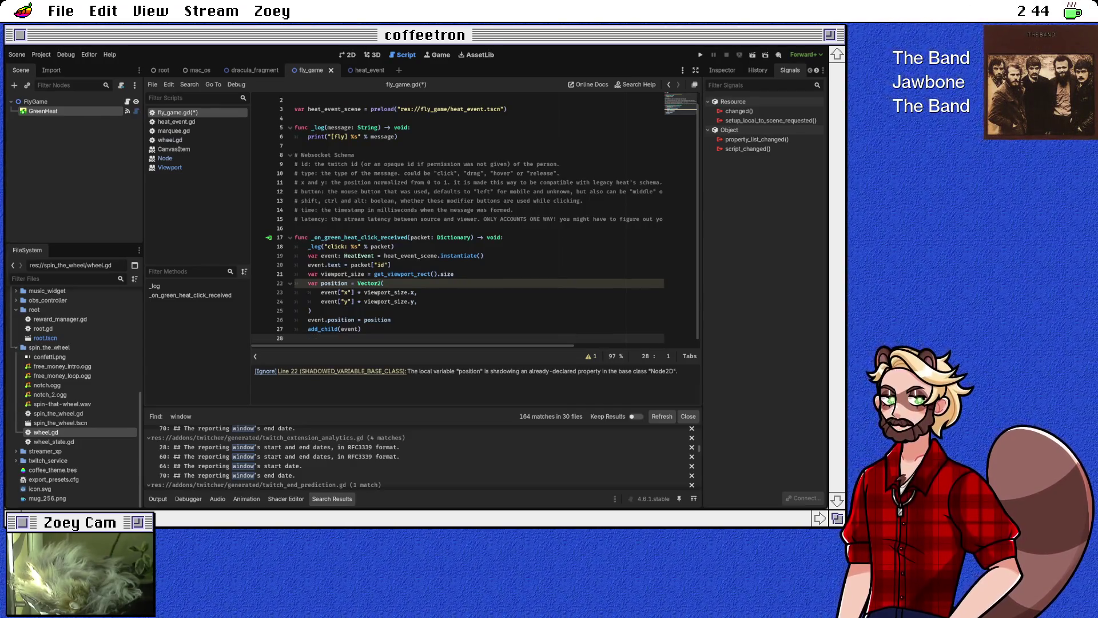
left_click(321, 283)
Rename position to event_position, assign event.position = event_position, and save fly_game.gd
type("event_")
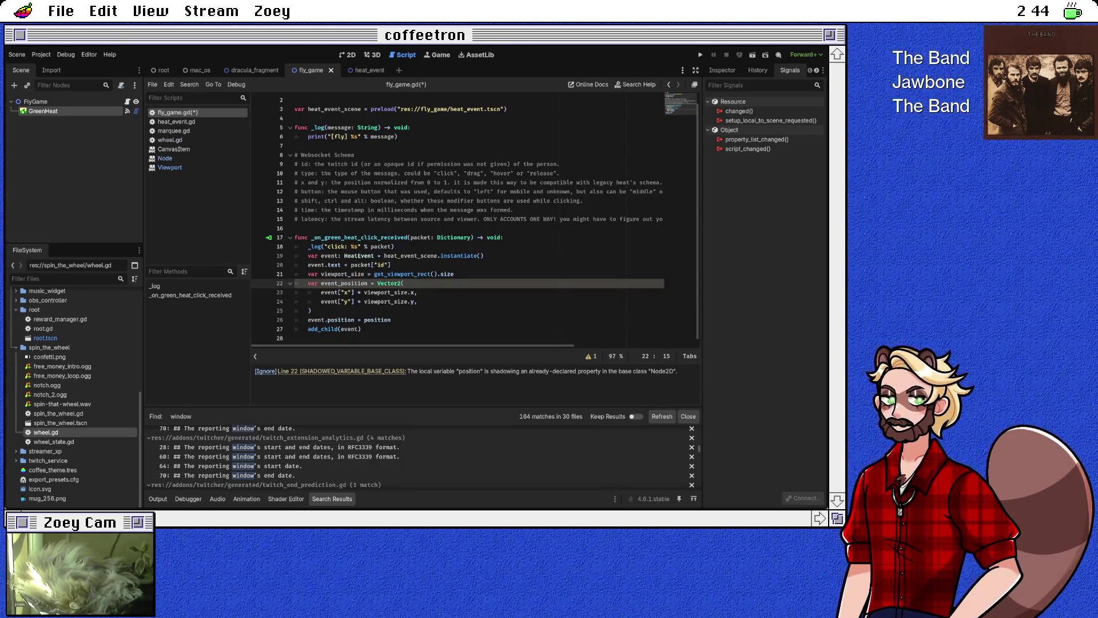
double_click(343, 283)
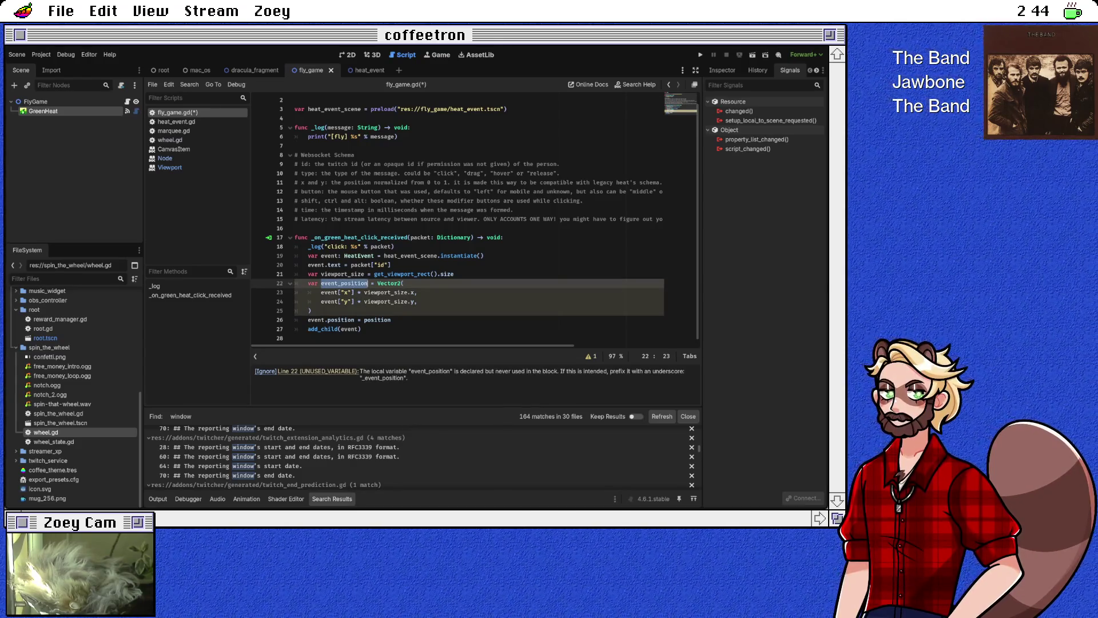
double_click(378, 319)
type("event_position")
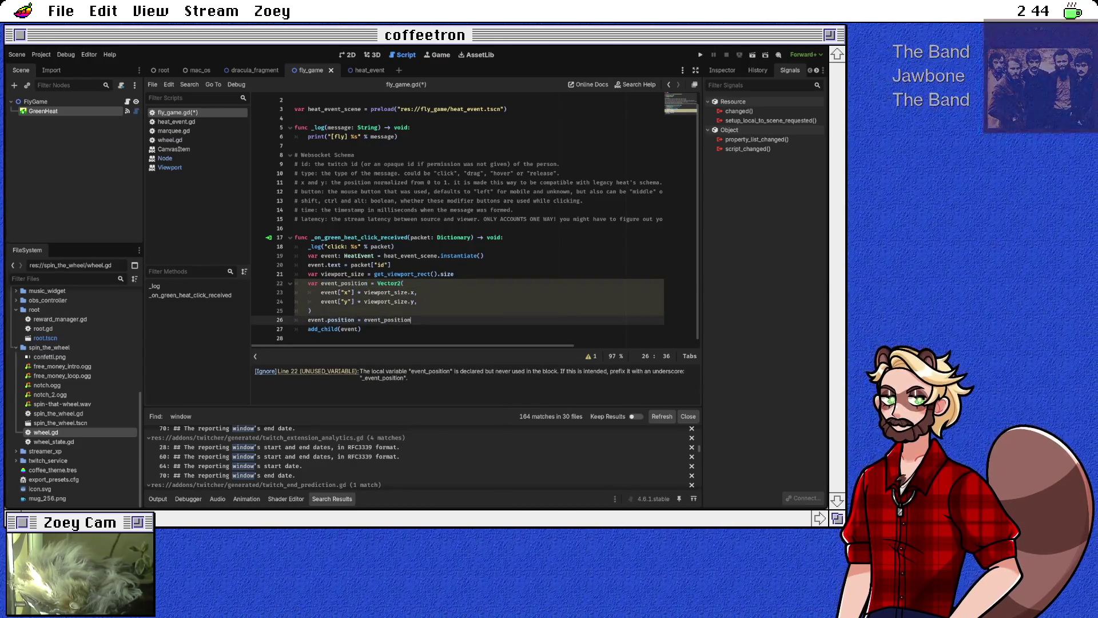
left_click(298, 338)
key("ctrl+s")
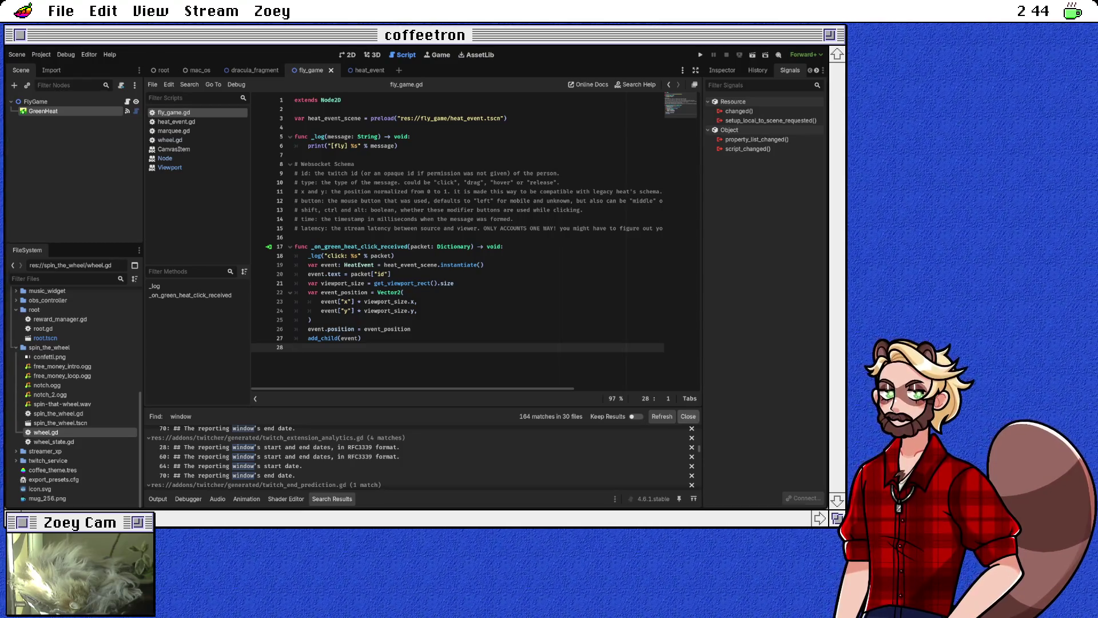
Close the search results, check the add_child and _log print lines, then run the fly game scene (F6)
left_click(688, 416)
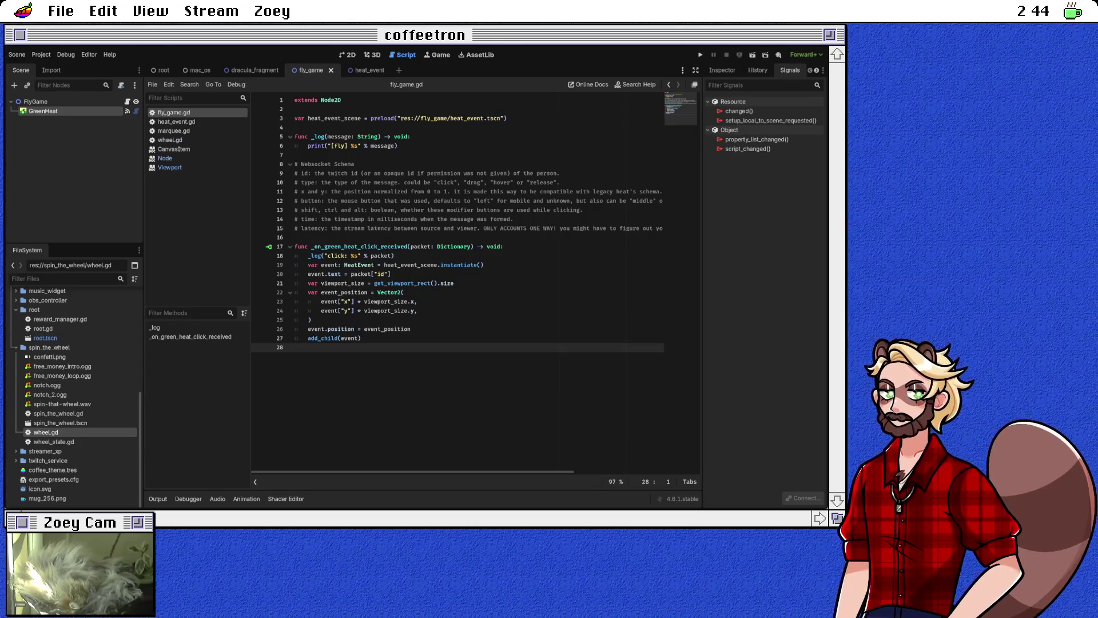
left_click(362, 338)
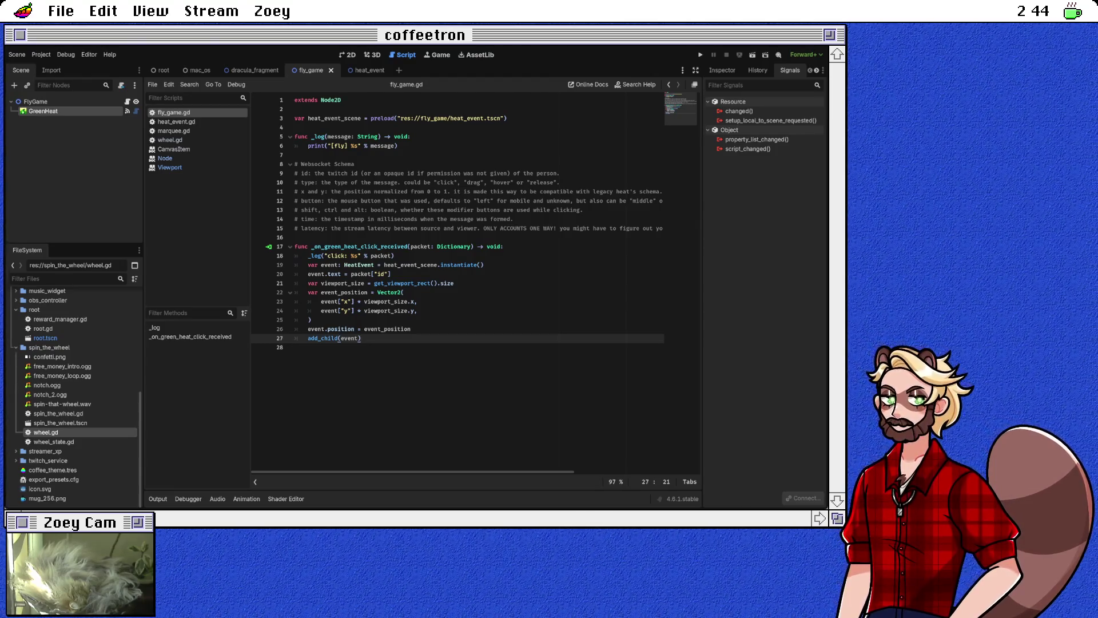
left_click(398, 146)
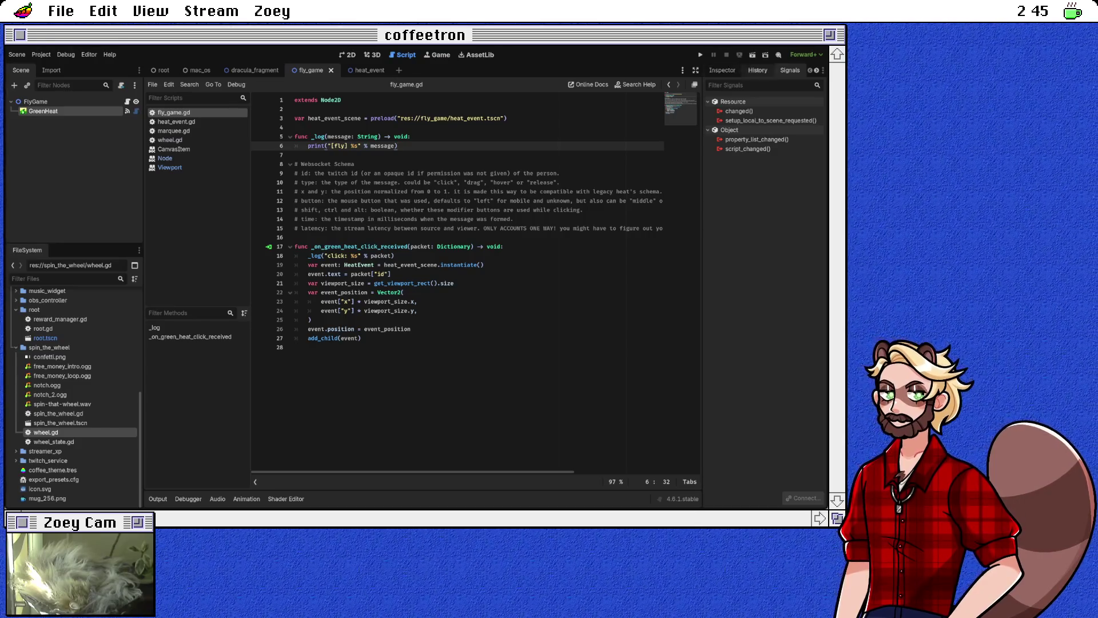
key("F6")
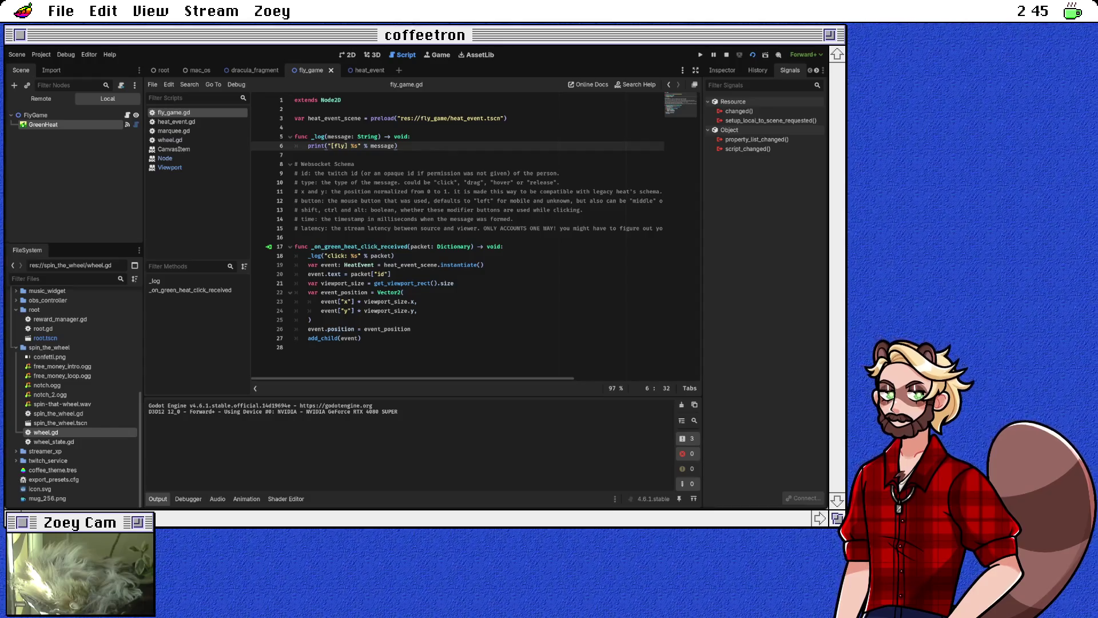
Stop the game, rerun the scene after checking the line-18 _log call, stop again, then run the whole project
key("F8")
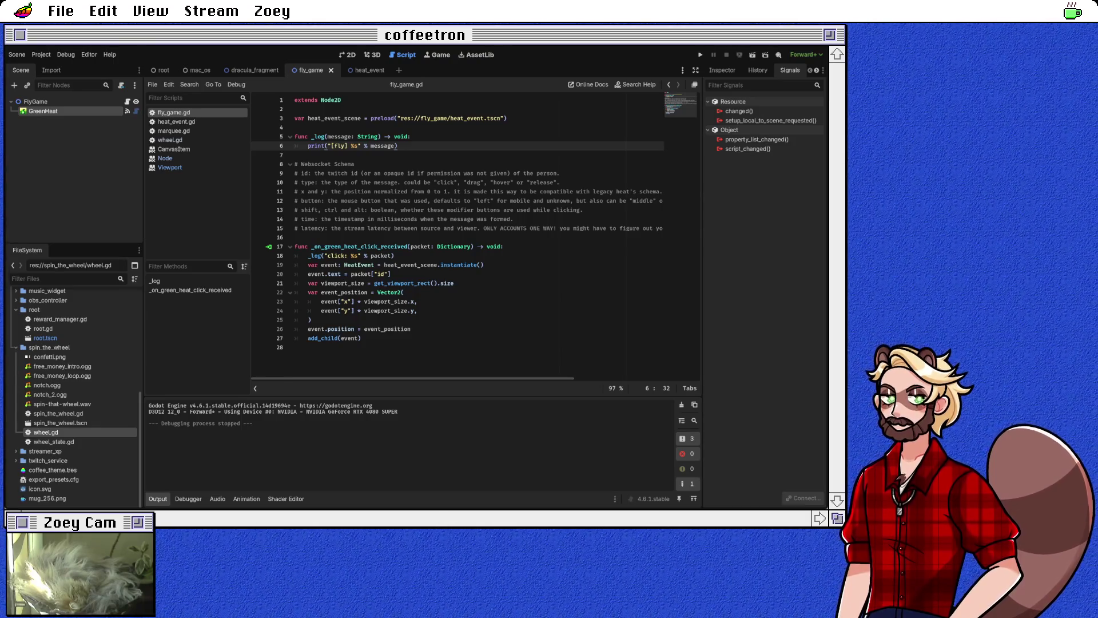
left_click(394, 256)
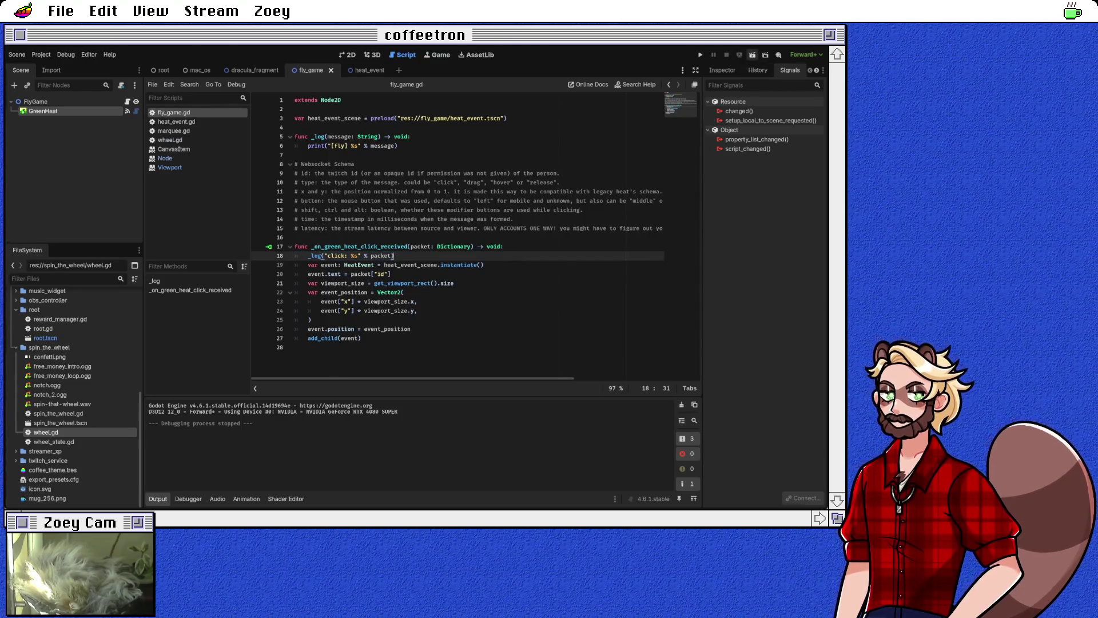
key("F6")
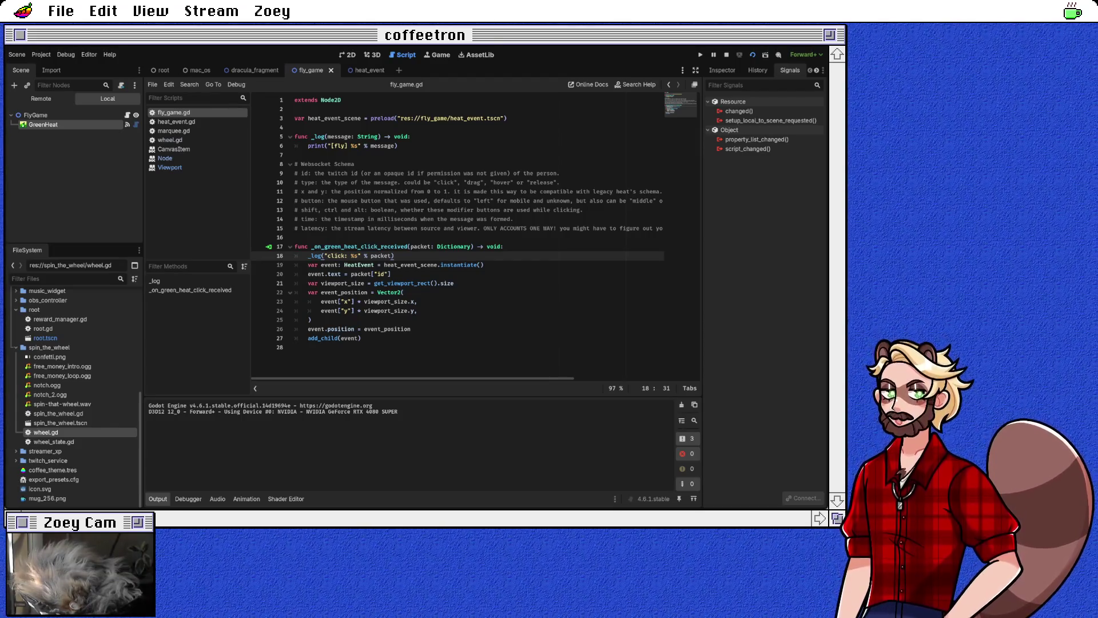
key("F8")
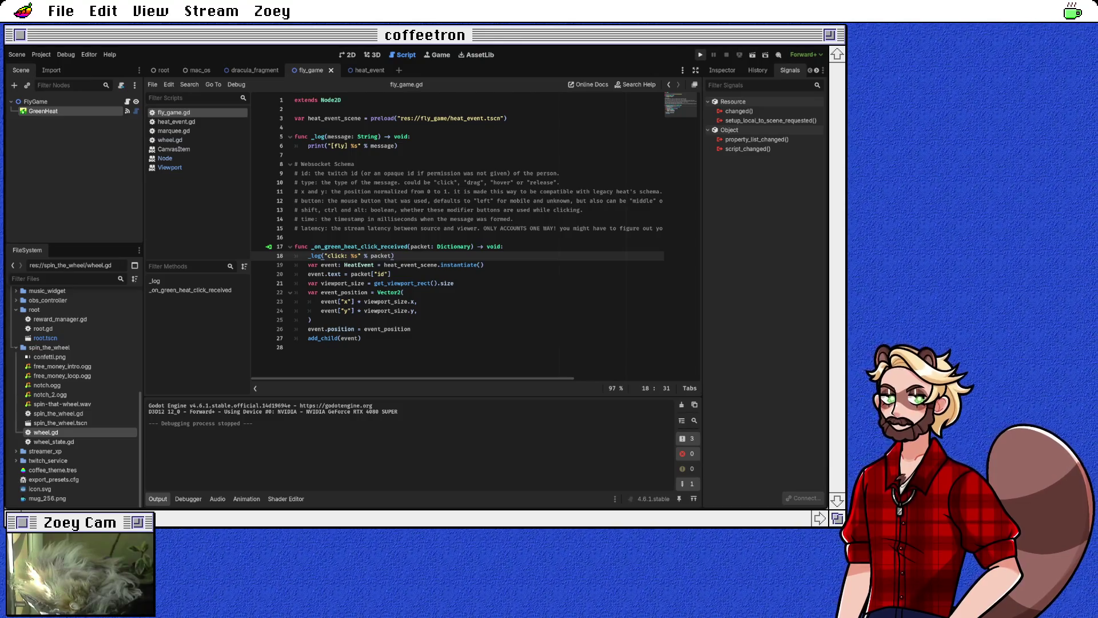
left_click(700, 54)
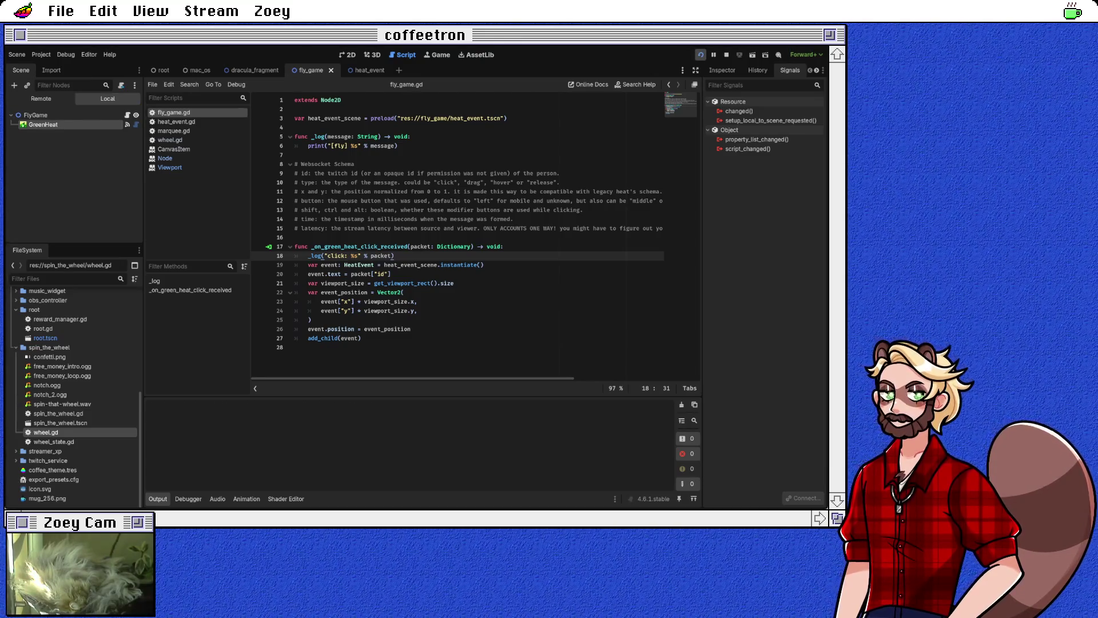
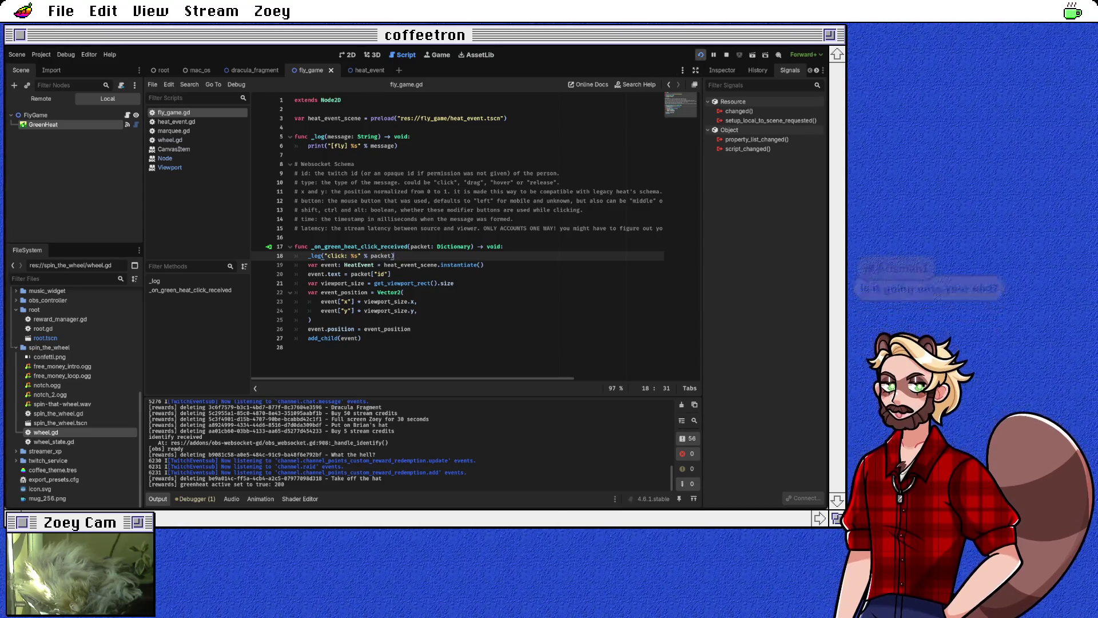
Clear the Output log and bring up the root scene holding the FlyGame instance
left_click(700, 54)
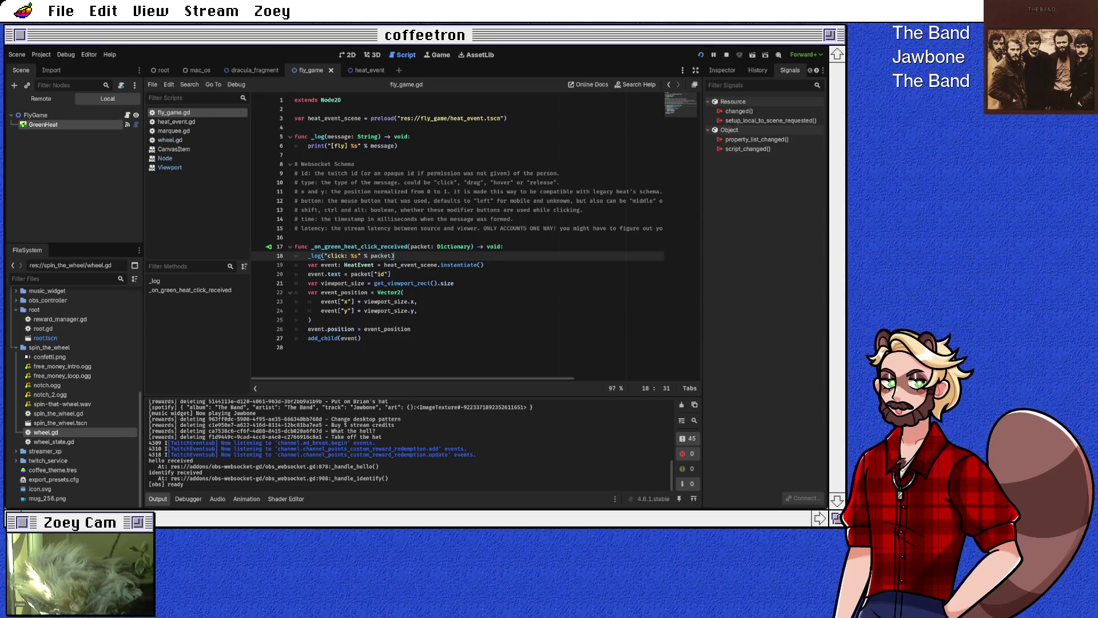
left_click(163, 70)
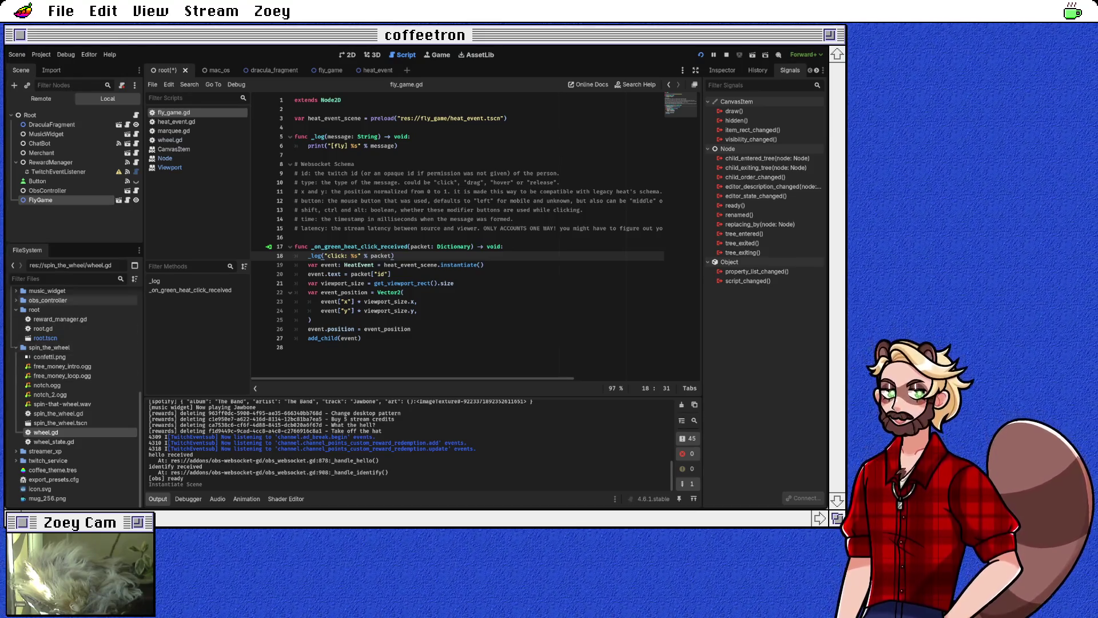
Save the root scene with FlyGame selected, rerun the project with F5, and reselect fly_game's root node
left_click(40, 200)
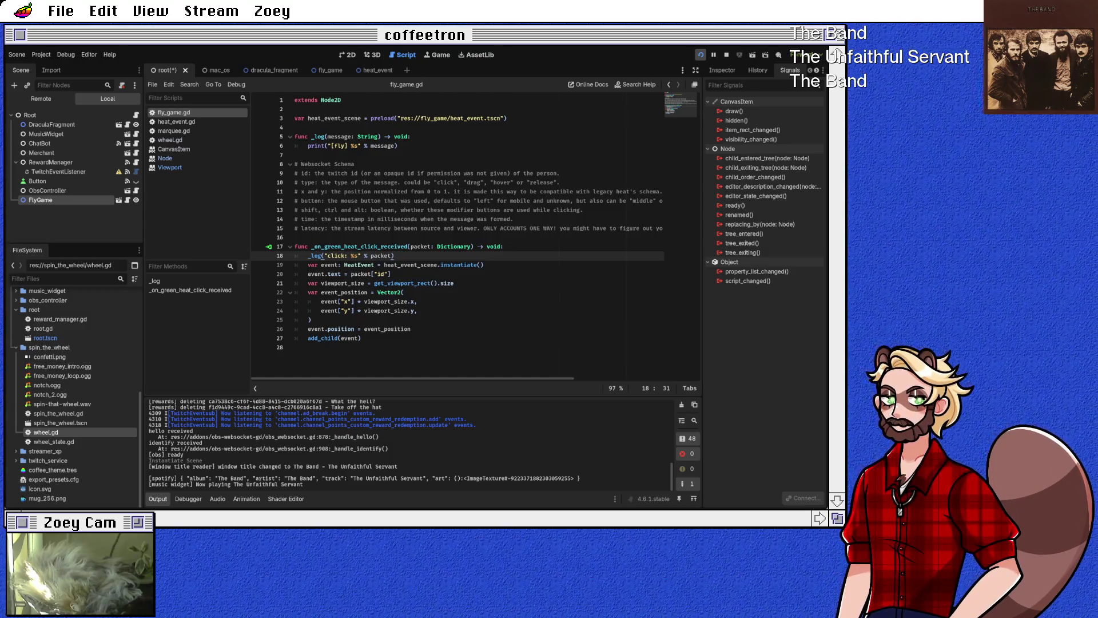
key("F5")
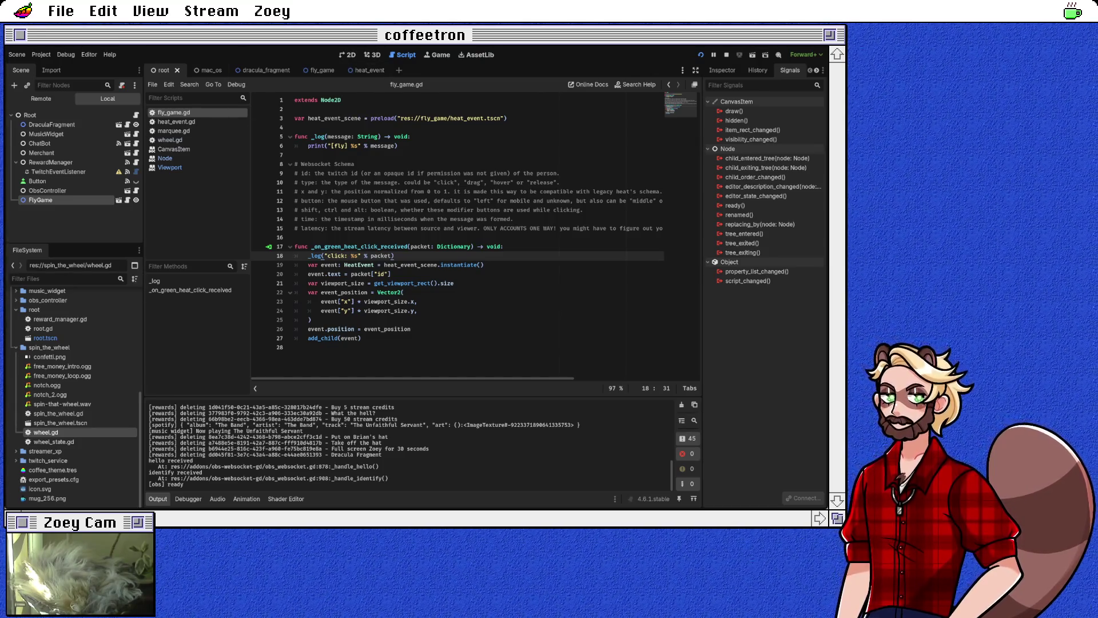
left_click(398, 145)
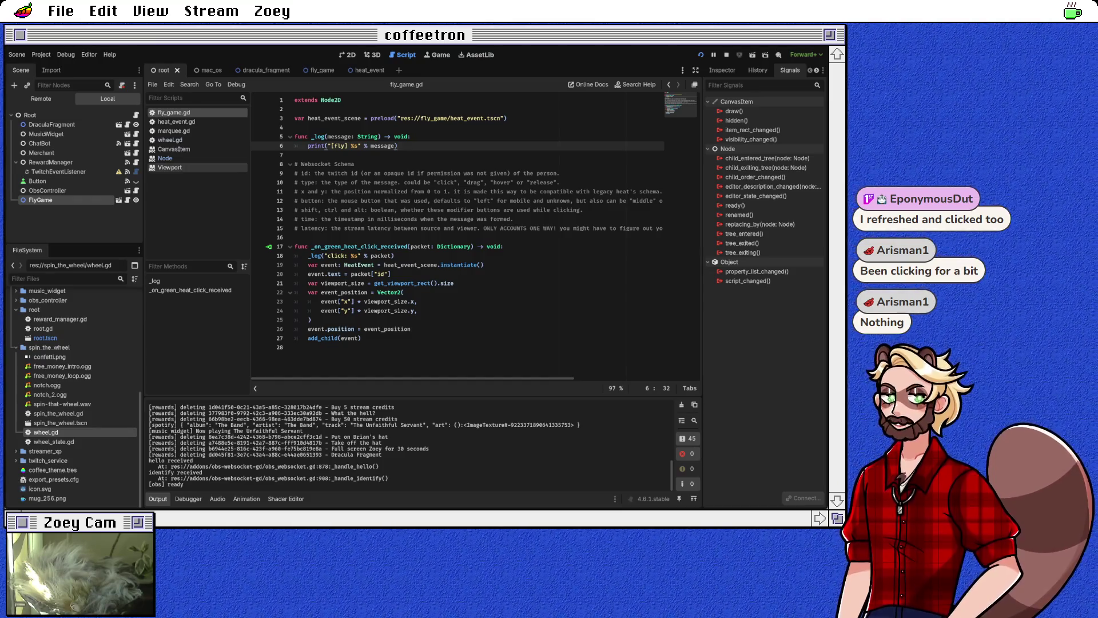
left_click(296, 154)
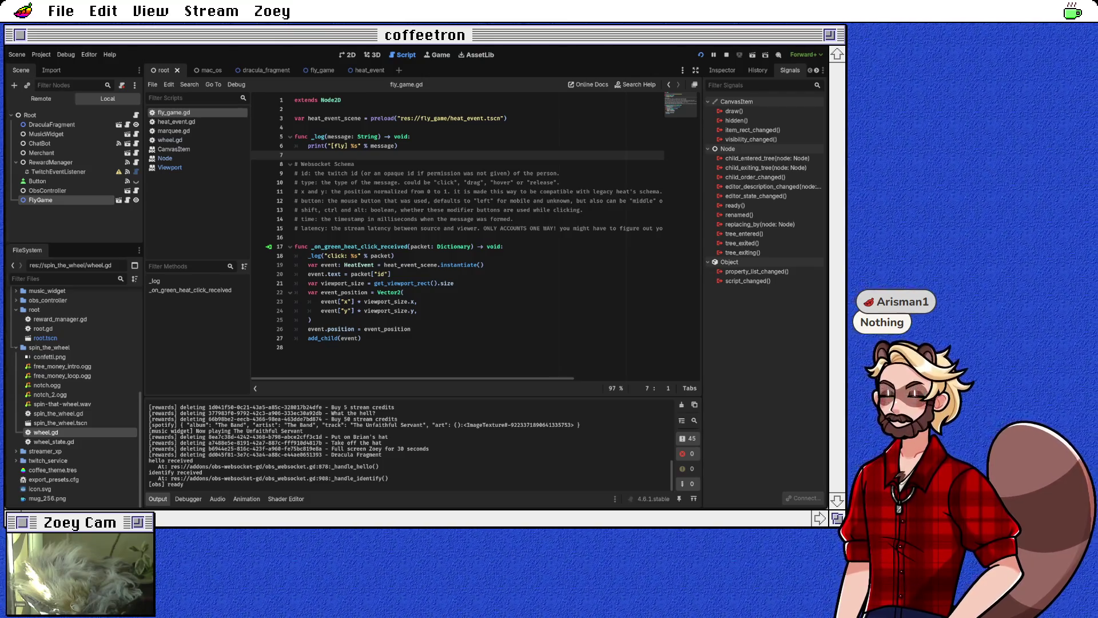
left_click(312, 69)
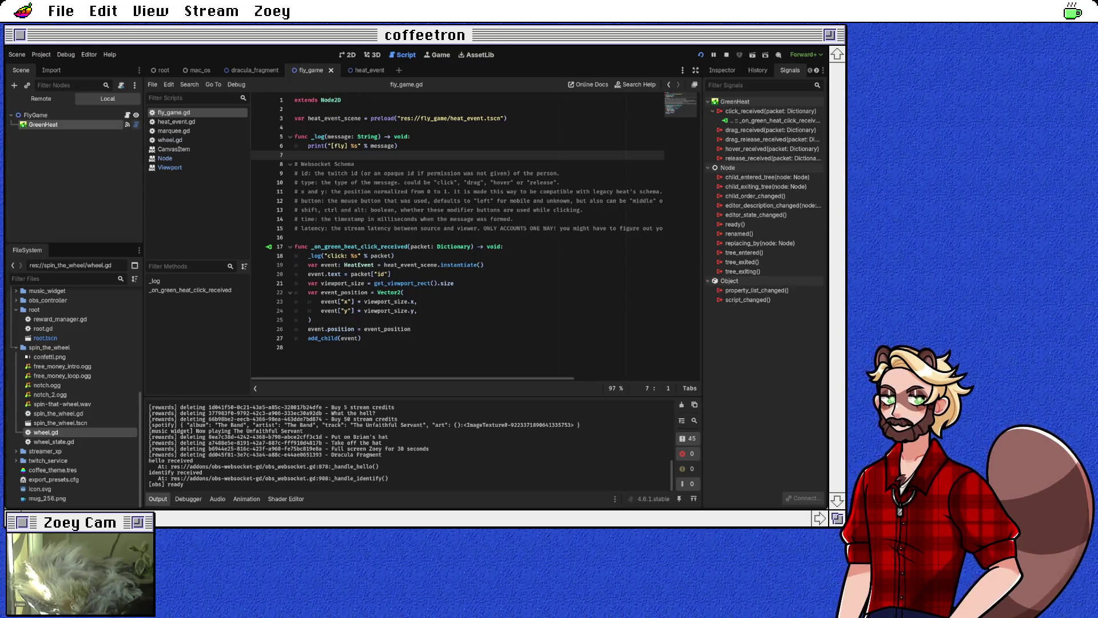
left_click(36, 115)
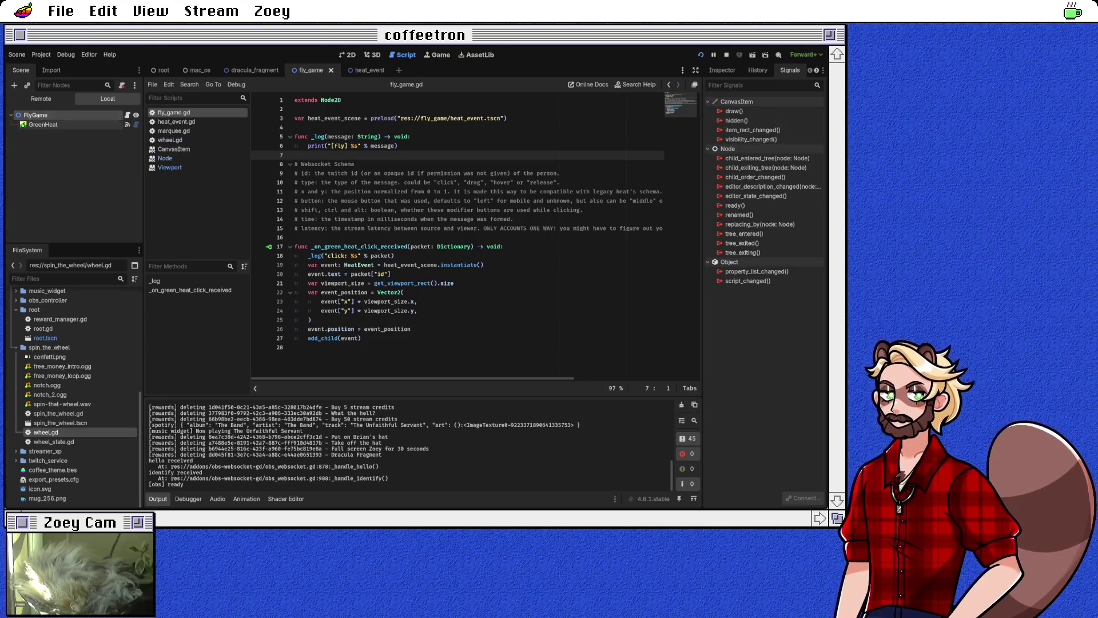
left_click(43, 124)
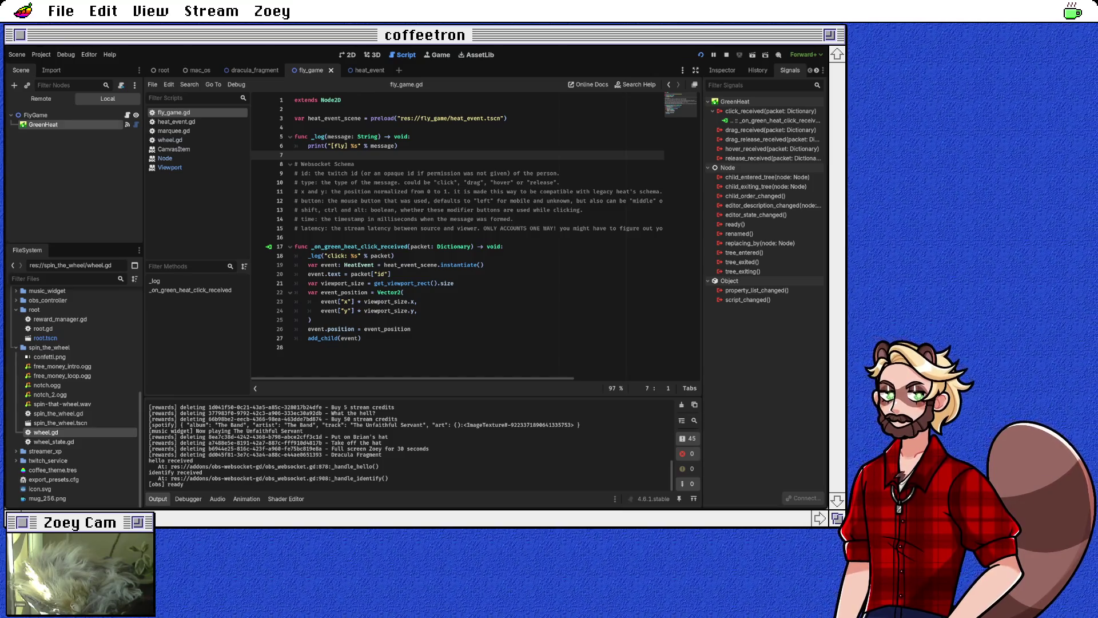
scroll(69, 361, "up", 5)
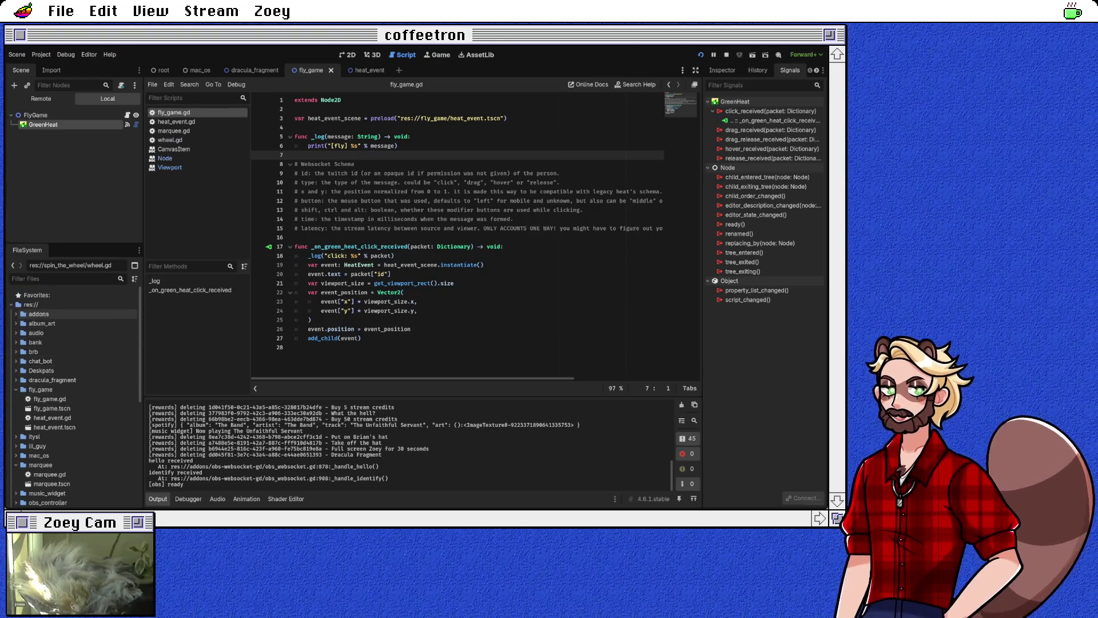
left_click(16, 314)
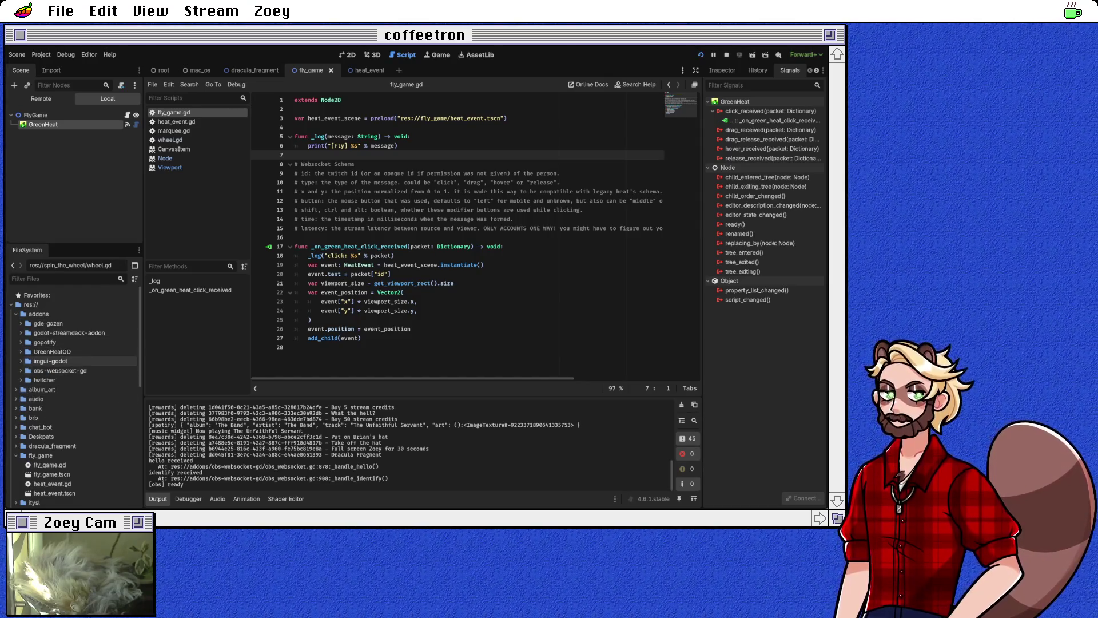
Open the GreenHeatGD addon's GreenHeat.gd script and read through its code
left_click(20, 351)
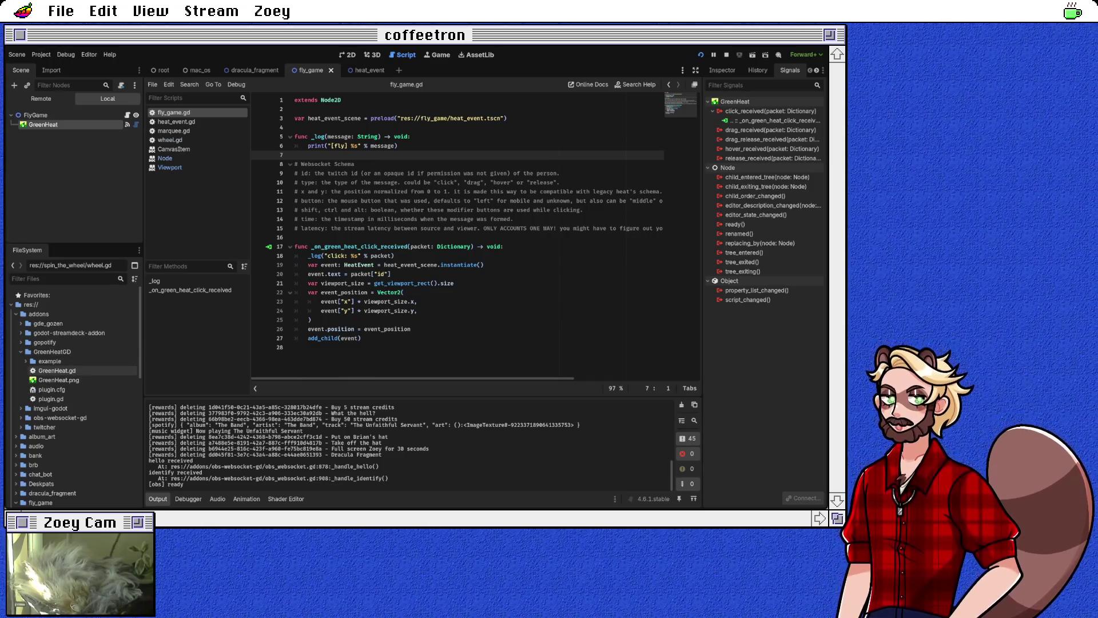
double_click(56, 371)
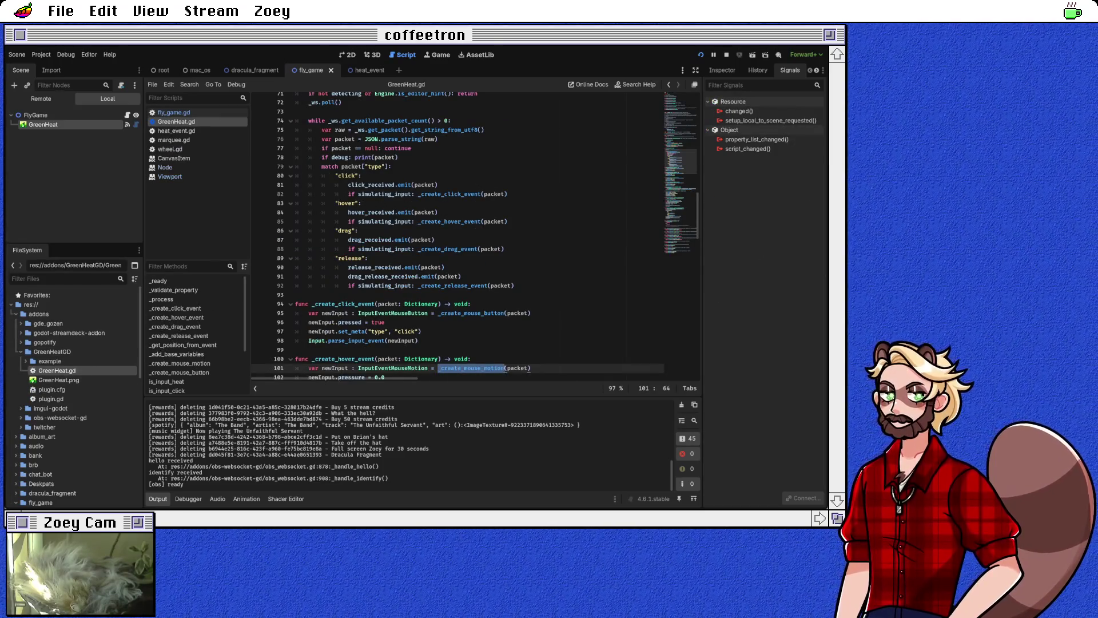
scroll(473, 236, "up", 20)
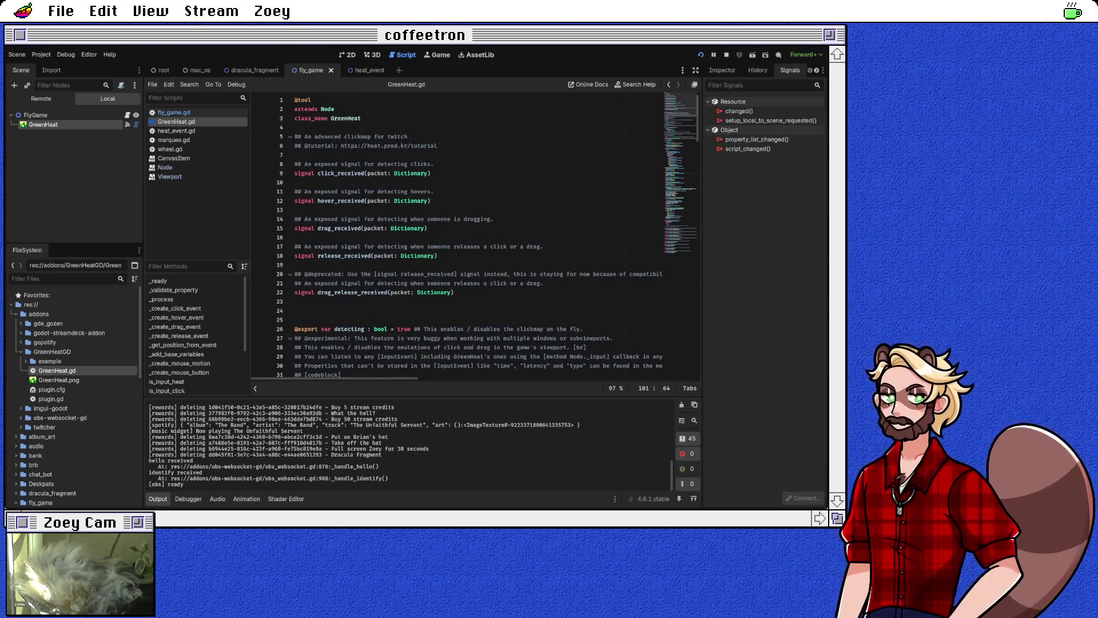
scroll(474, 236, "down", 5)
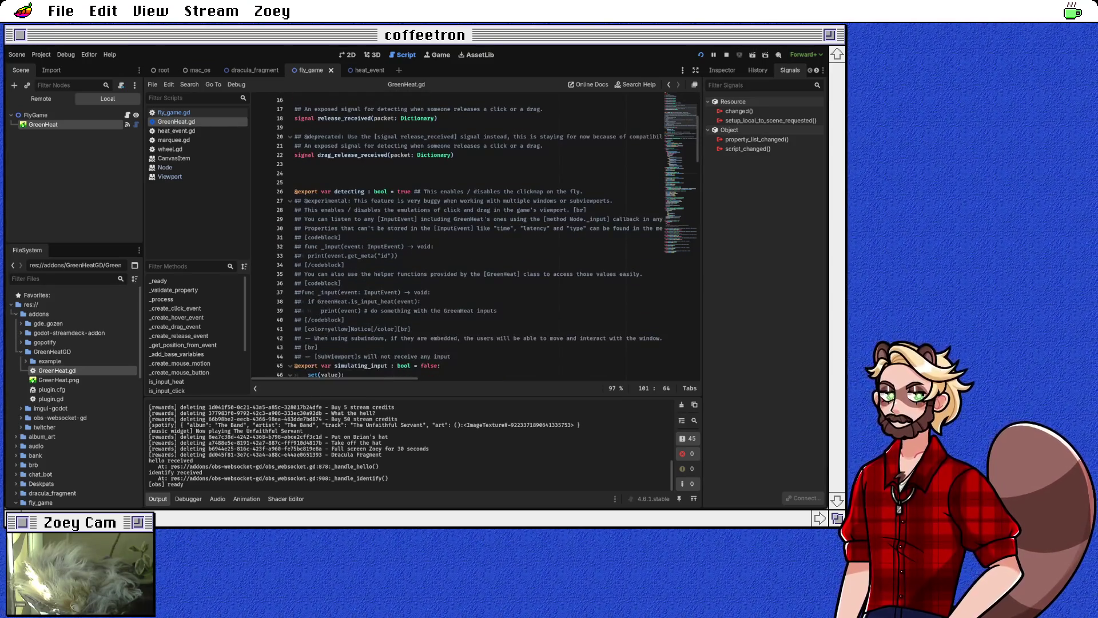
scroll(469, 236, "down", 4)
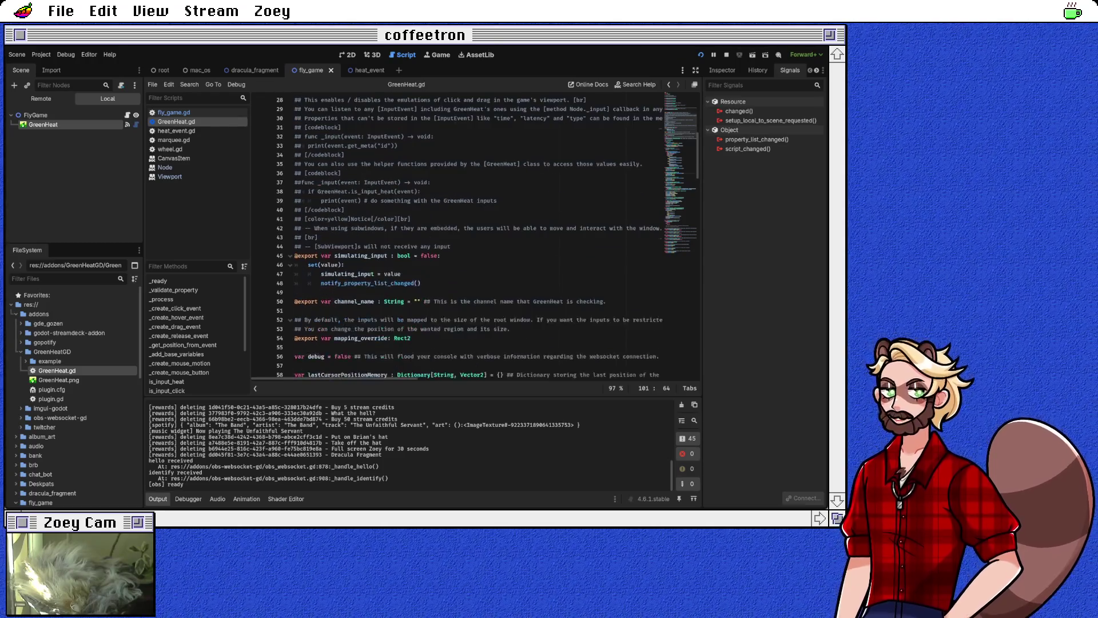
scroll(483, 237, "down", 4)
scroll(483, 237, "down", 2)
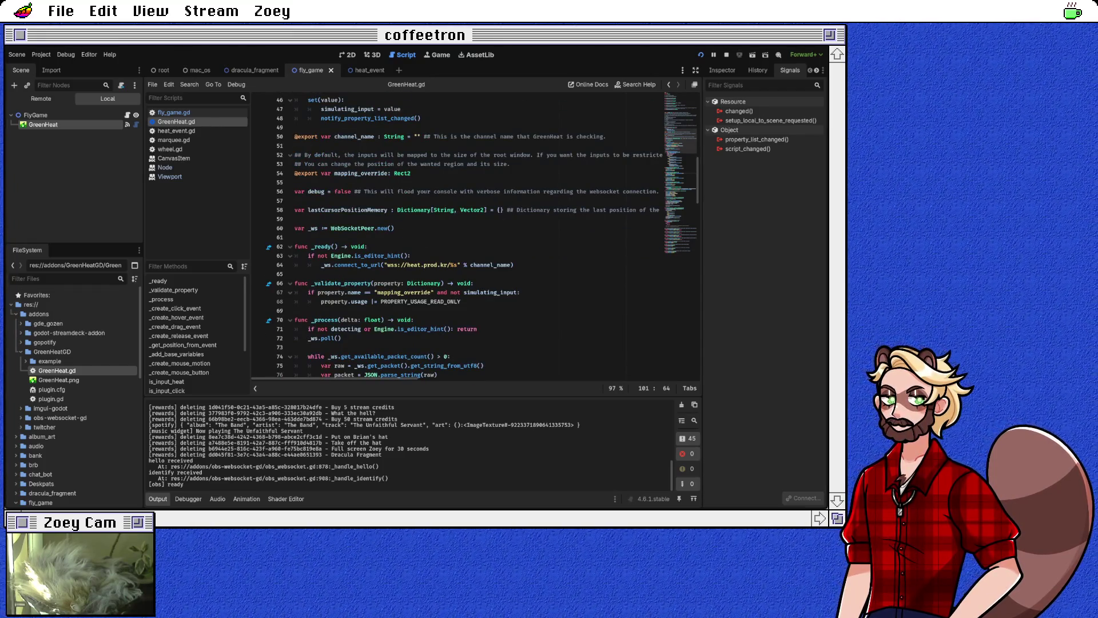
scroll(483, 237, "down", 4)
Show the GreenHeat node's properties in the Inspector
scroll(482, 237, "up", 4)
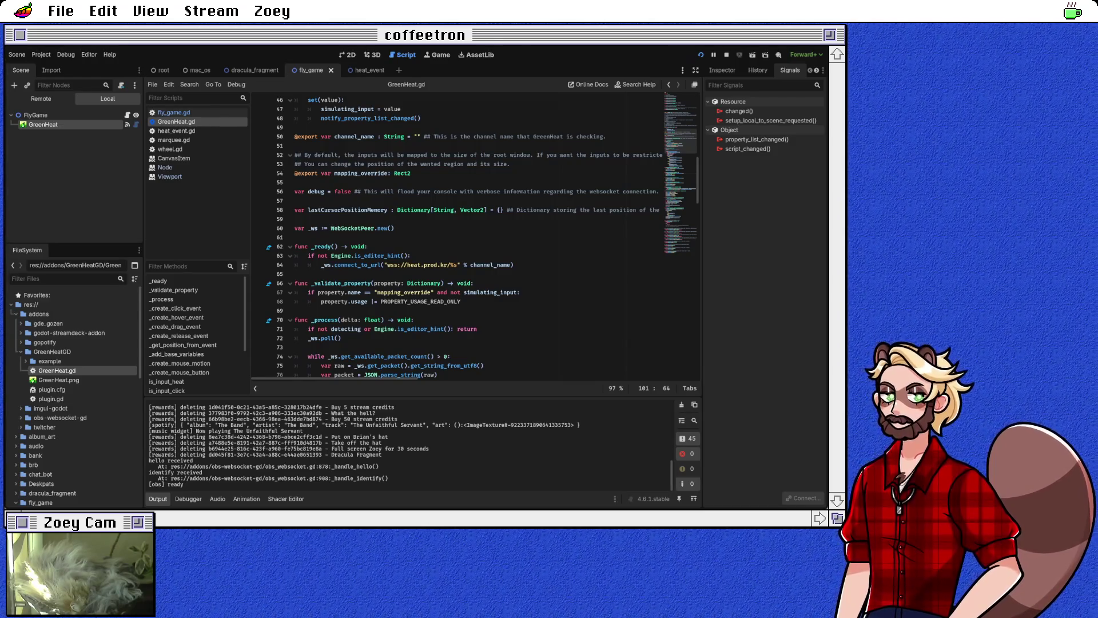
left_click(722, 70)
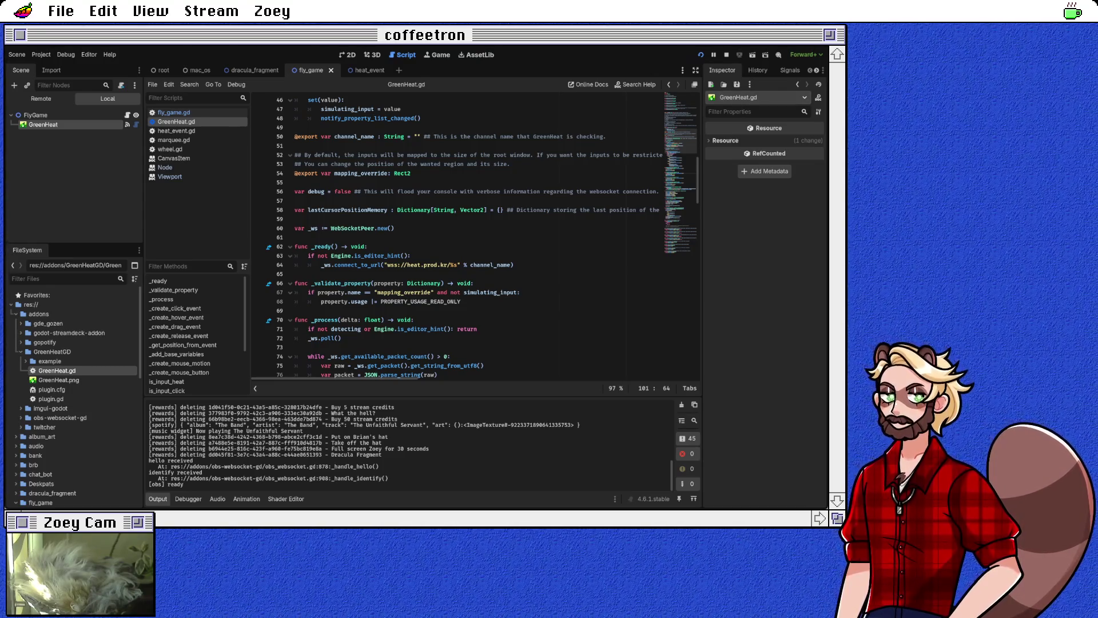
left_click(43, 125)
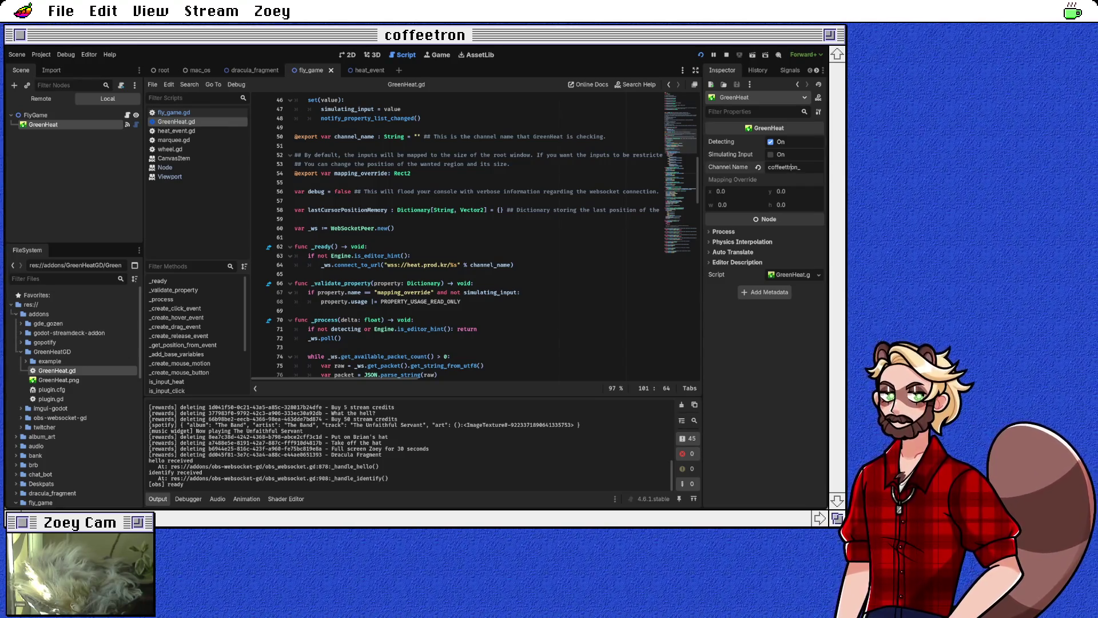
Confirm the new GreenHeat channel name, save fly_game with Ctrl+S, and rerun with F5
key("Return")
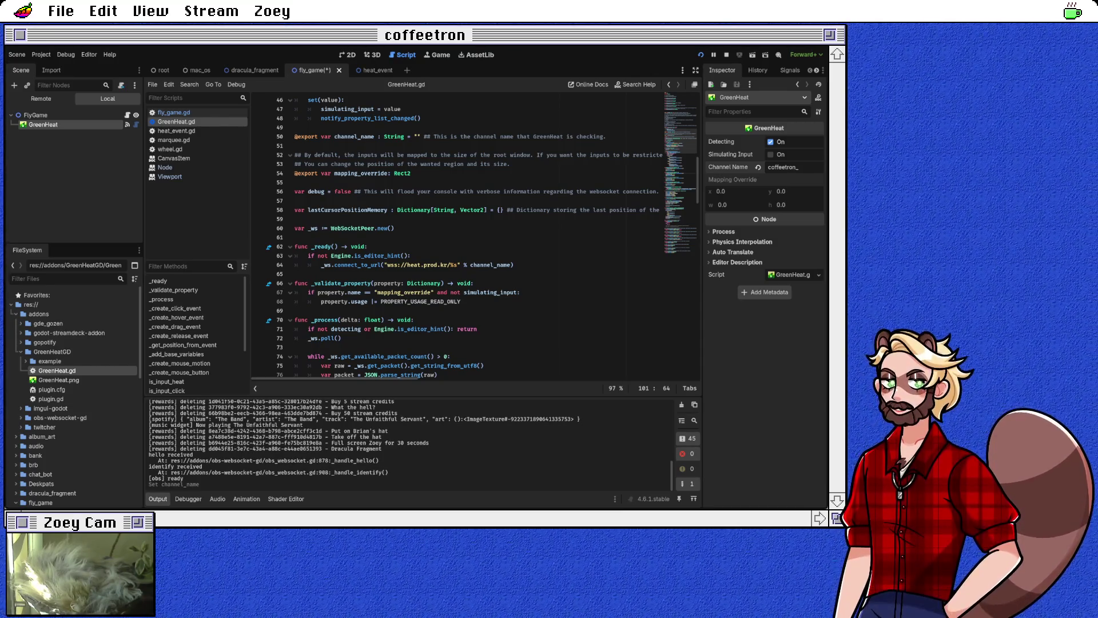
key("ctrl+s")
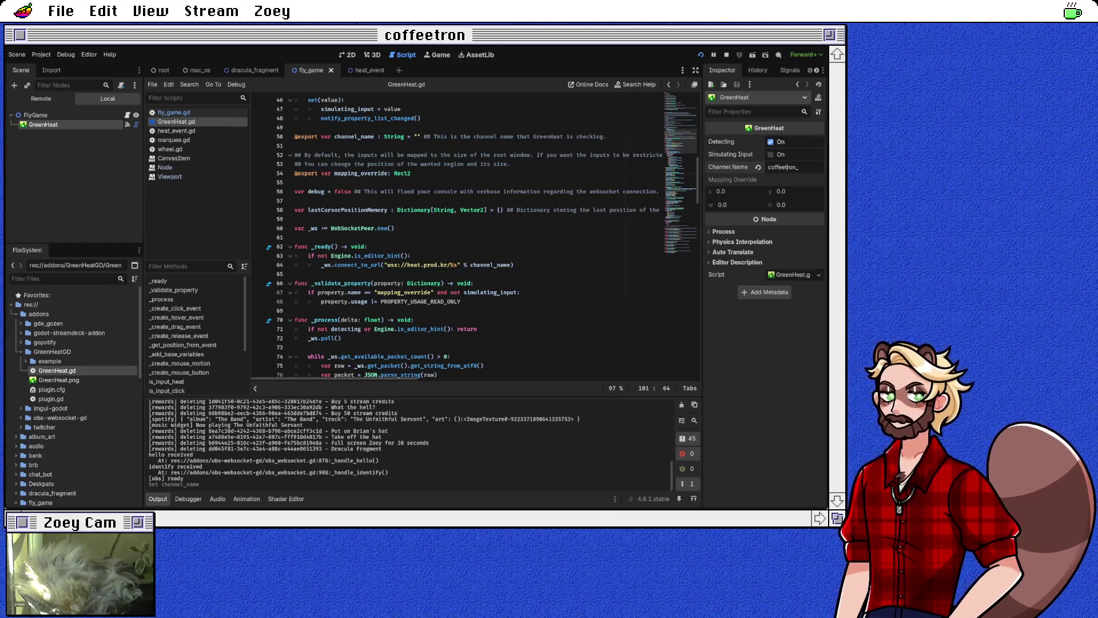
key("F5")
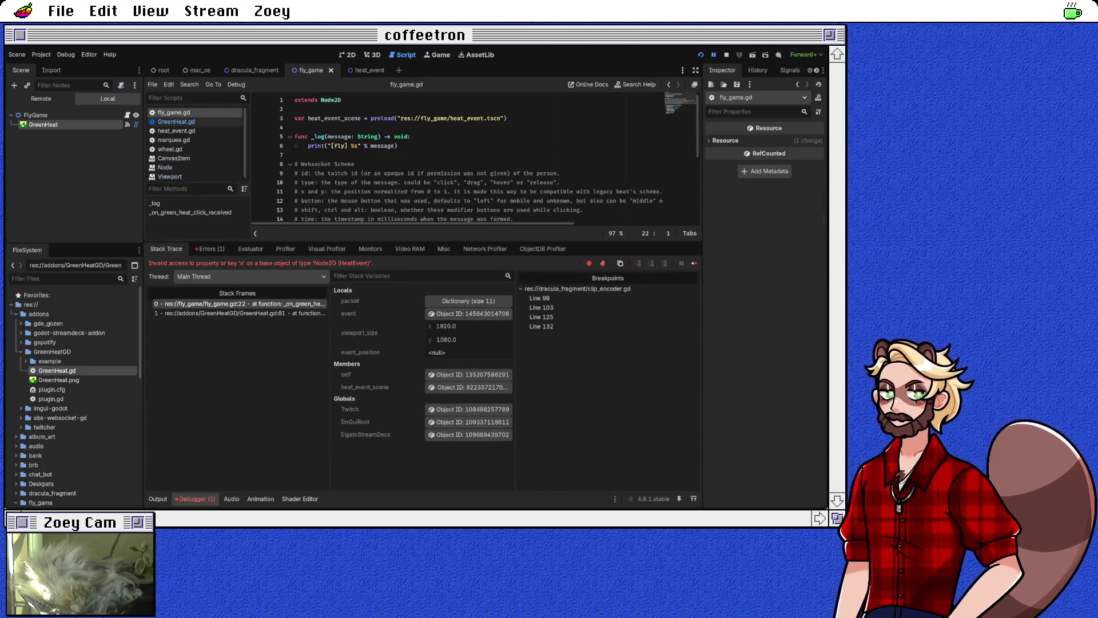
Enlarge the code editor above the debugger to view the click handler
left_click_drag(423, 241, 423, 343)
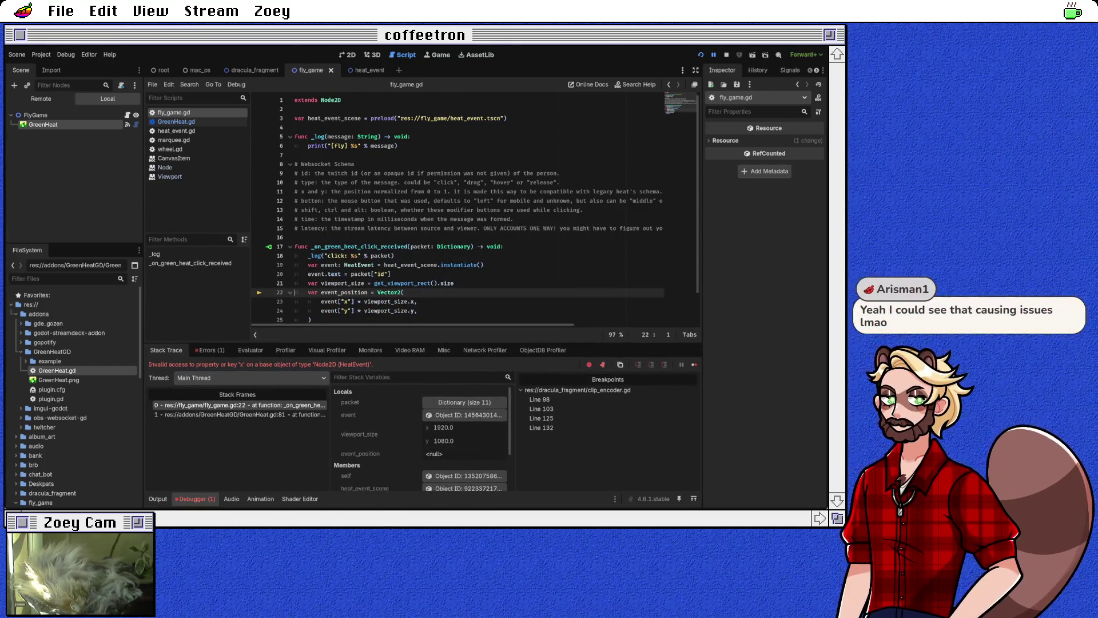
left_click(404, 292)
scroll(475, 208, "down", 1)
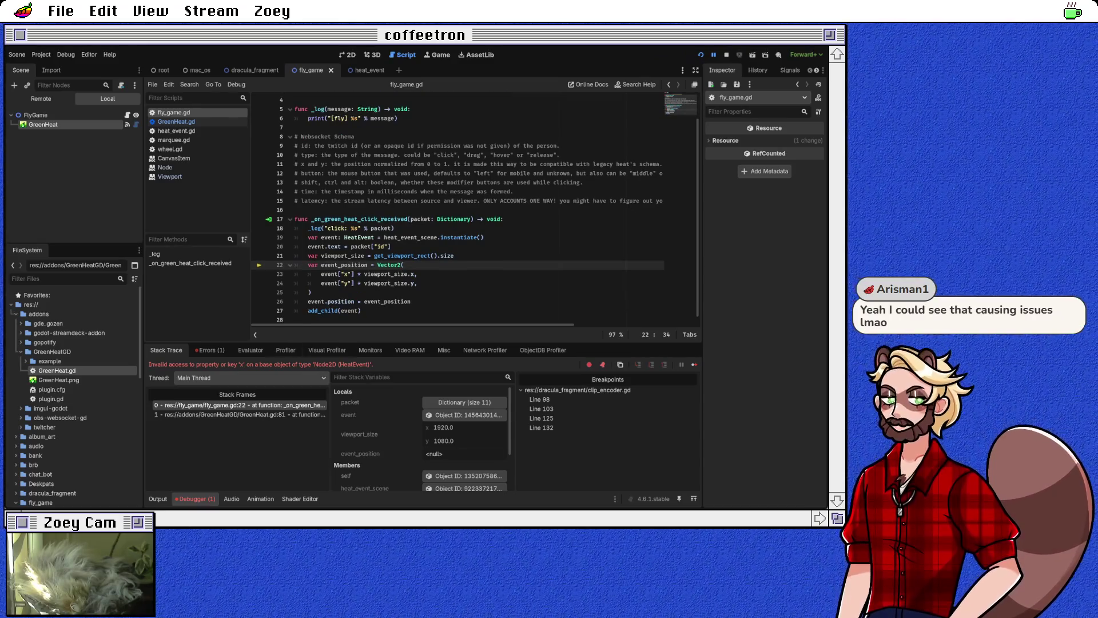
left_click(330, 237)
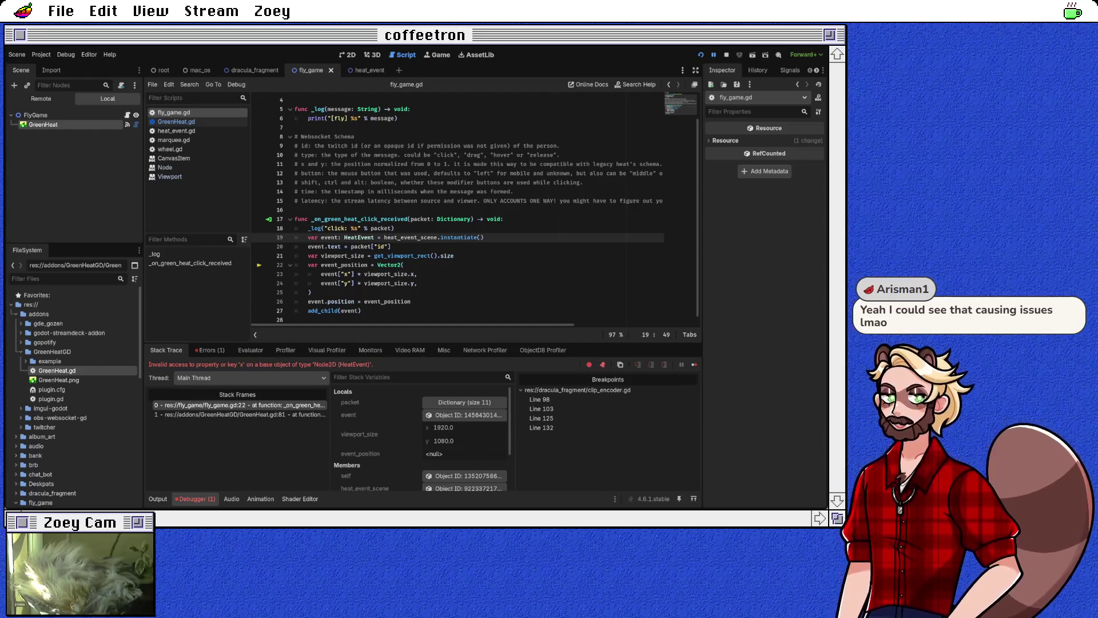
Replace 'event' with 'packet' in the x and y position expressions and save fly_game.gd
double_click(330, 274)
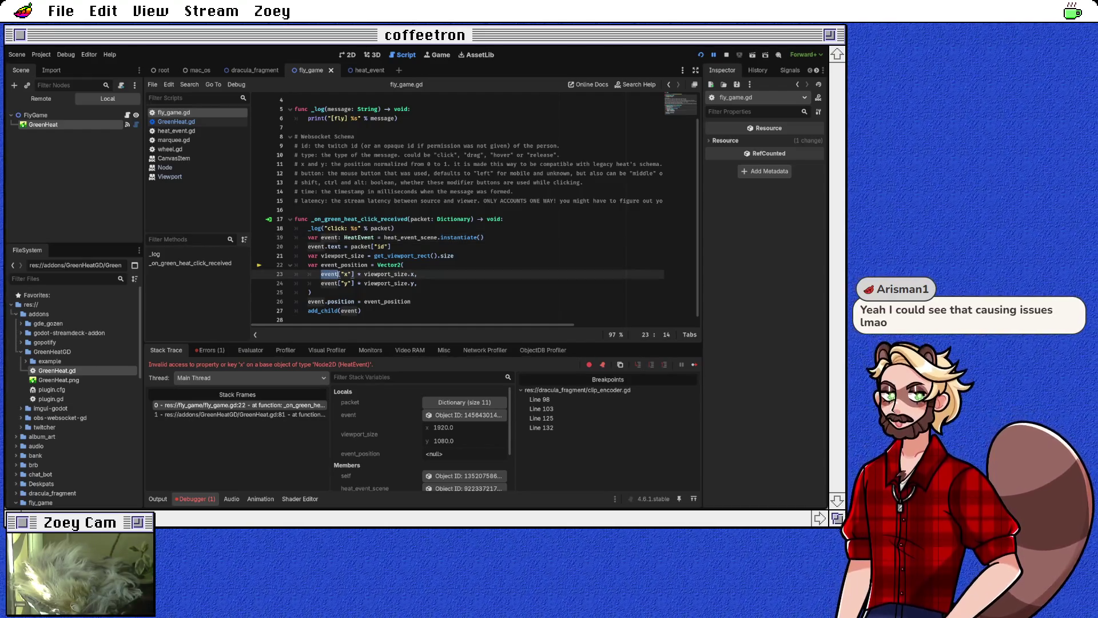
double_click(420, 219)
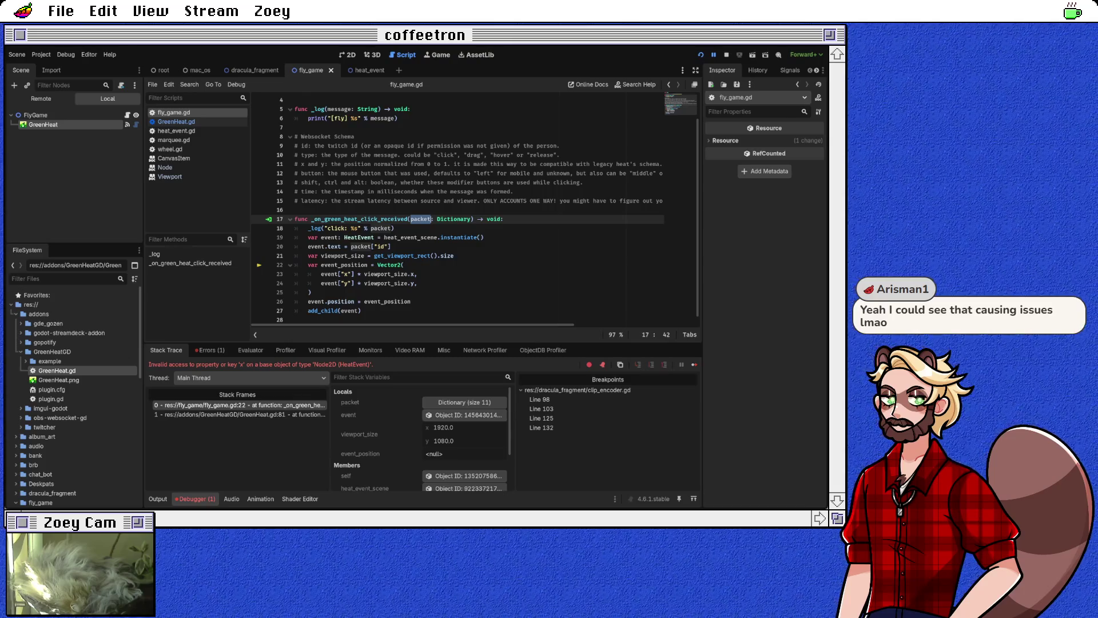
key("ctrl+c")
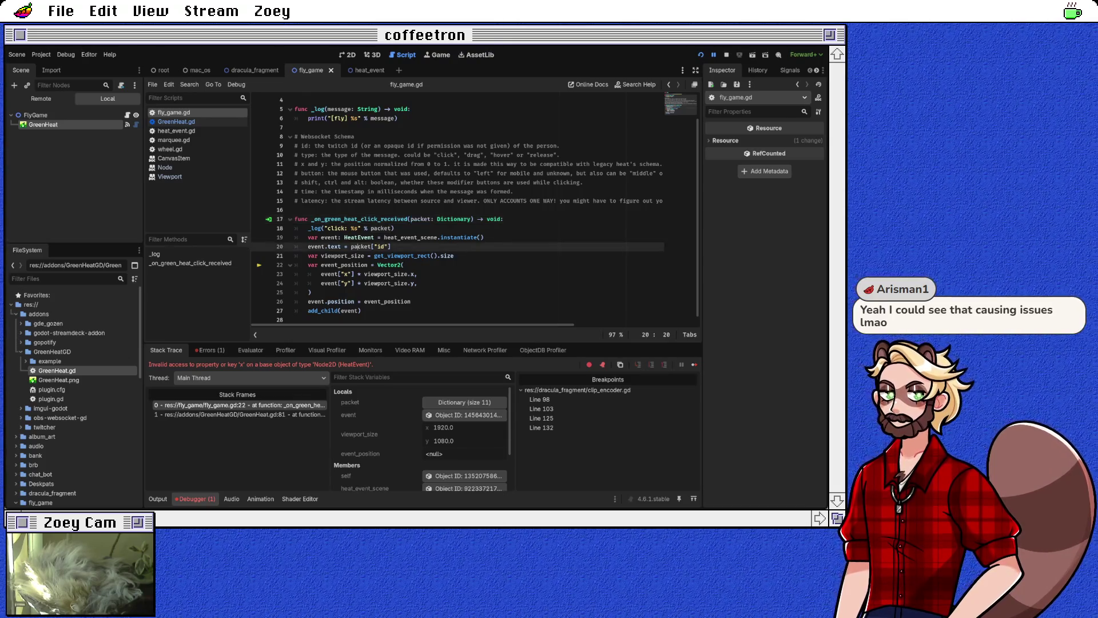
double_click(330, 274)
key("ctrl+v")
double_click(329, 283)
key("ctrl+v")
key("Down")
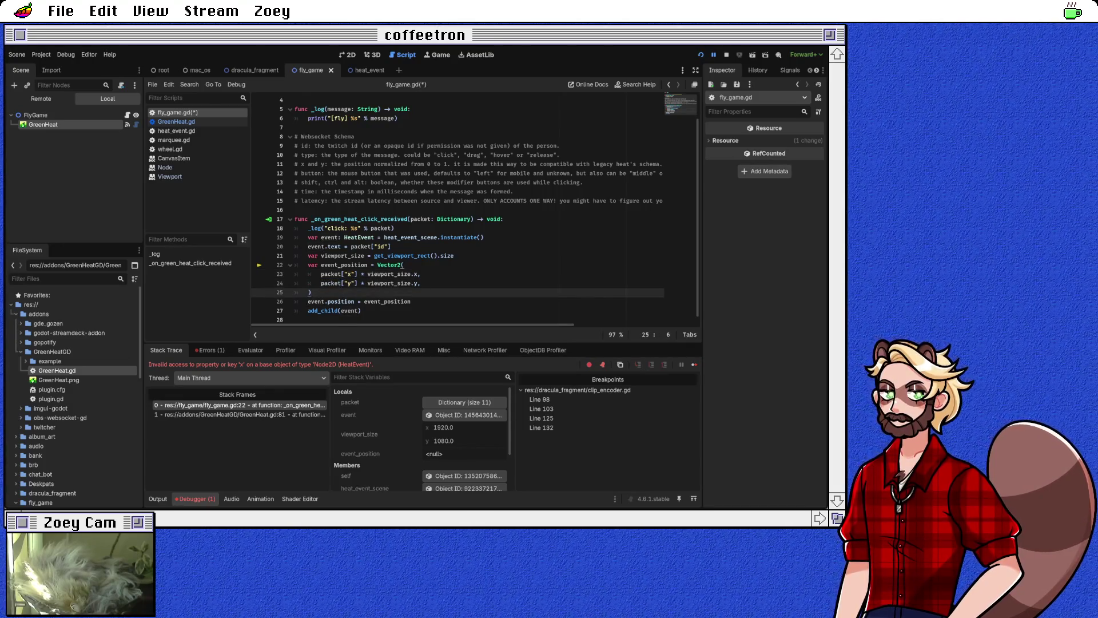
key("ctrl+s")
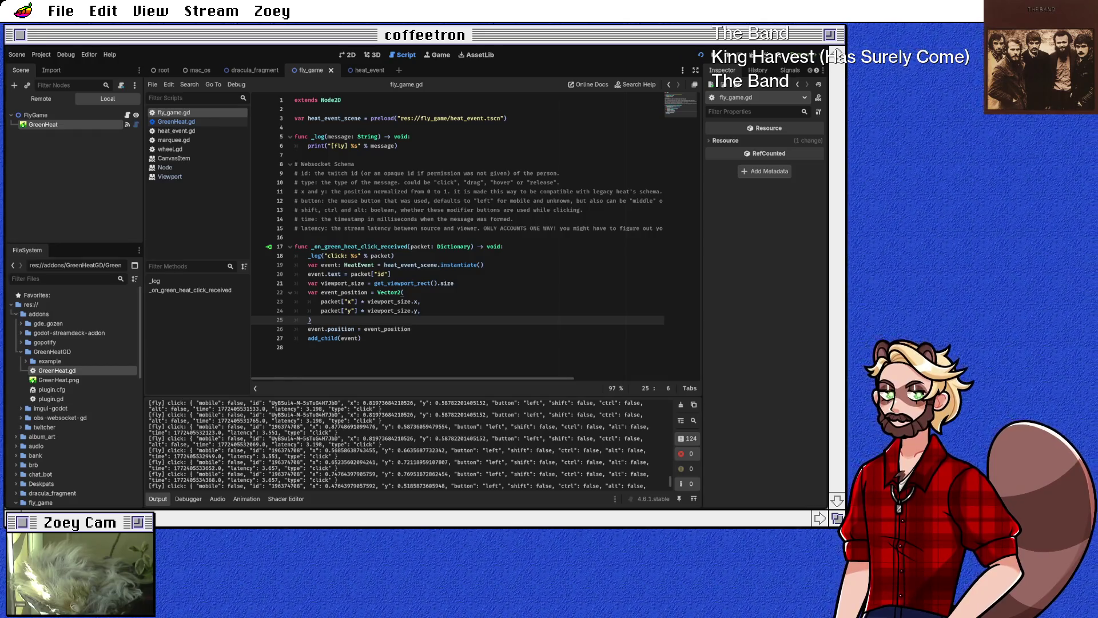
Scroll through the [fly] click lines in the Output log and select a viewer id
scroll(398, 445, "up", 5)
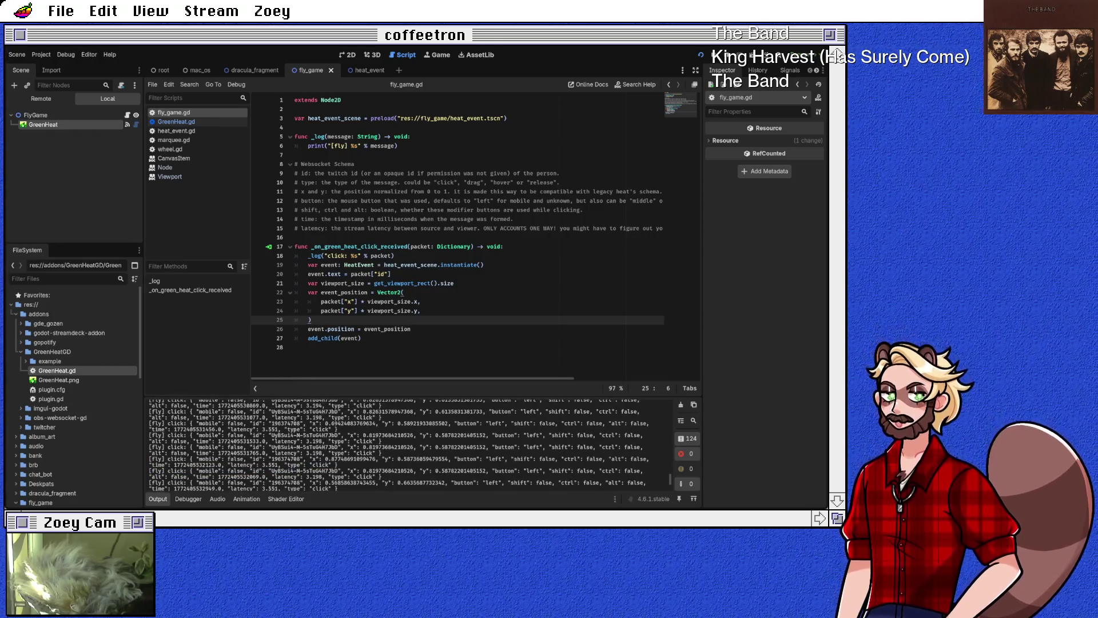
scroll(399, 445, "up", 5)
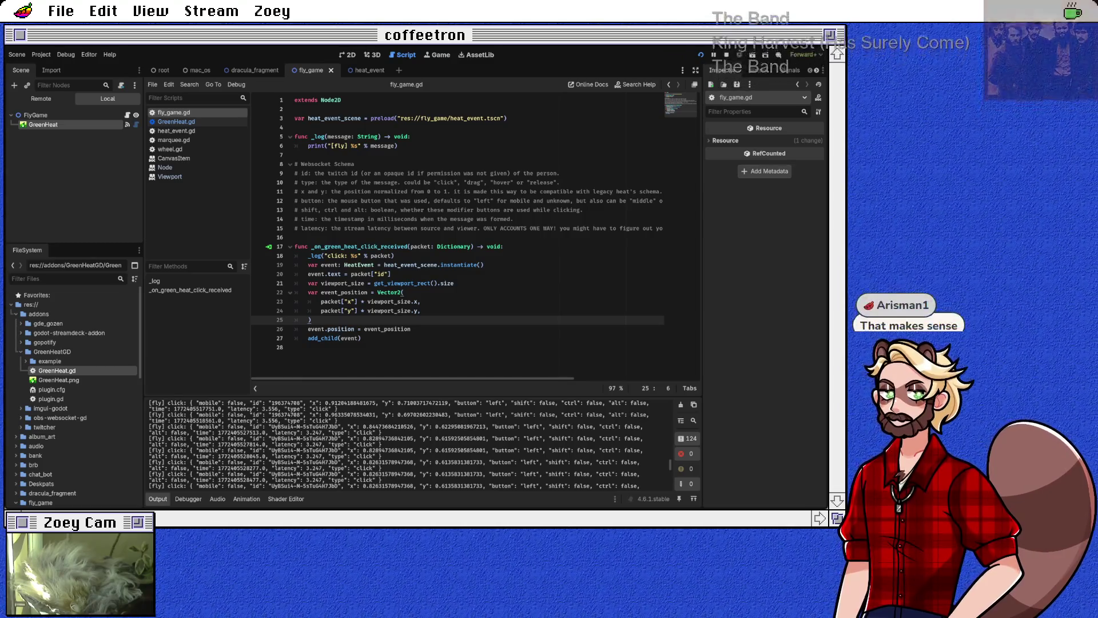
left_click_drag(271, 426, 339, 426)
scroll(399, 445, "up", 3)
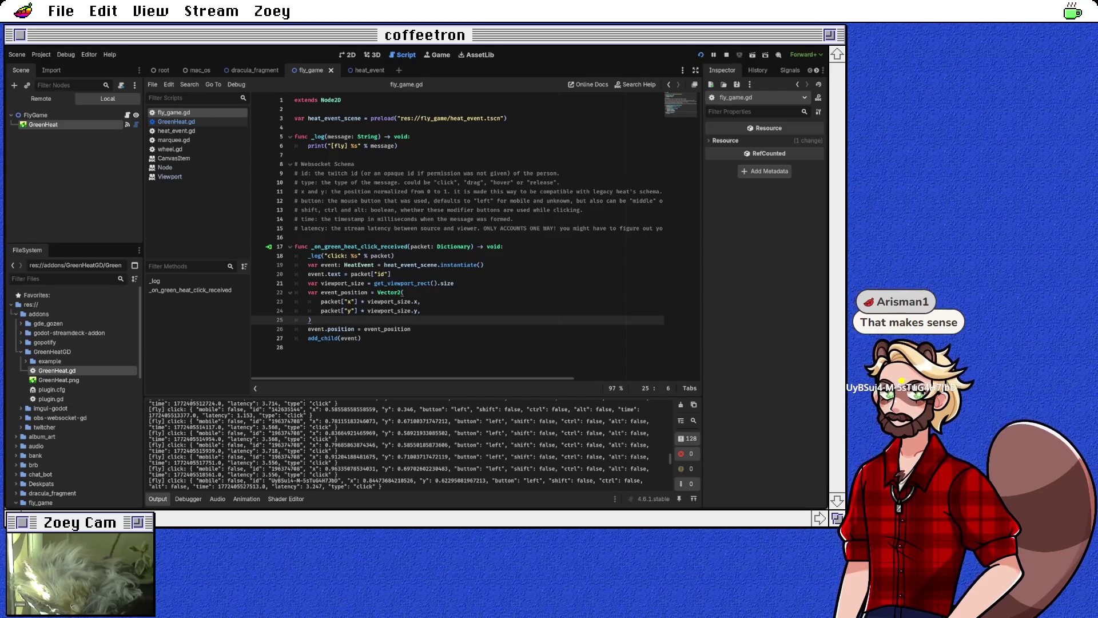
scroll(399, 445, "up", 2)
Place the cursor on the empty line after the handler's add_child(event)
scroll(398, 444, "down", 3)
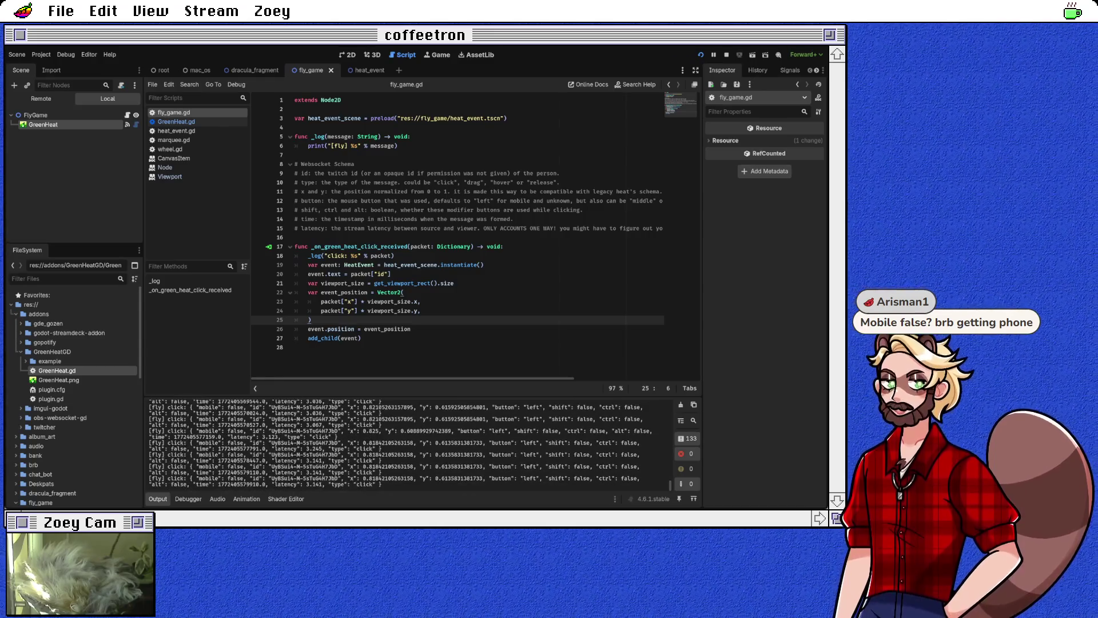
left_click(362, 338)
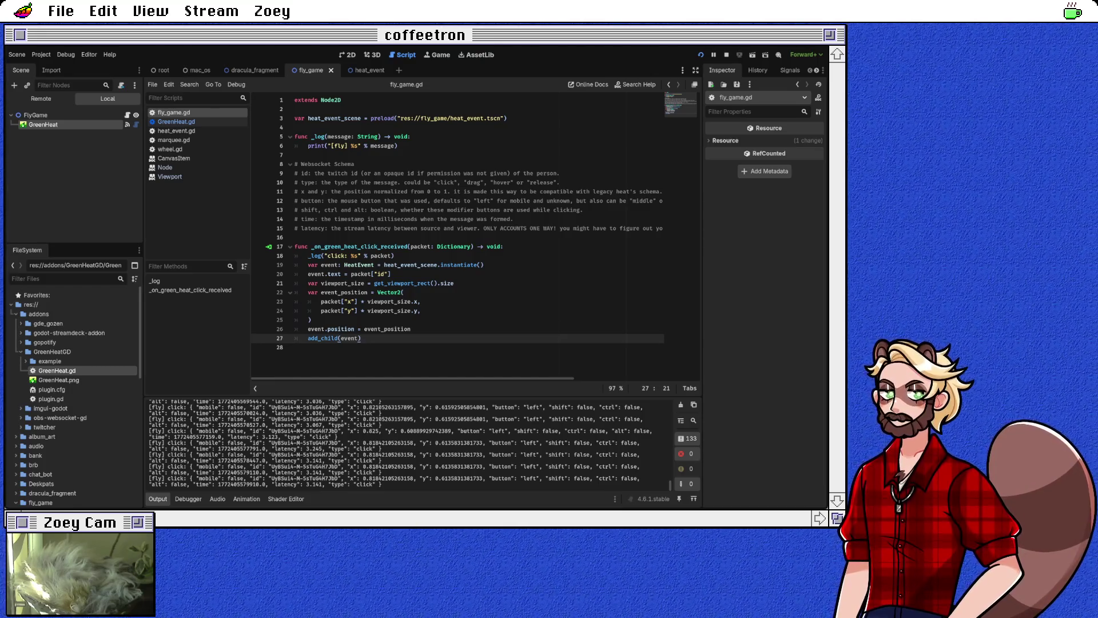
left_click(296, 347)
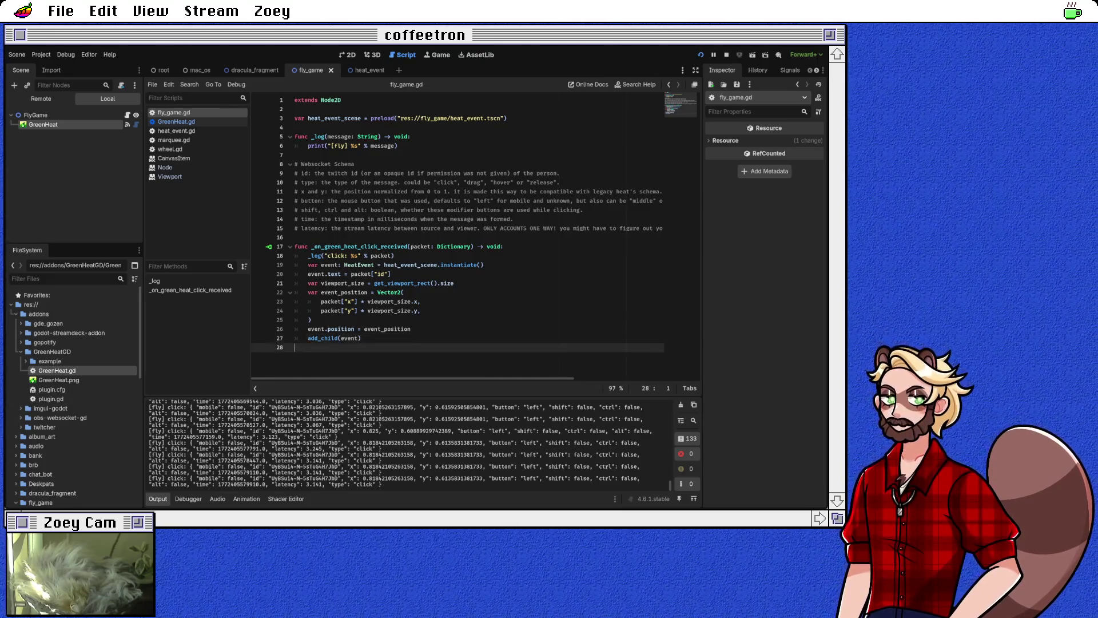
Add the header 'func _username_for_id(id: String) -> String:' below the click handler
key("Return")
type("func _username_")
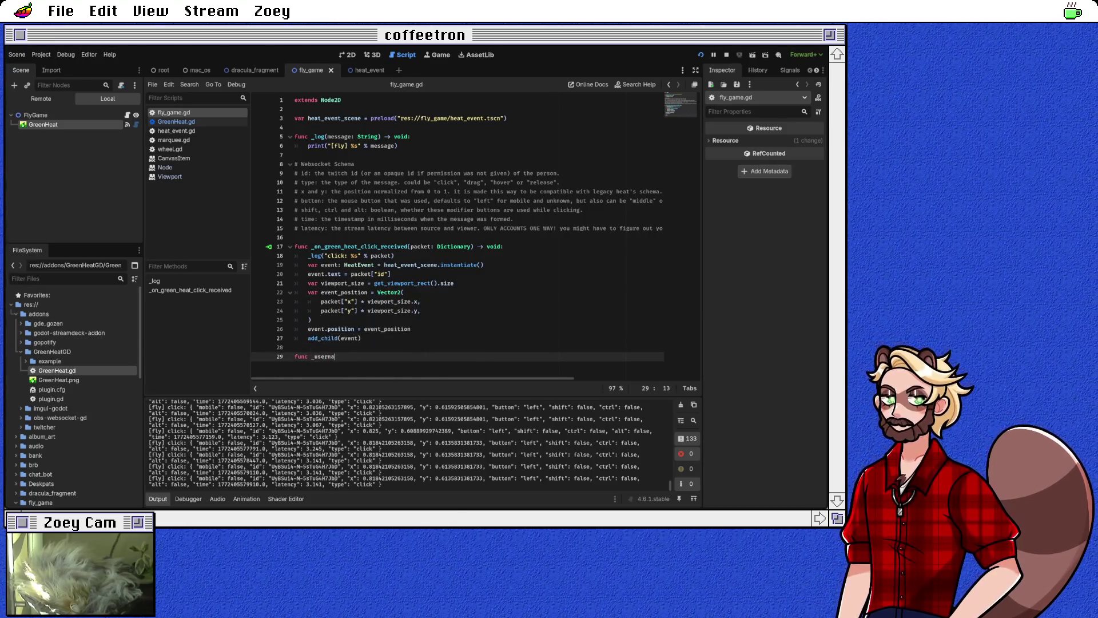
type("for_id")
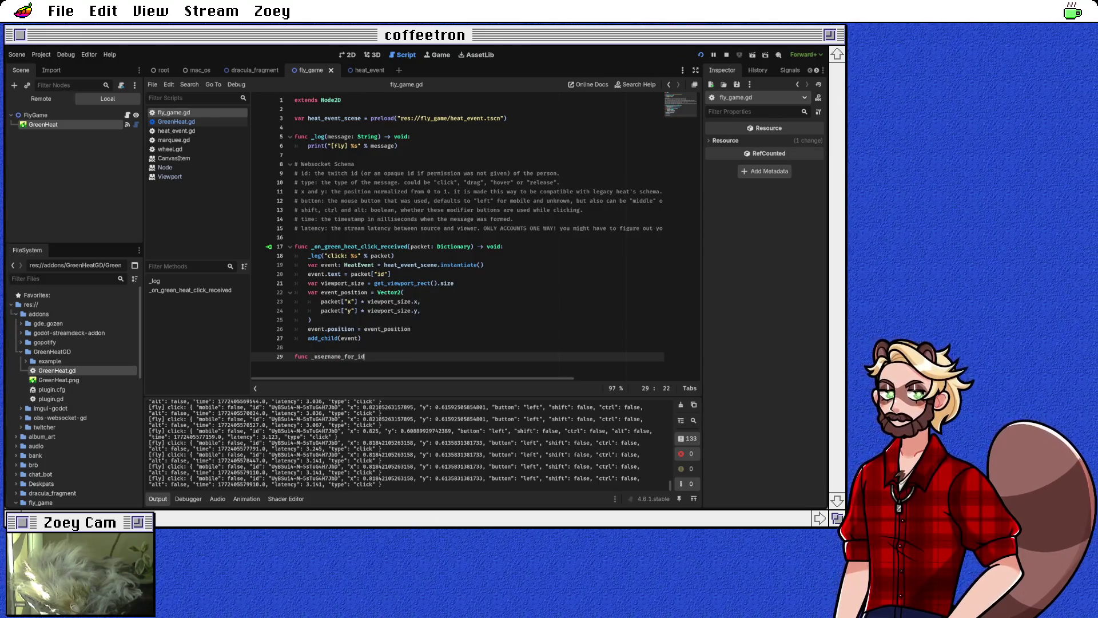
type("(id: String) -> ")
type("String:")
key("Return")
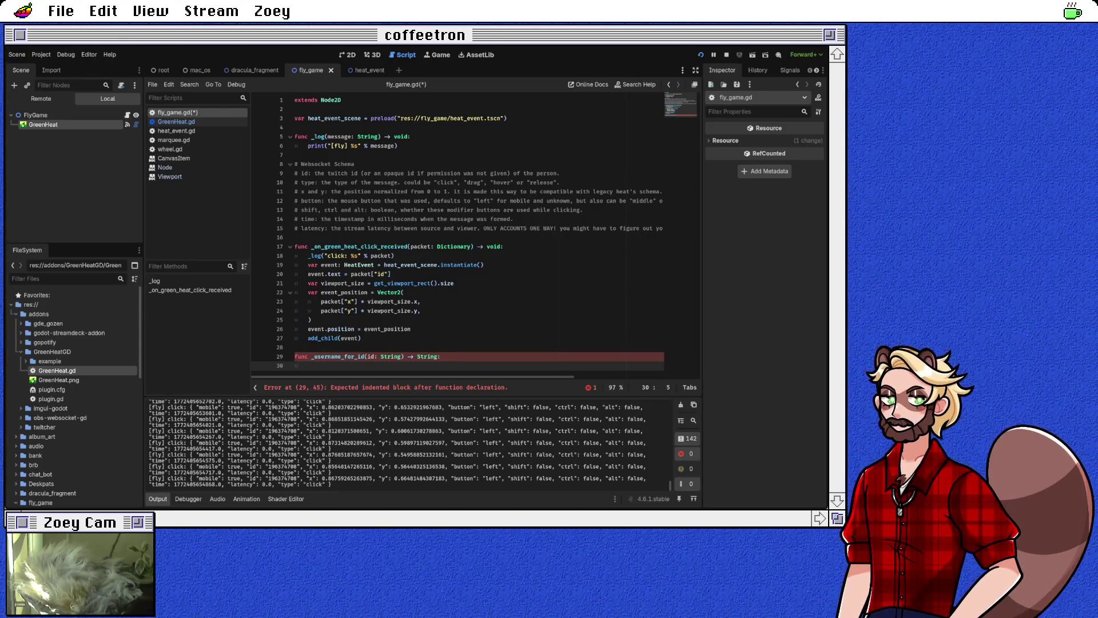
Declare an empty username_cache dictionary ({}) above the click handler
left_click(297, 237)
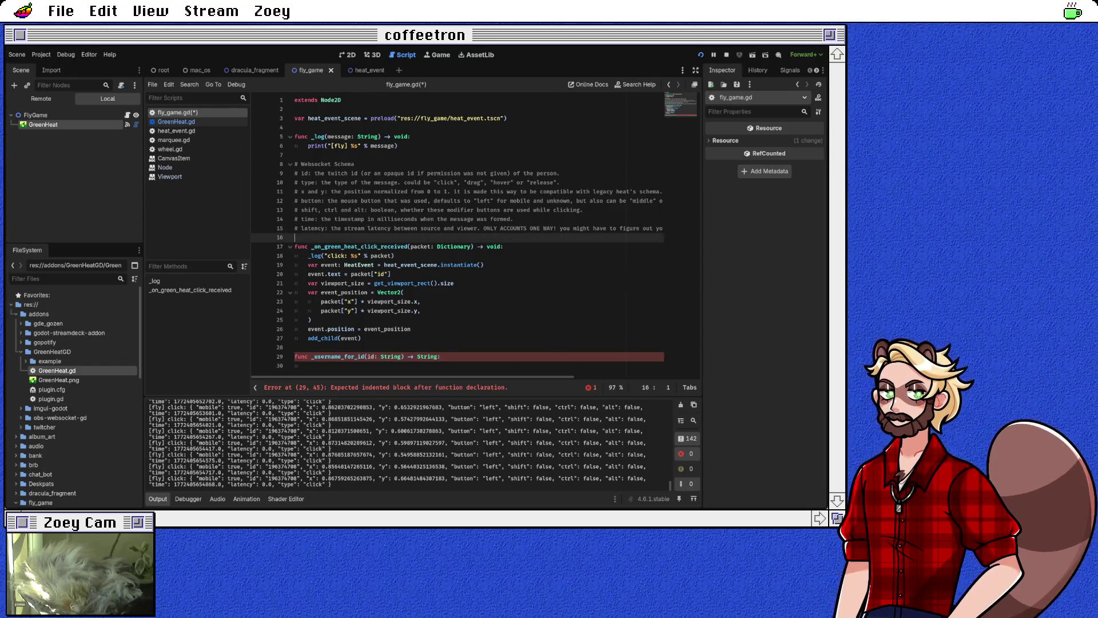
key("Return")
type("r username_cache:")
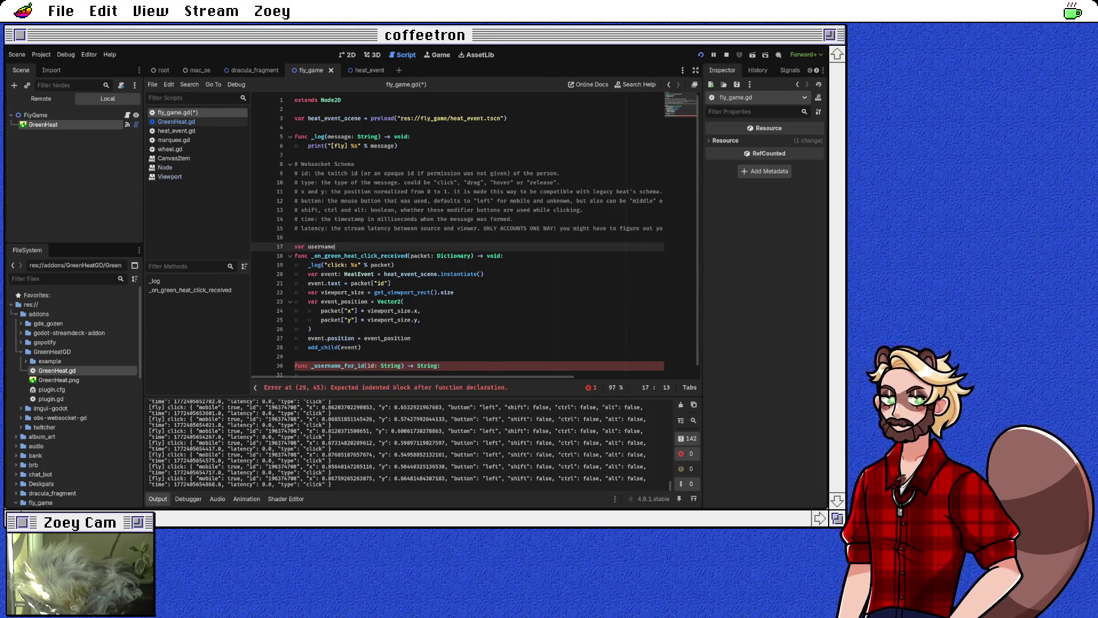
type(" [")
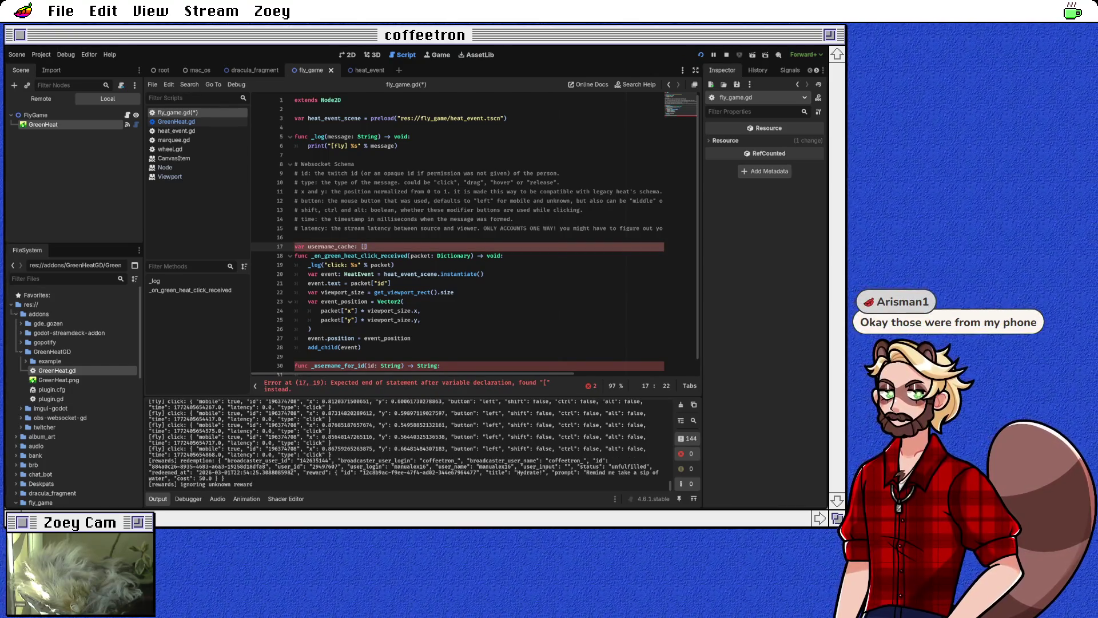
key("BackSpace")
type("{}")
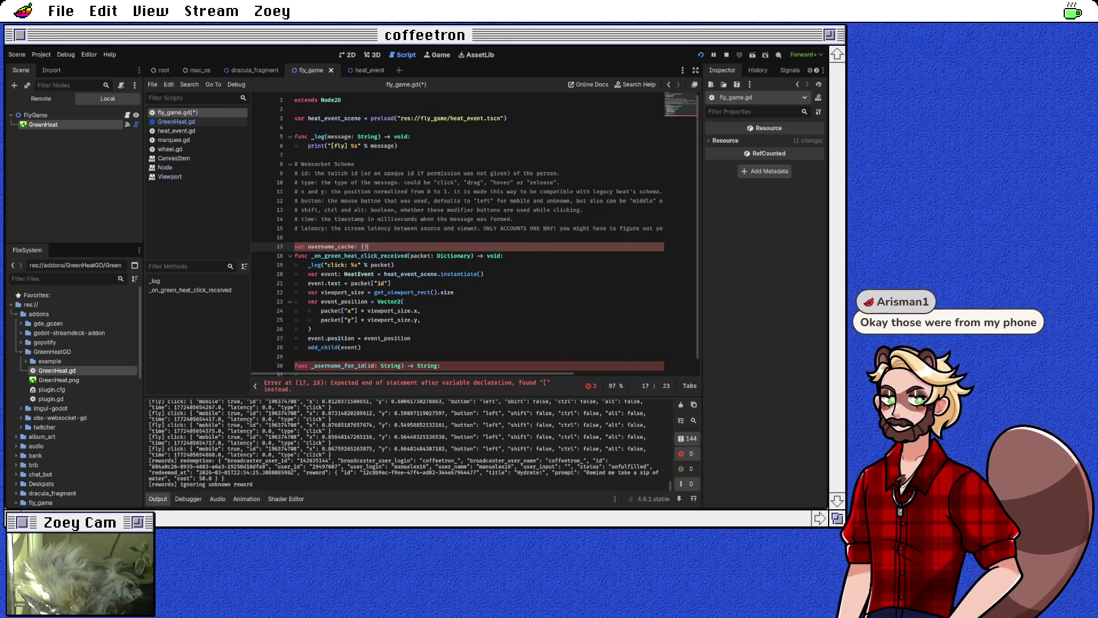
key("Return")
key("Up")
key("BackSpace")
key("BackSpace")
key("BackSpace")
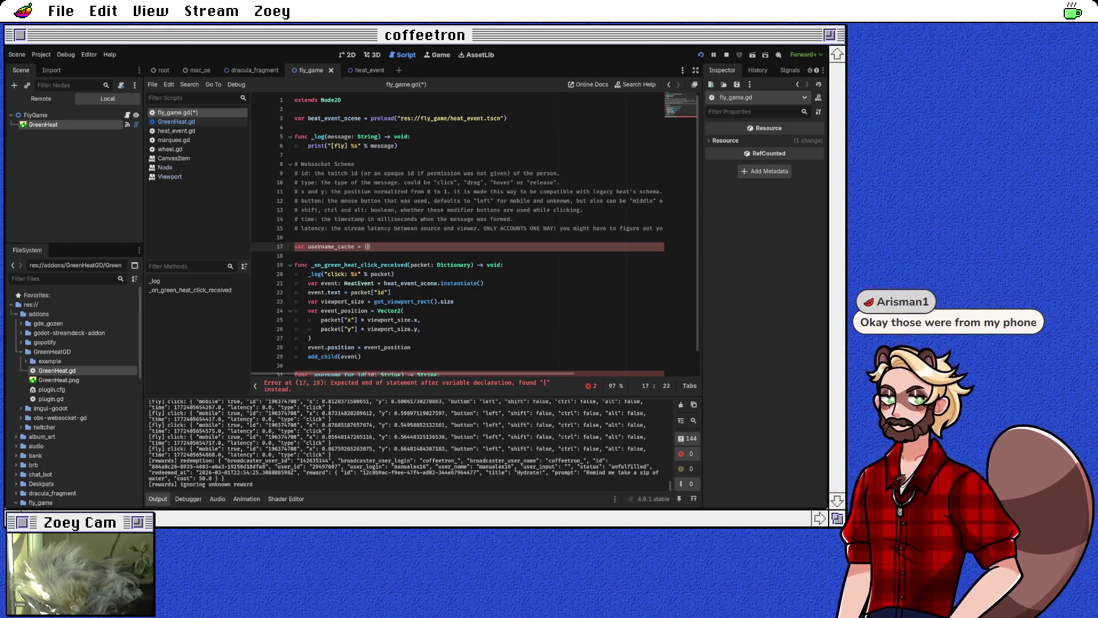
type("{}")
key("Down")
scroll(475, 237, "down", 1)
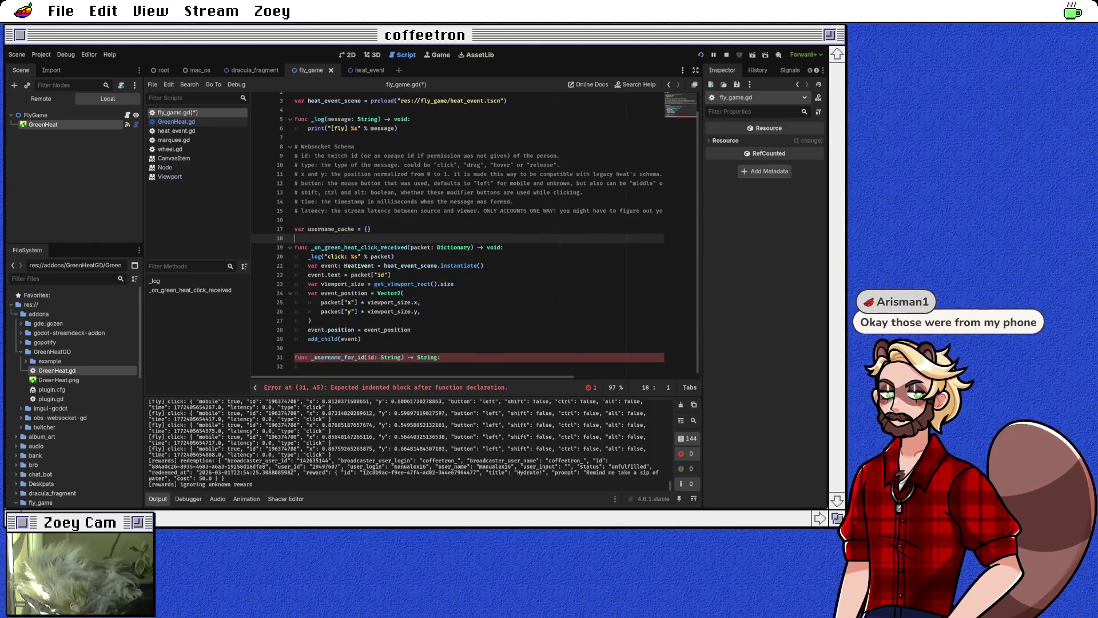
left_click(443, 357)
Start an empty body line inside _username_for_id
key("Return")
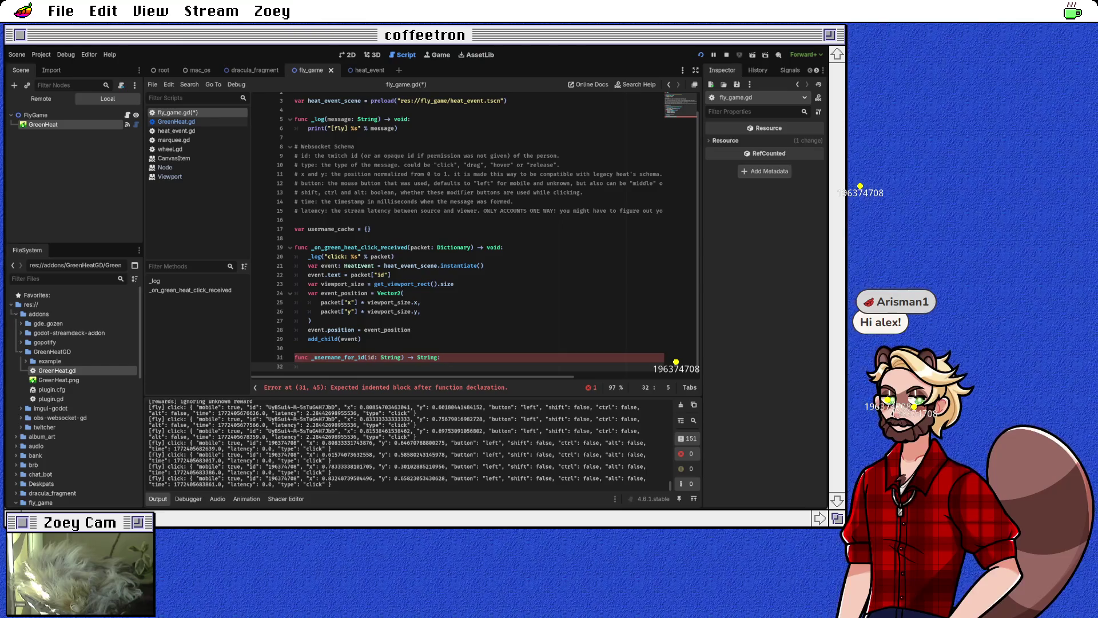
left_click(361, 339)
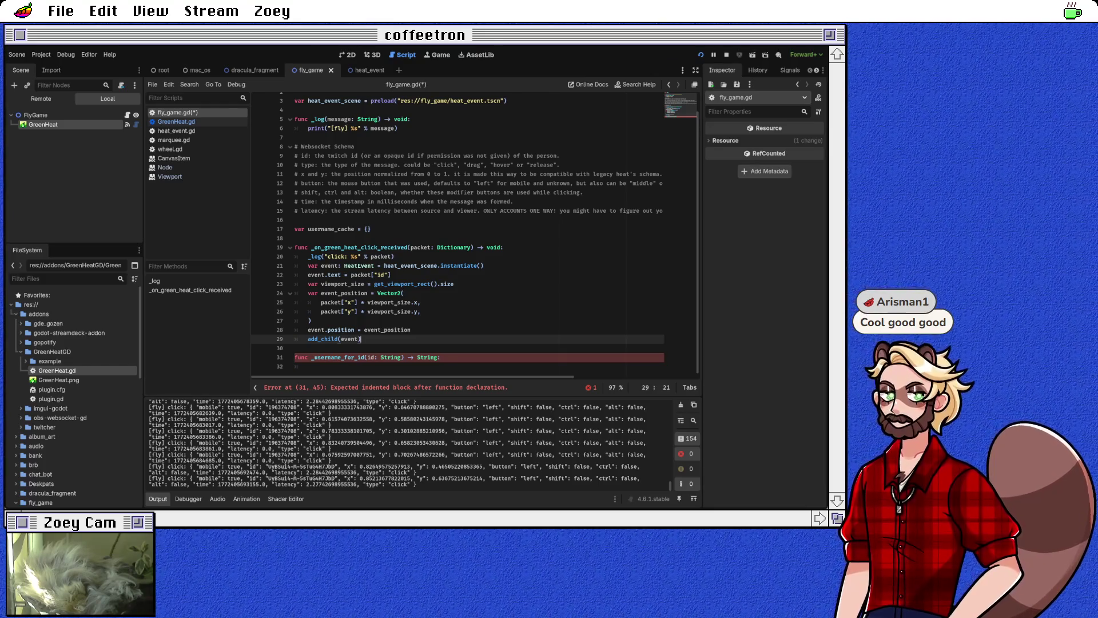
left_click(308, 366)
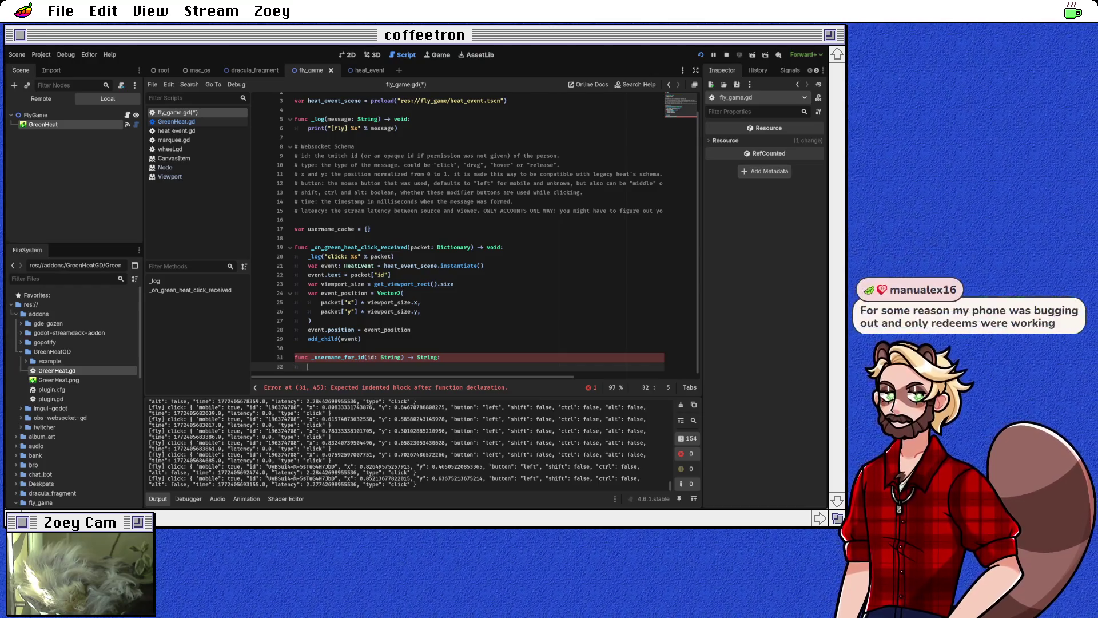
Write a Twitch.api.get_users() call in the body using autocomplete
type("Twitch.api.")
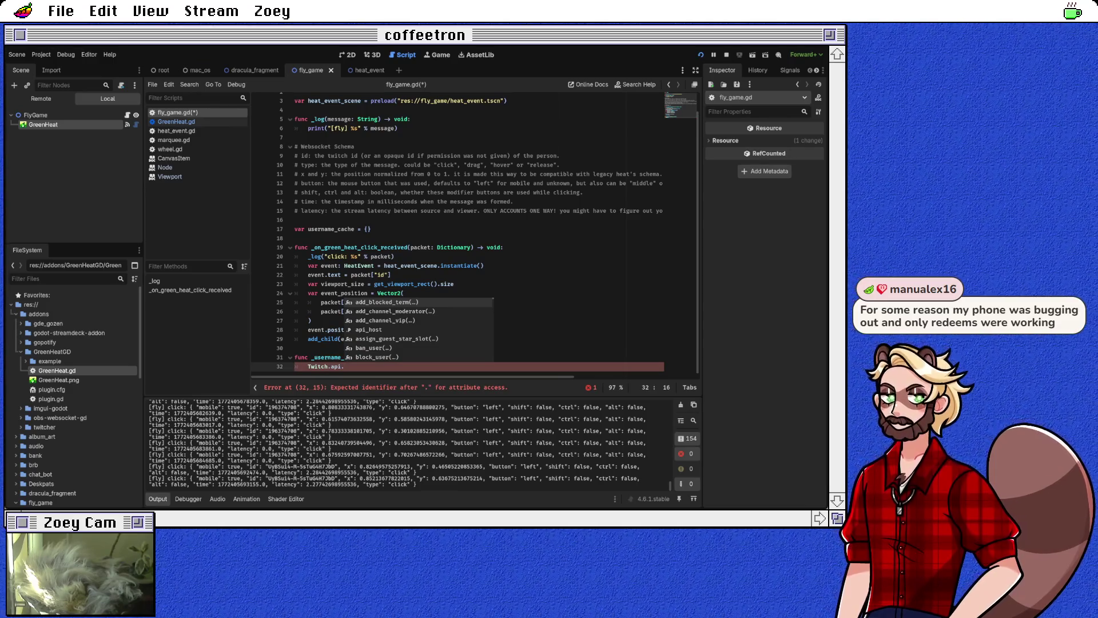
type("get_user")
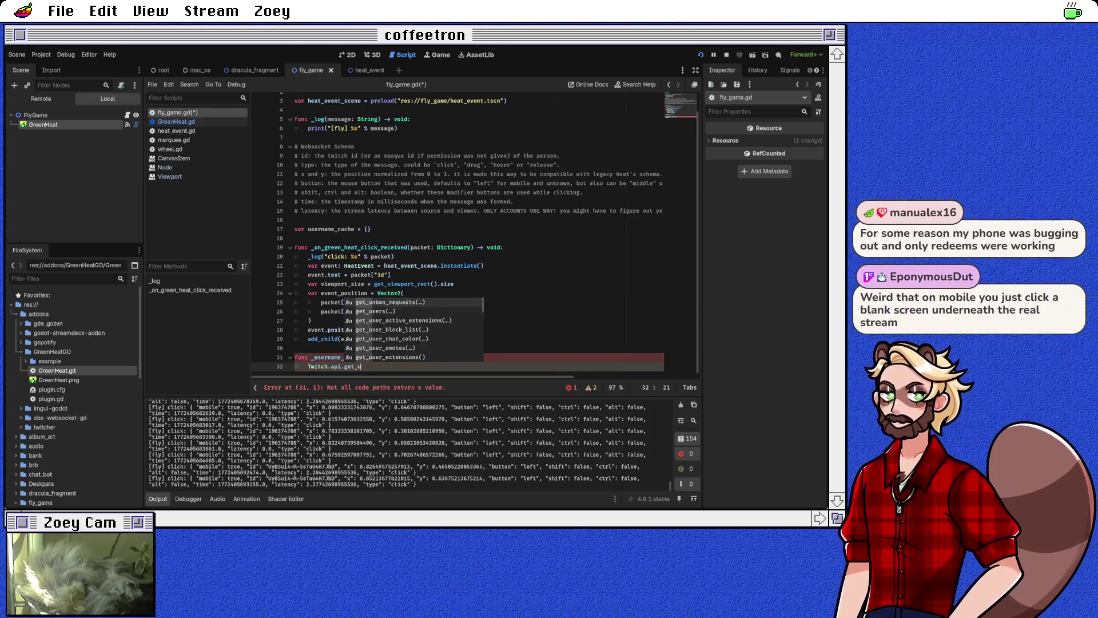
key("Down")
key("Down")
key("Down")
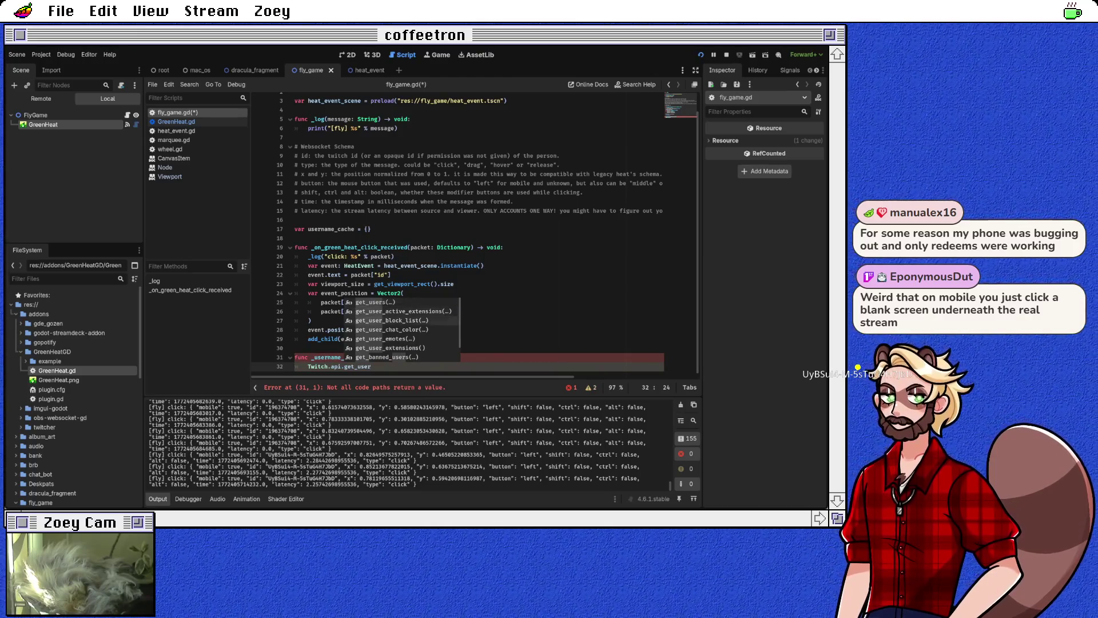
key("Down")
key("Down")
key("Up")
key("Up")
key("Up")
key("Down")
key("Down")
key("Down")
key("Up")
key("Up")
key("Up")
key("Up")
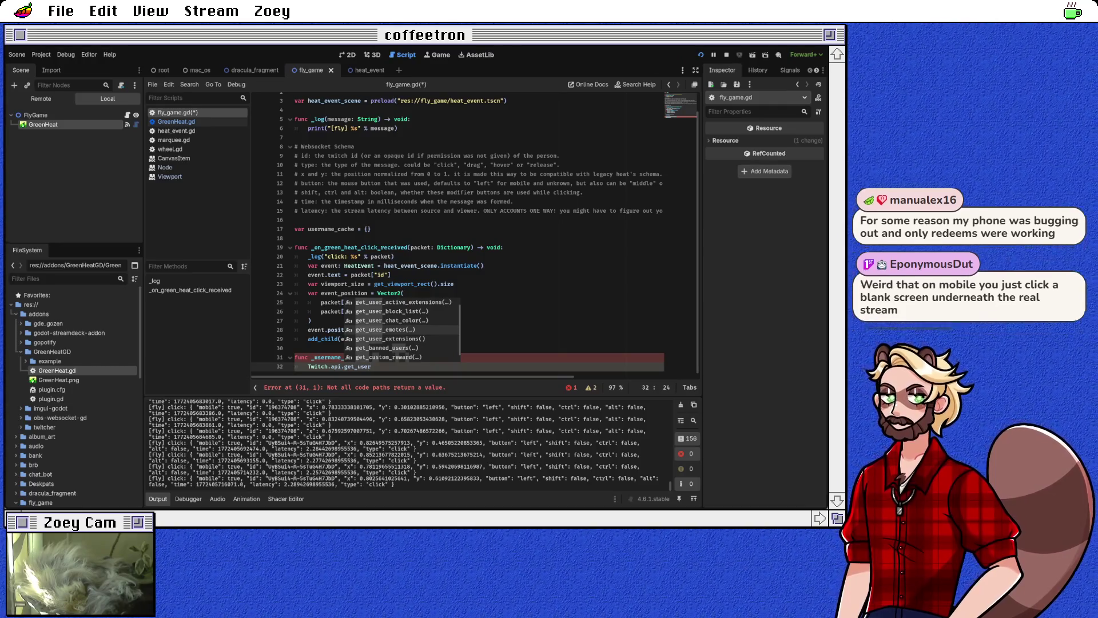
key("BackSpace")
key("BackSpace")
key("BackSpace")
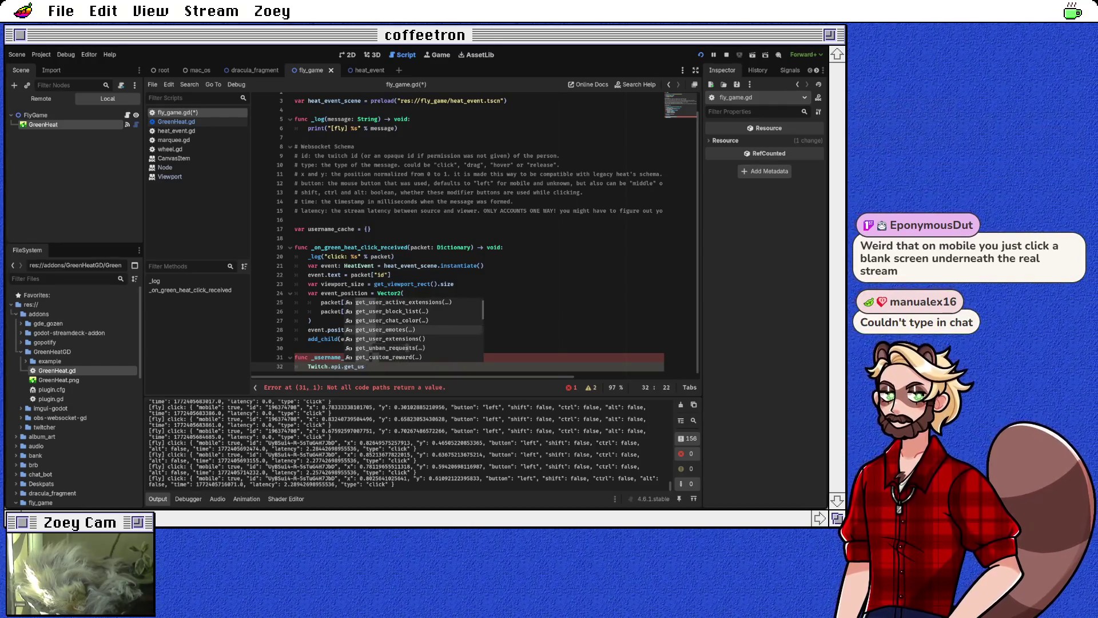
type("user")
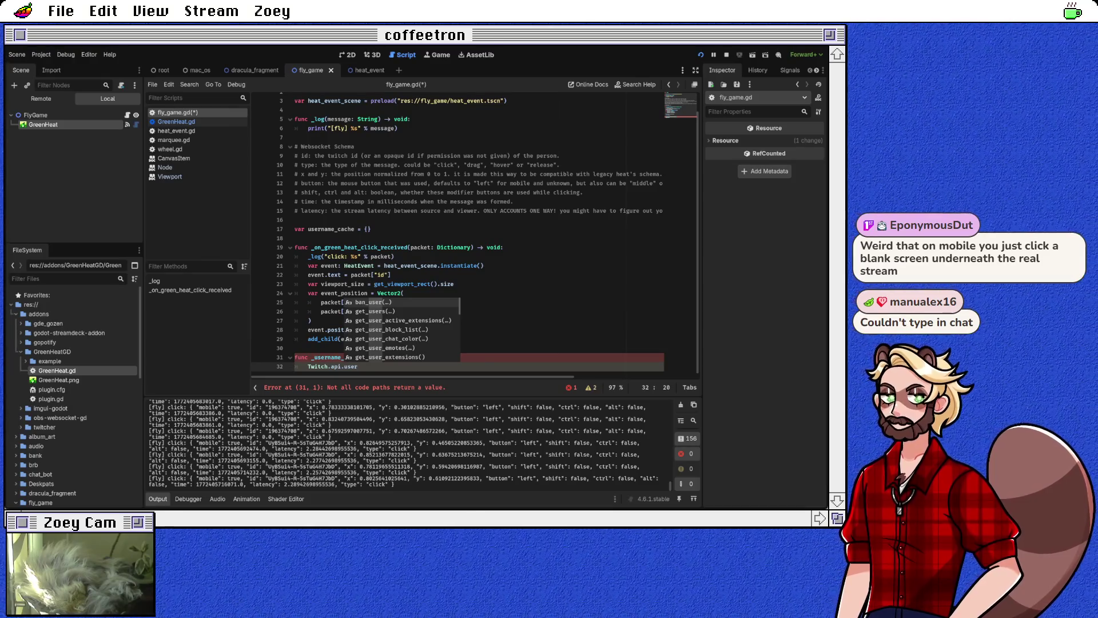
key("Down")
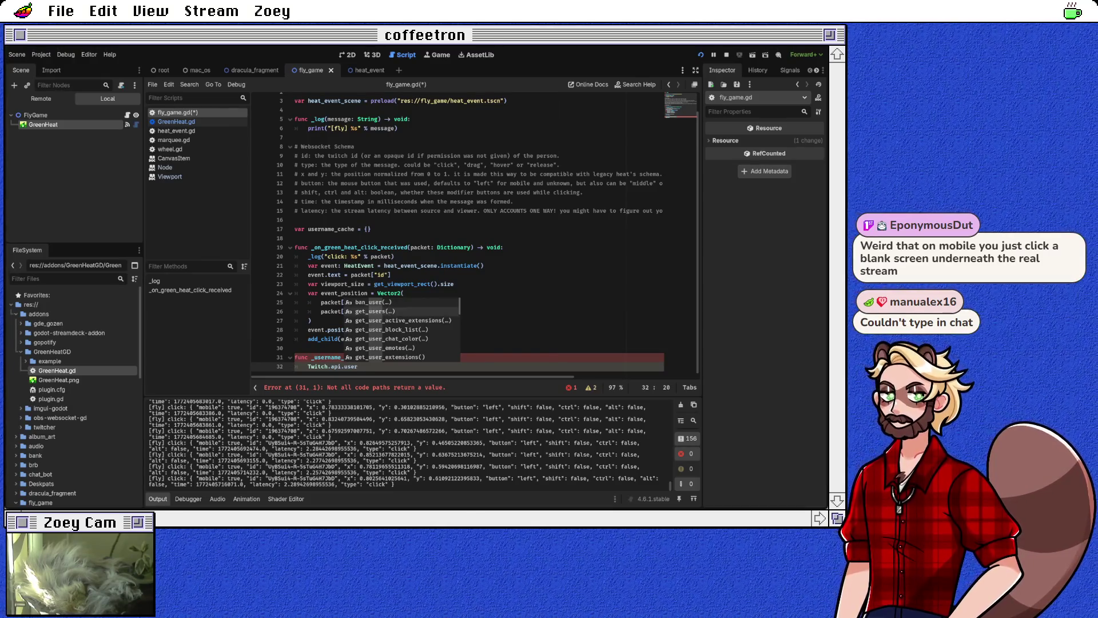
key("Return")
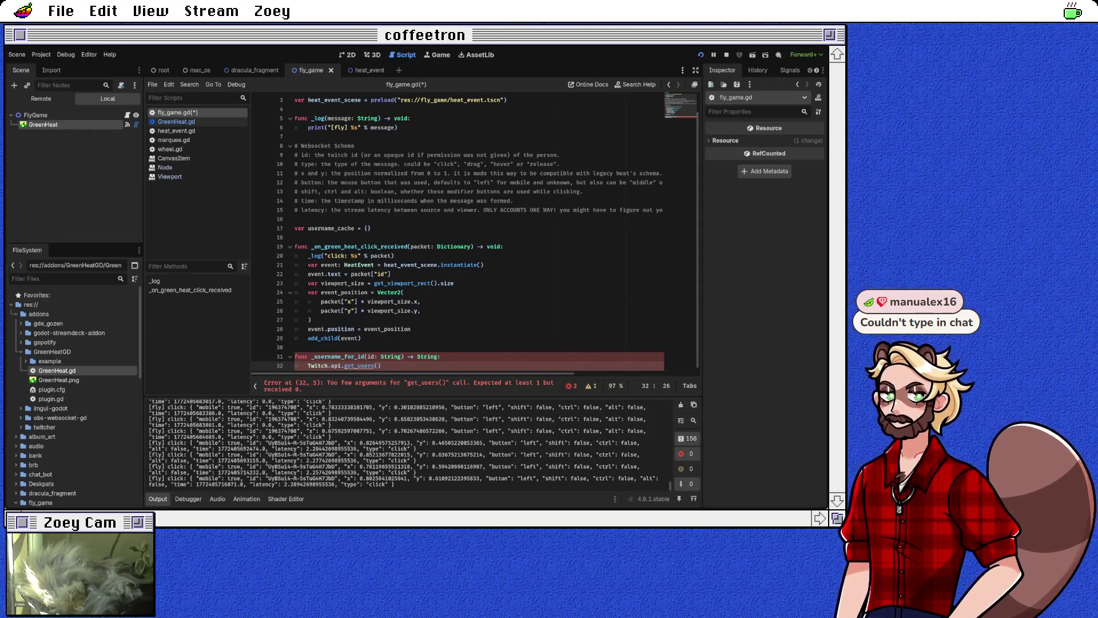
left_click(361, 365)
Jump to get_users in twitch_api.gd, review it, then view the file's top setup code
left_click(360, 363, "ctrl")
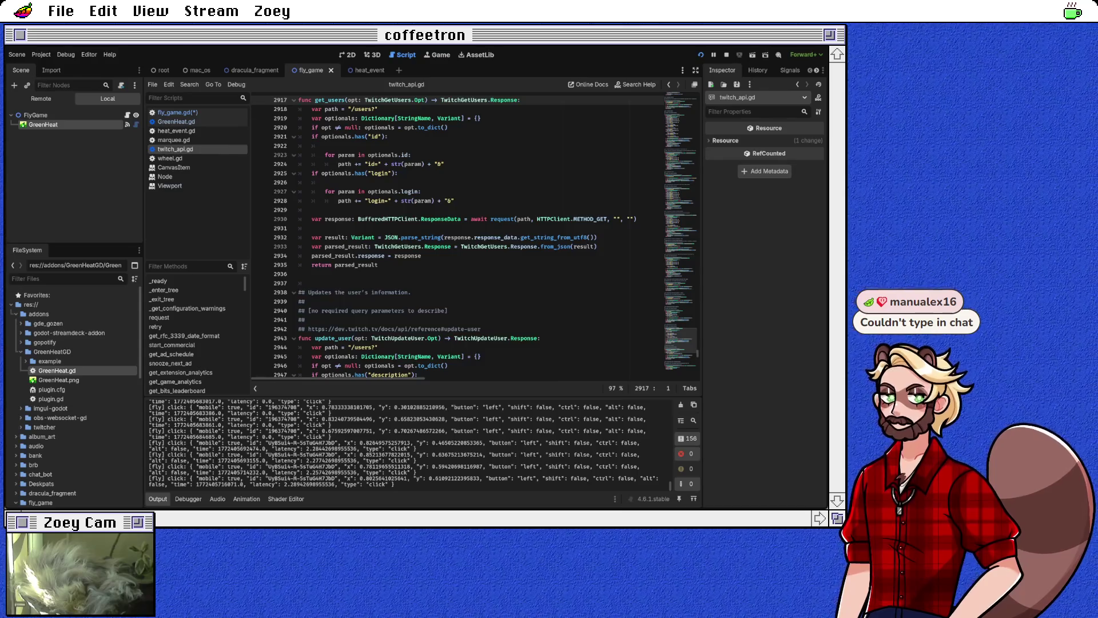
scroll(359, 363, "up", 4)
scroll(360, 363, "down", 1)
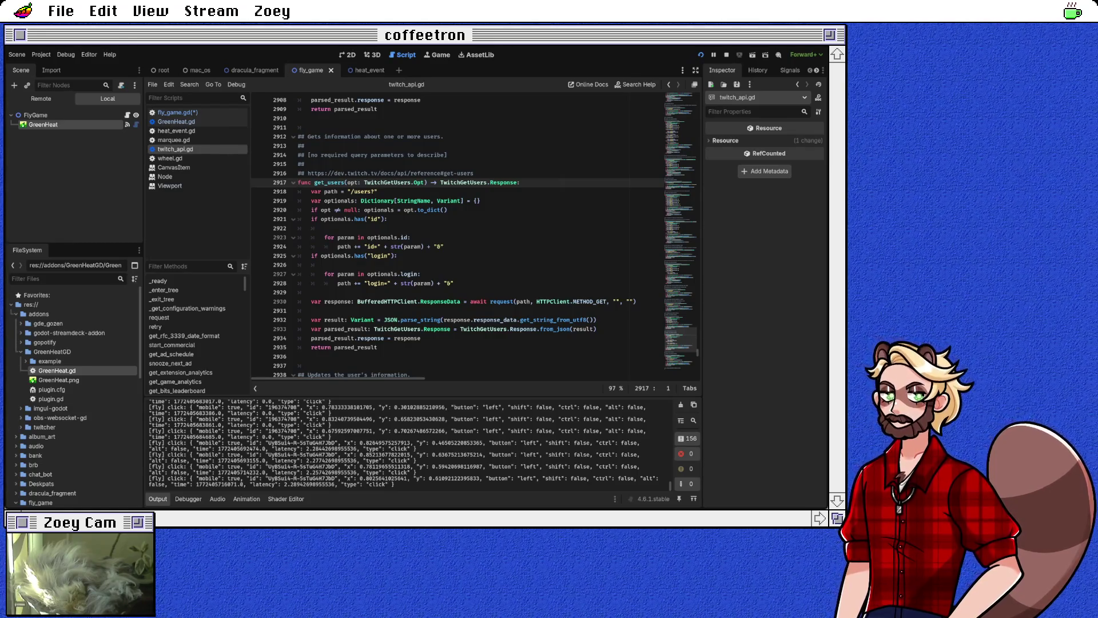
scroll(458, 235, "down", 4)
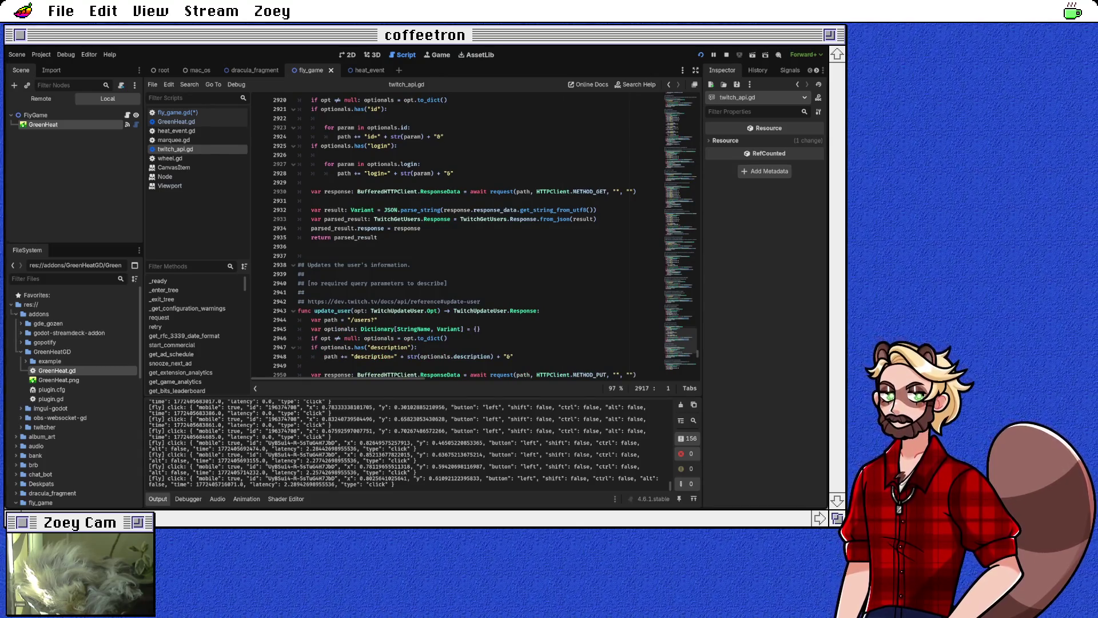
scroll(458, 234, "up", 4)
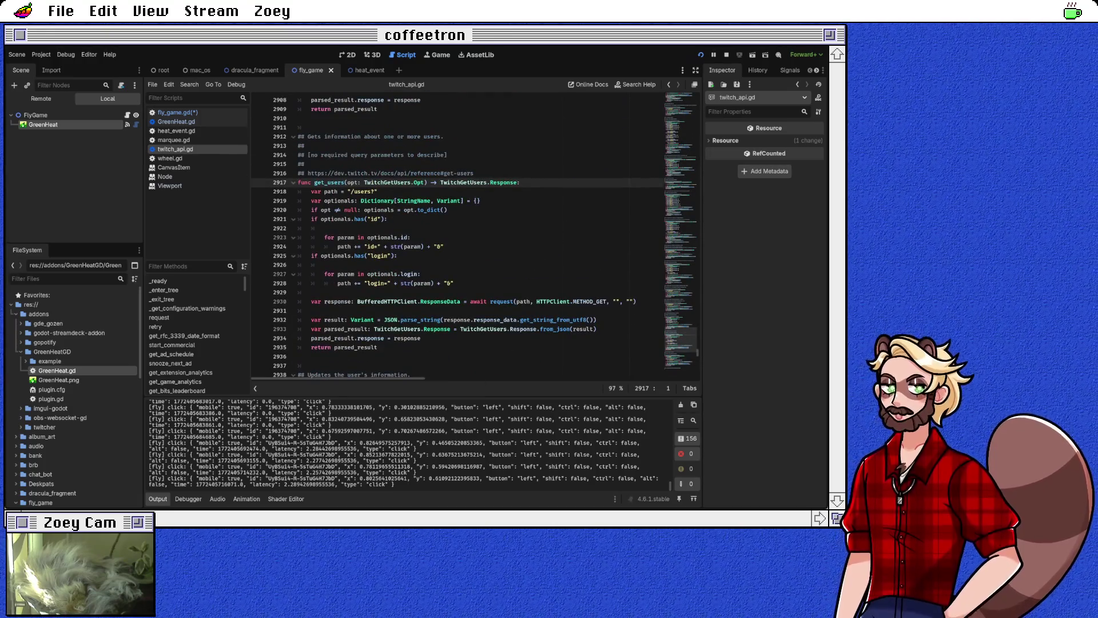
key("ctrl+Home")
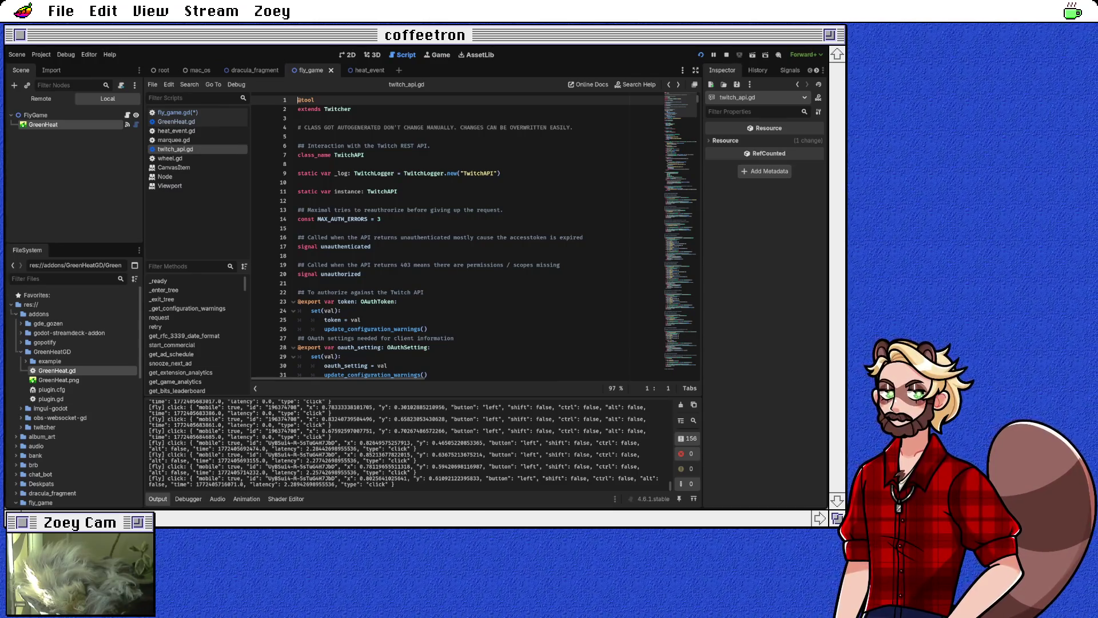
scroll(458, 234, "down", 9)
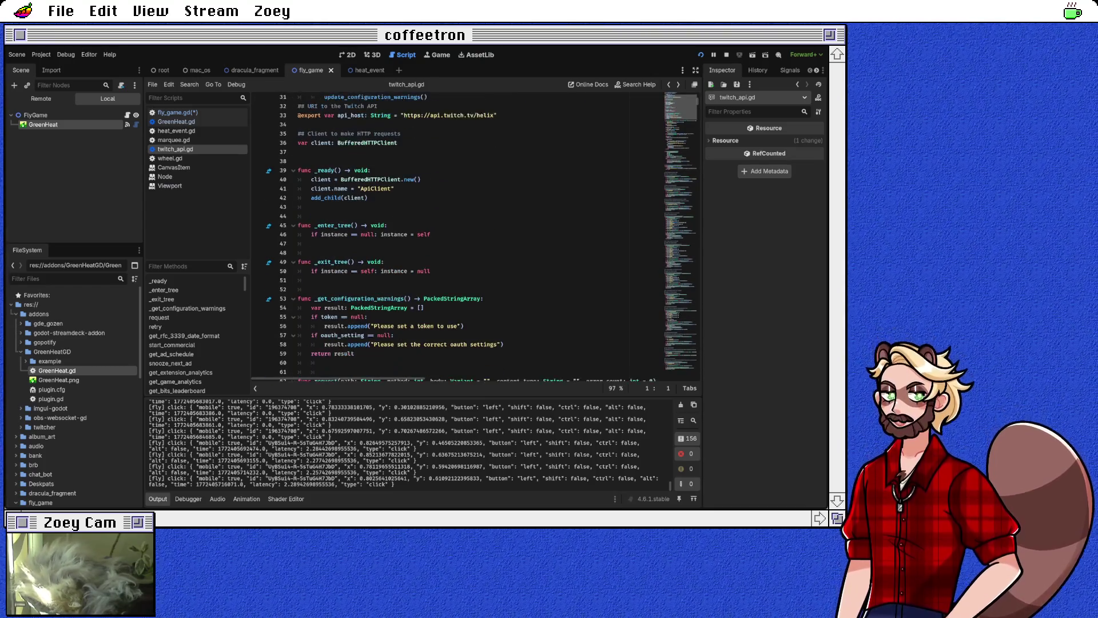
scroll(457, 234, "up", 9)
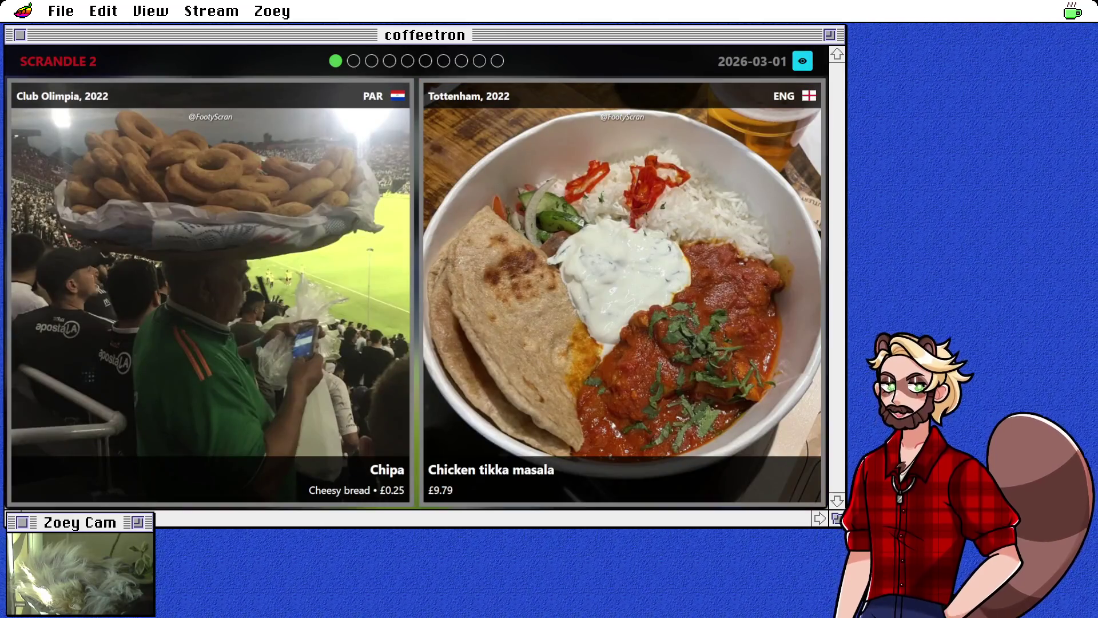
Search Google for 'twitch api reference' in a new tab and open the Twitch API docs
key("ctrl+t")
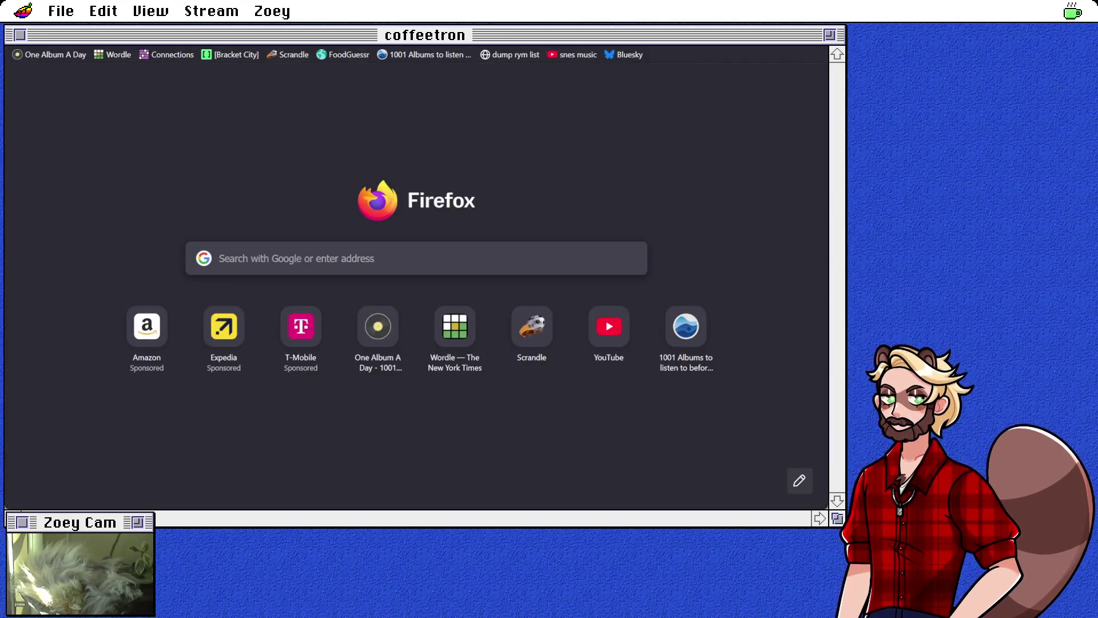
type("twitch api reference")
key("Return")
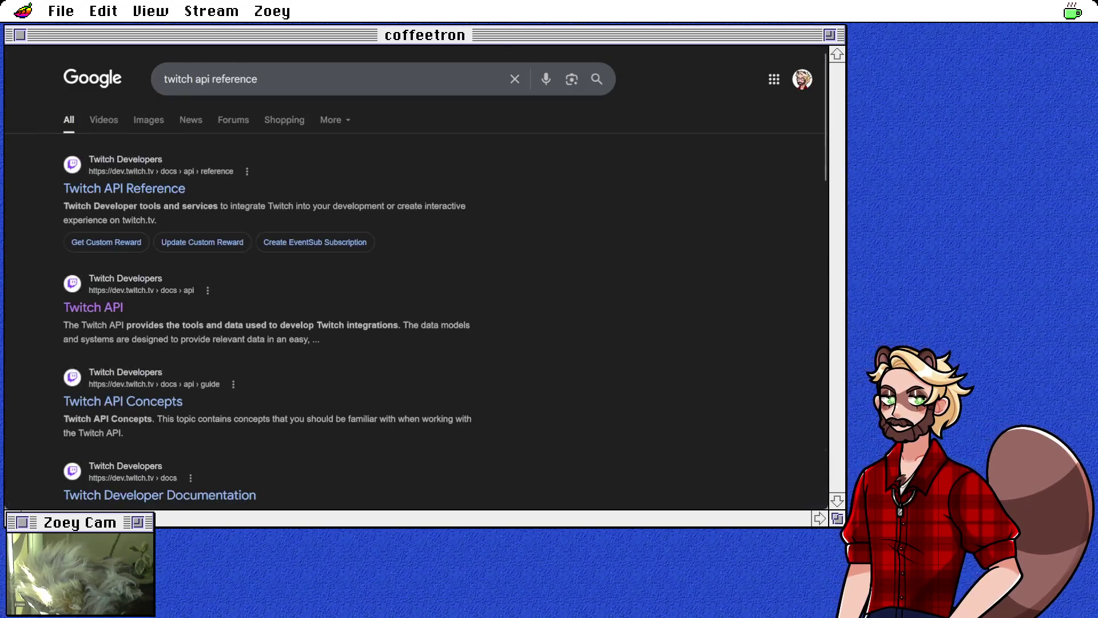
left_click(107, 312)
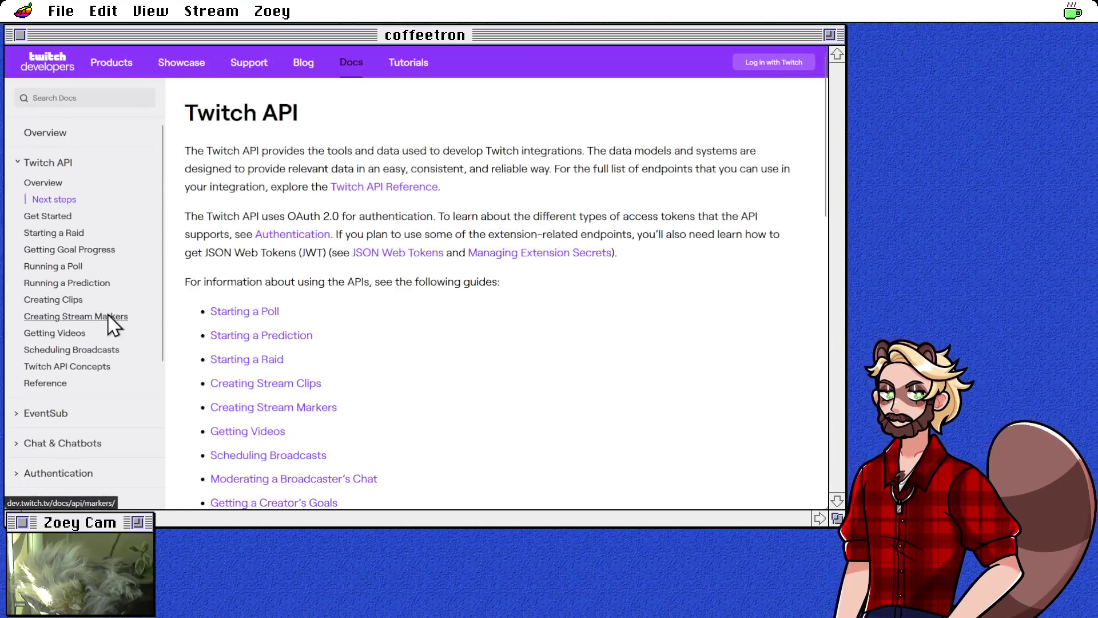
scroll(417, 286, "down", 3)
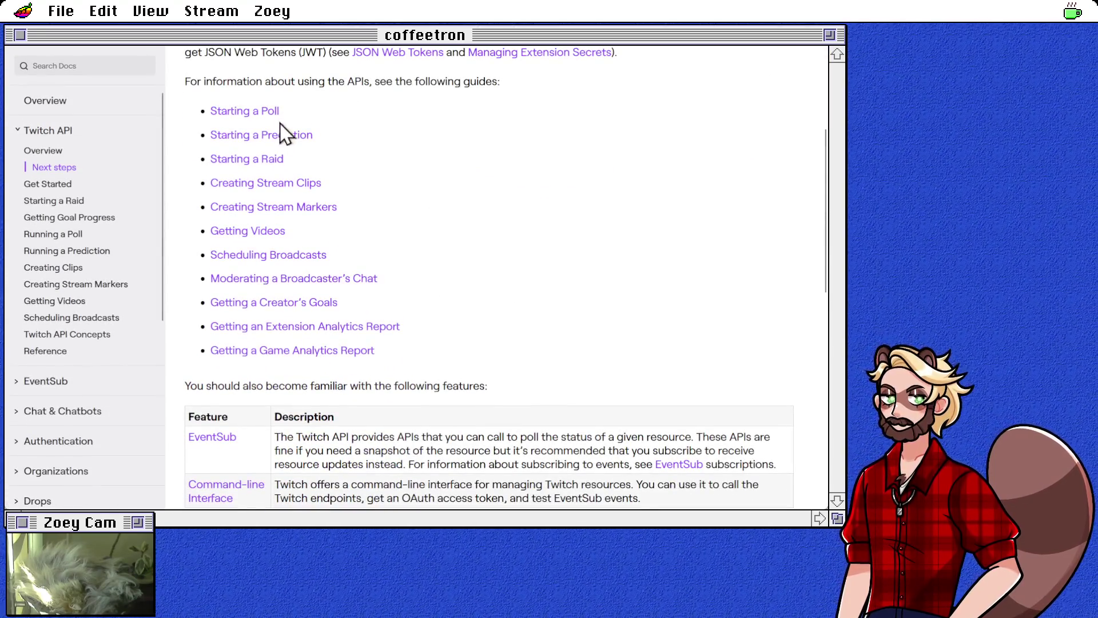
scroll(58, 314, "down", 2)
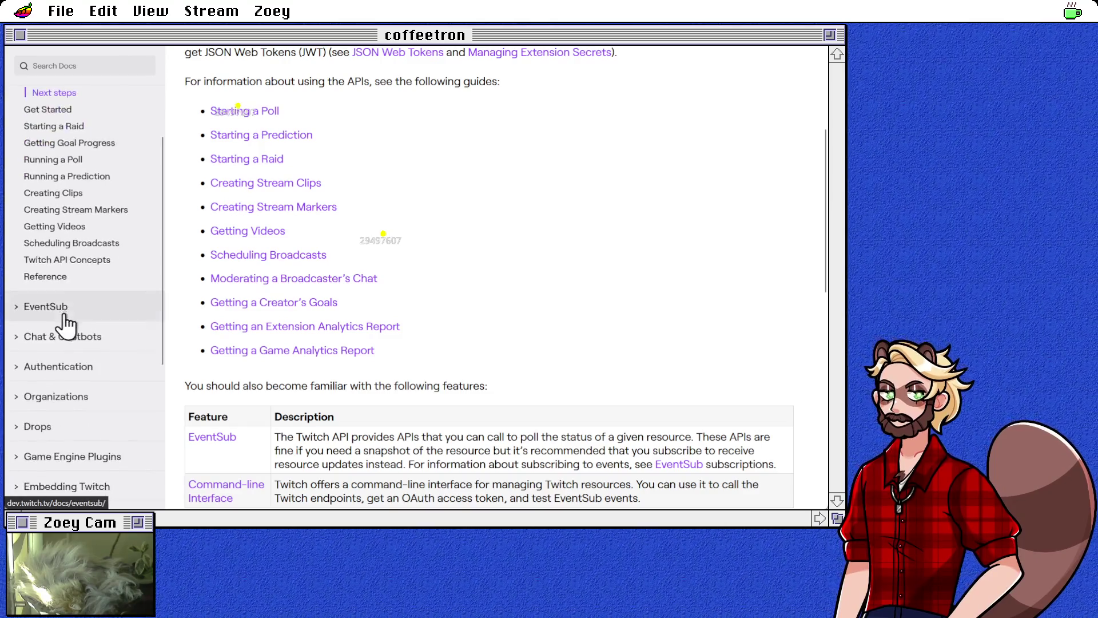
Open the Twitch API Reference page and scroll its endpoint list
left_click(56, 279)
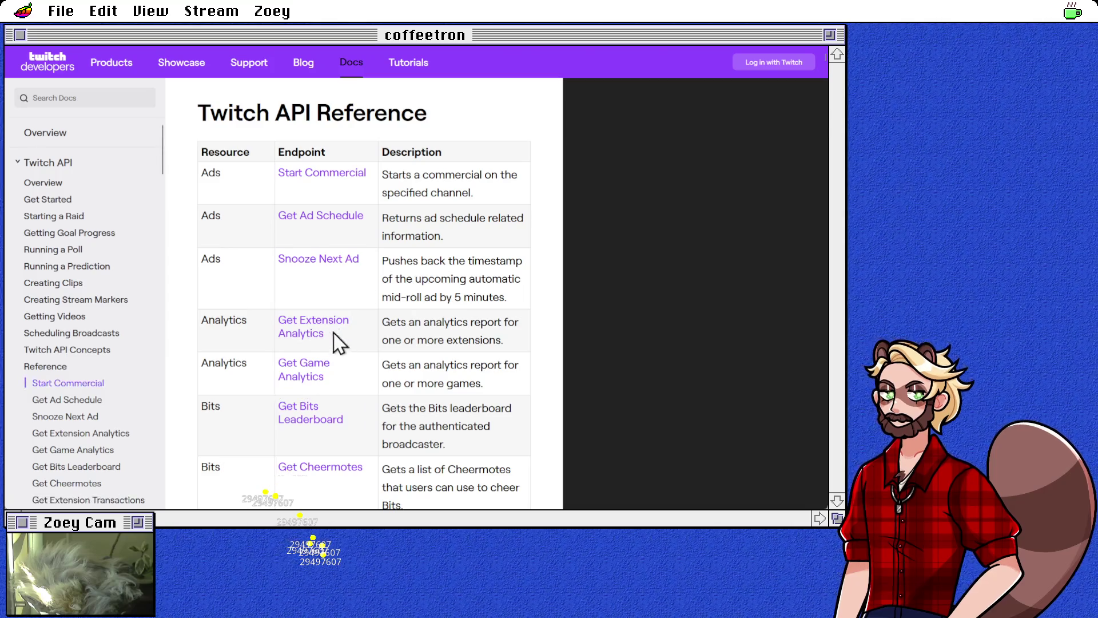
scroll(275, 343, "down", 3)
scroll(125, 366, "down", 3)
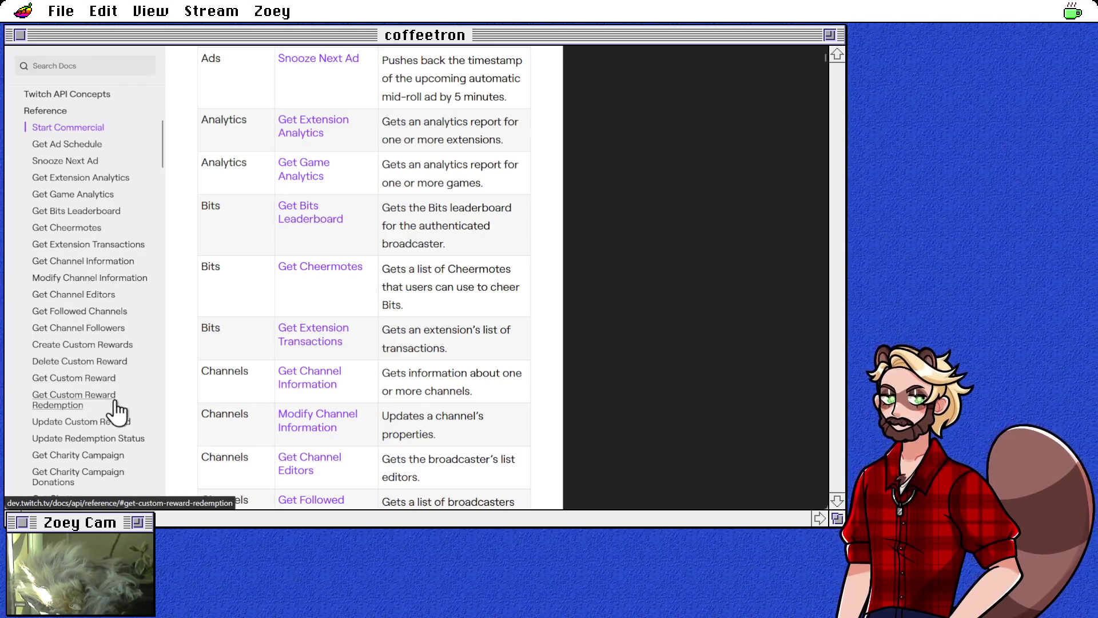
scroll(137, 411, "down", 5)
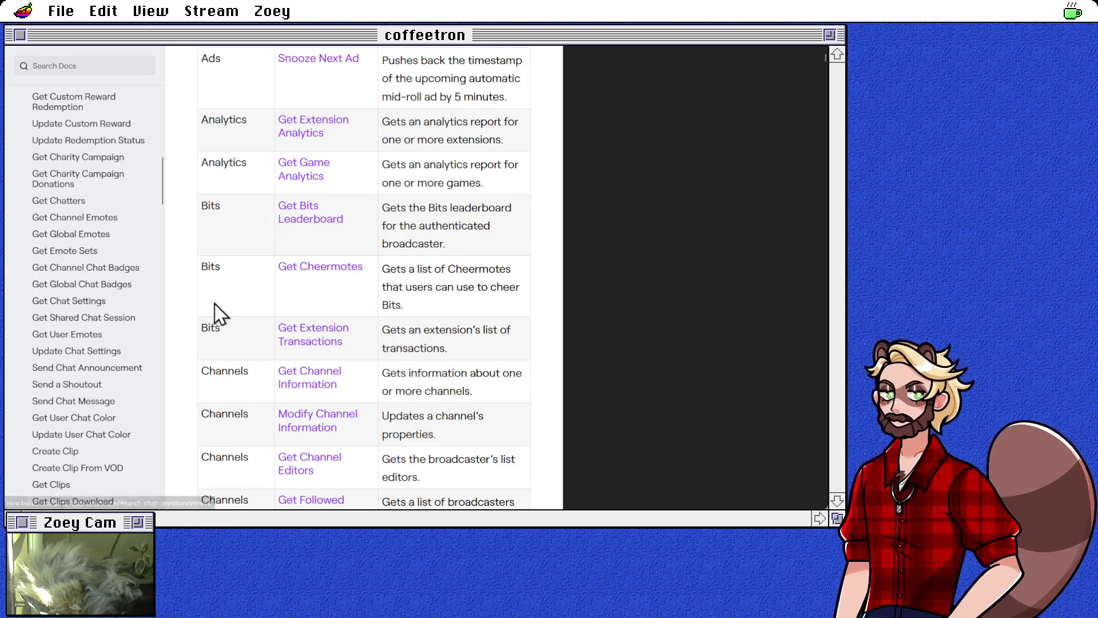
Read the Twitch Get Chatters endpoint docs, then switch to The Band's album page
left_click(58, 203)
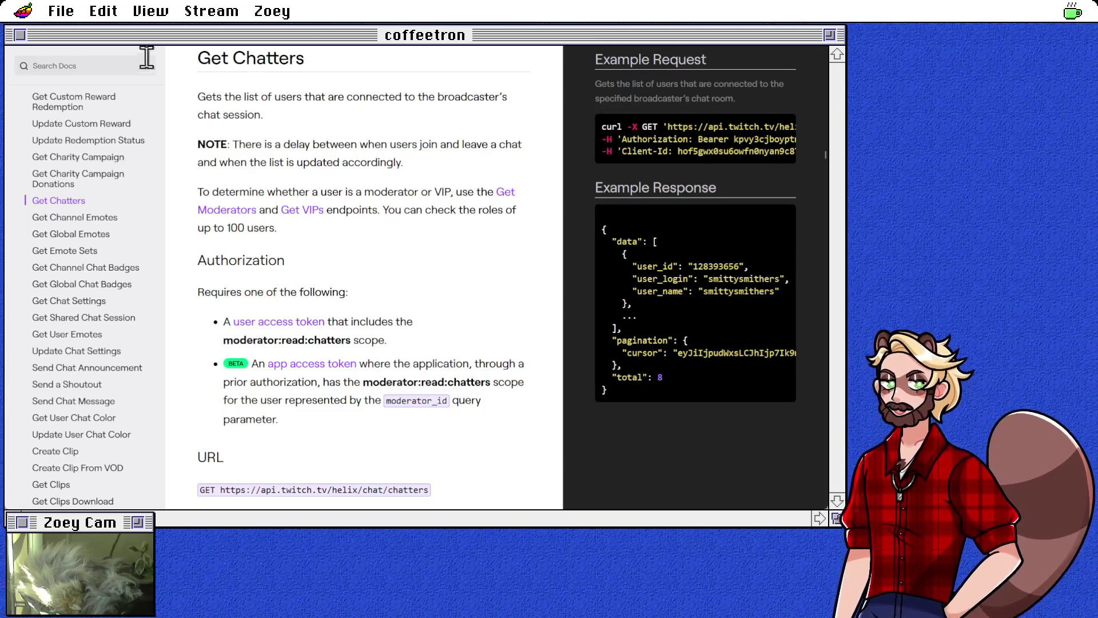
key("ctrl+Tab")
scroll(140, 217, "down", 7)
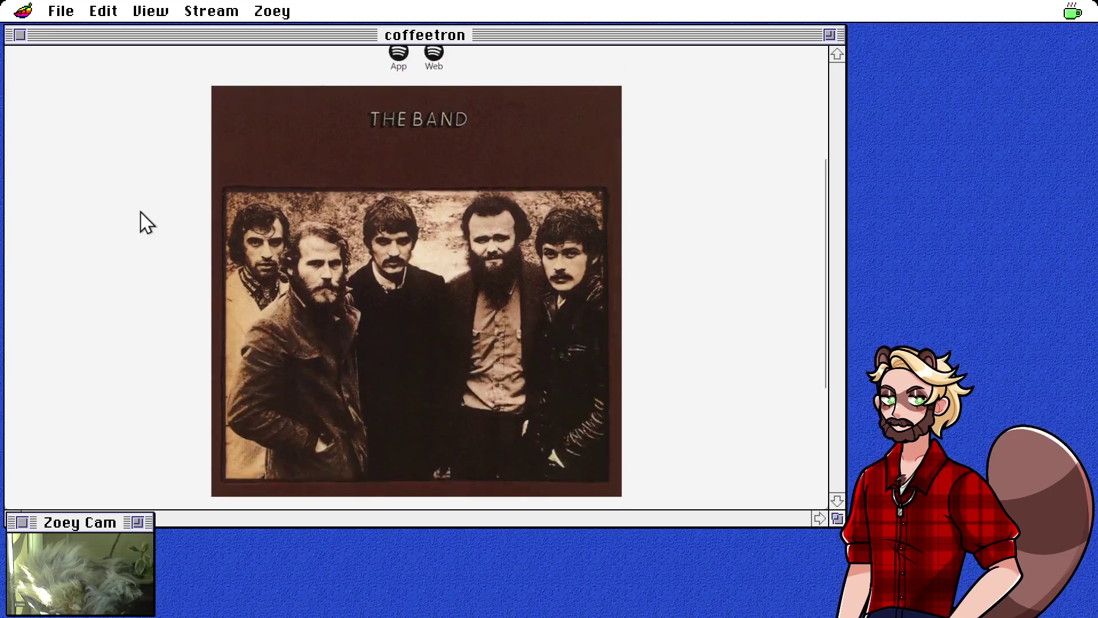
Place the cursor in the empty Listening notes box under The Band's album cover
left_click(355, 350)
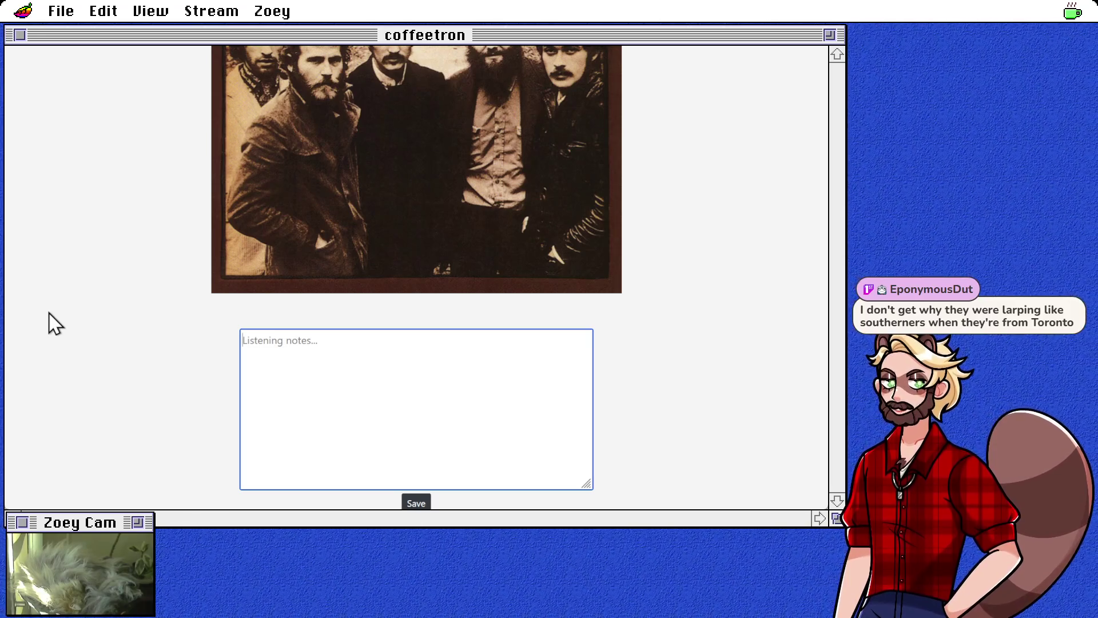
key("ctrl+Tab")
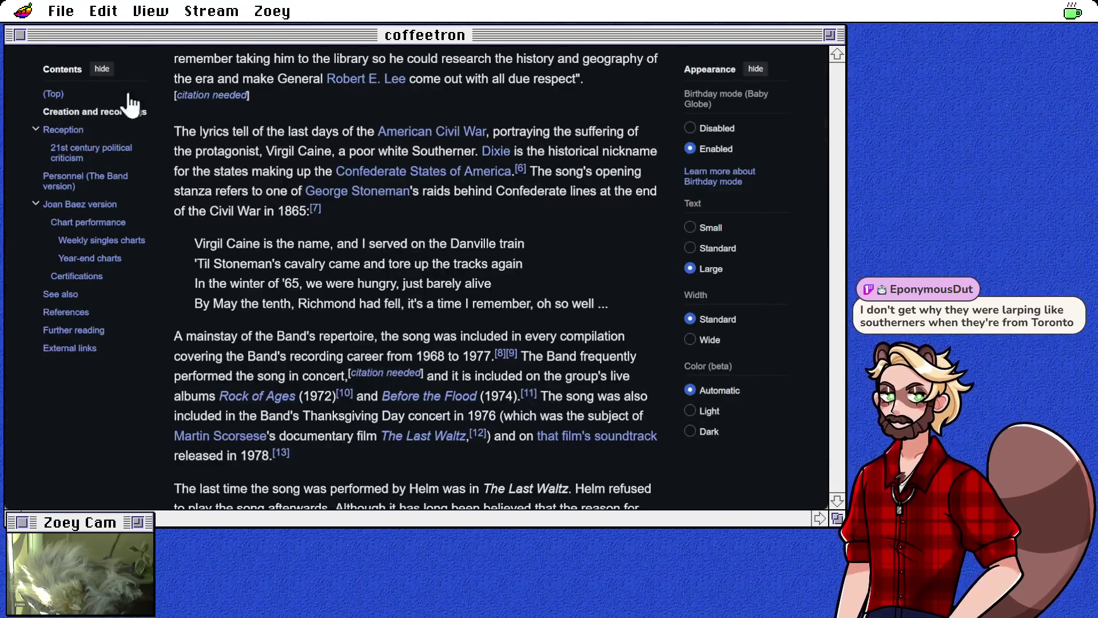
scroll(246, 288, "up", 4)
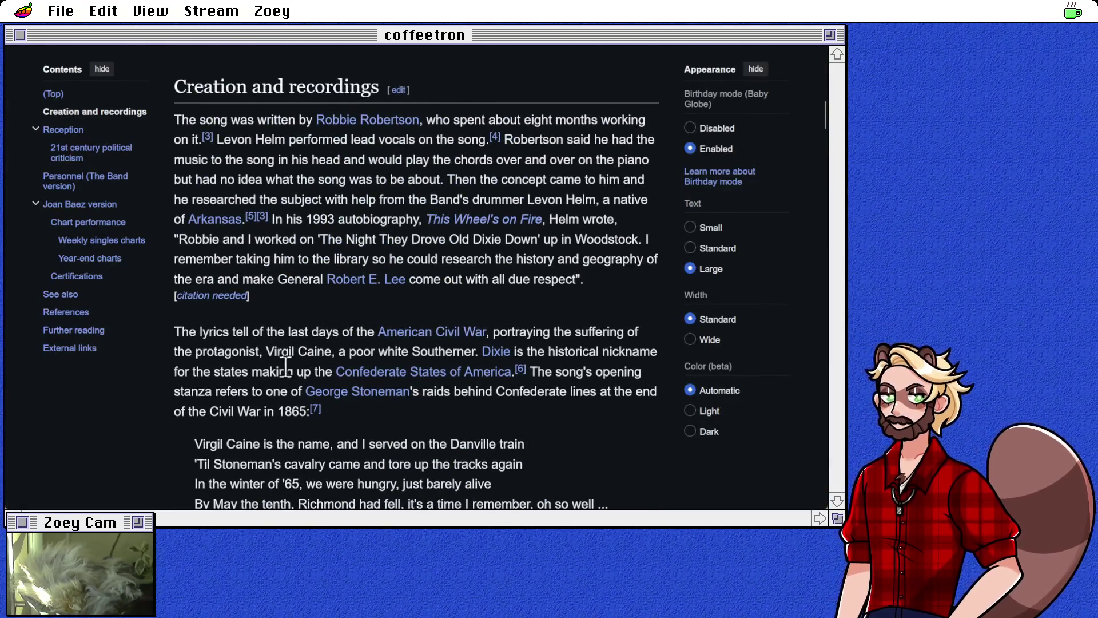
scroll(286, 369, "up", 12)
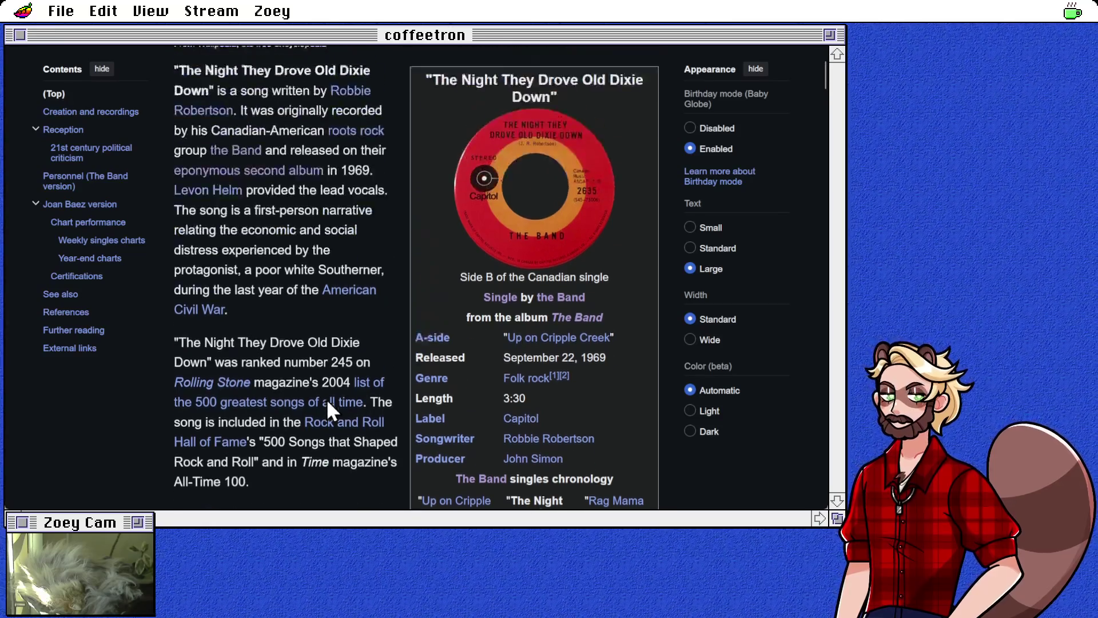
scroll(327, 399, "up", 2)
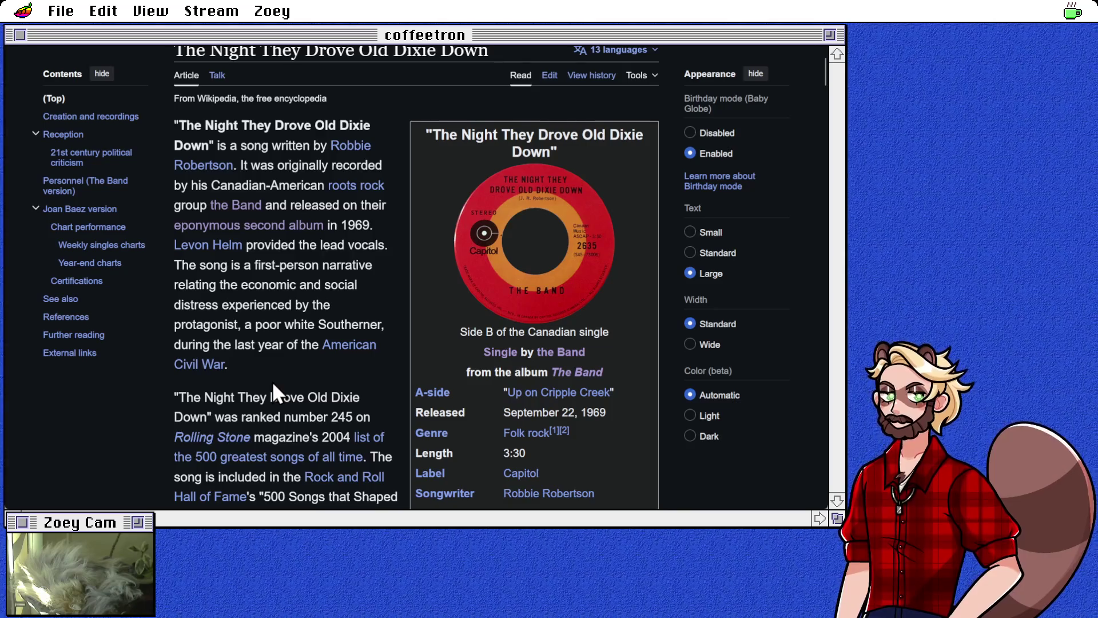
scroll(273, 395, "down", 5)
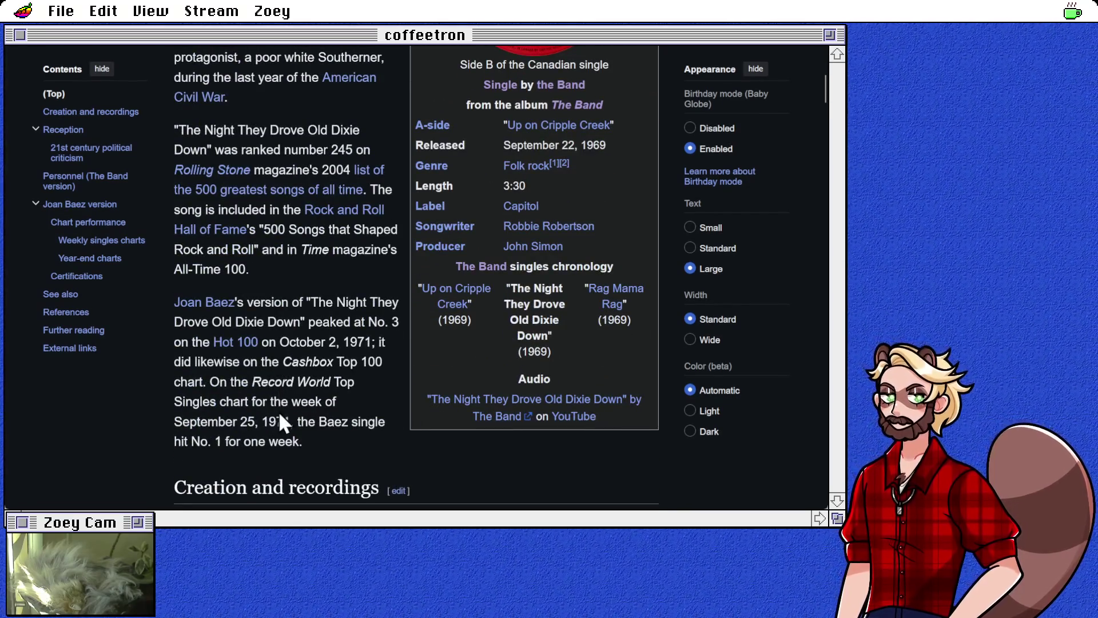
scroll(141, 412, "down", 2)
scroll(142, 412, "down", 4)
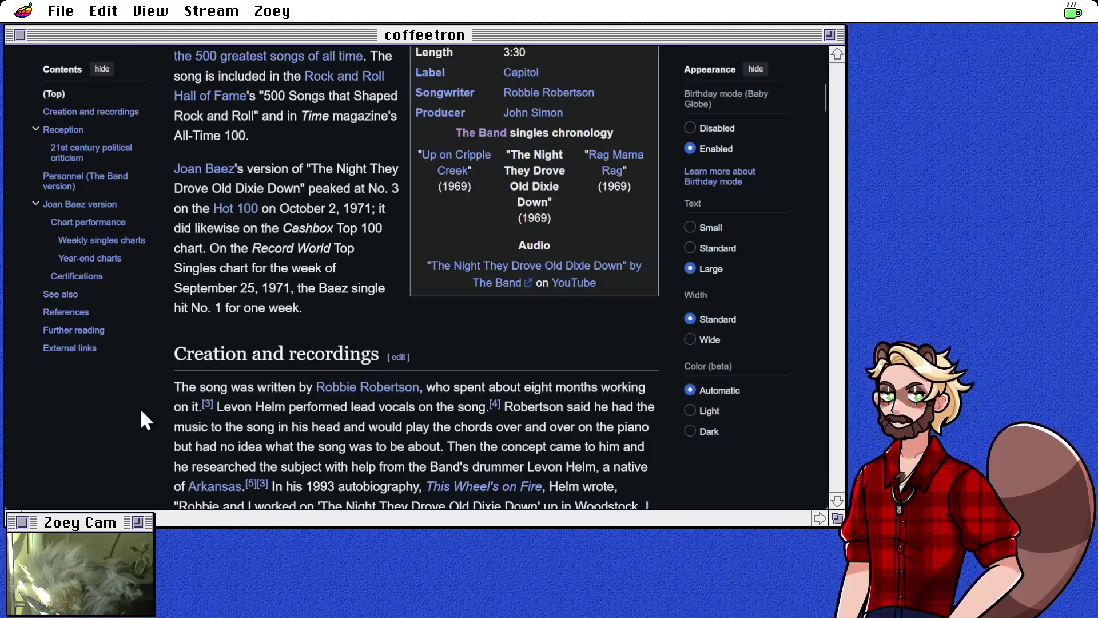
scroll(141, 412, "down", 1)
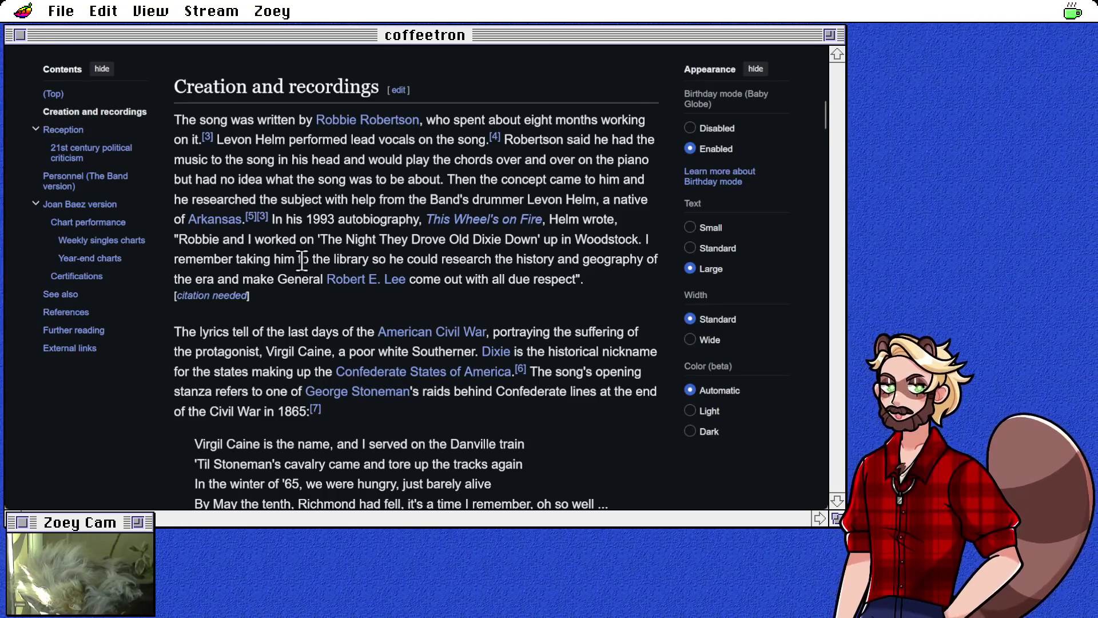
scroll(167, 409, "down", 2)
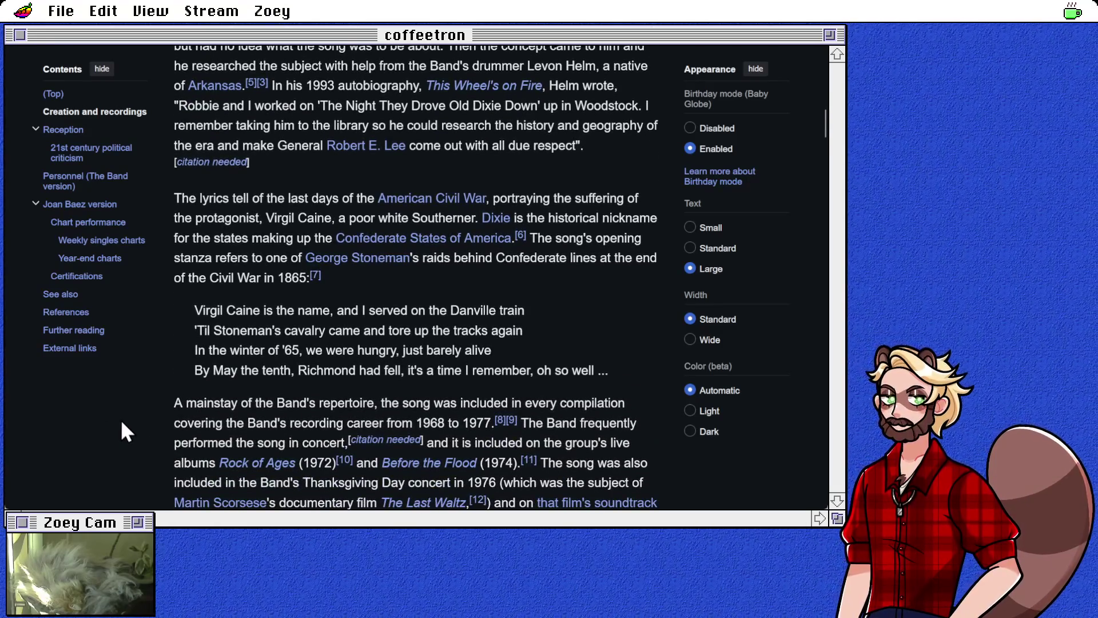
scroll(120, 427, "down", 5)
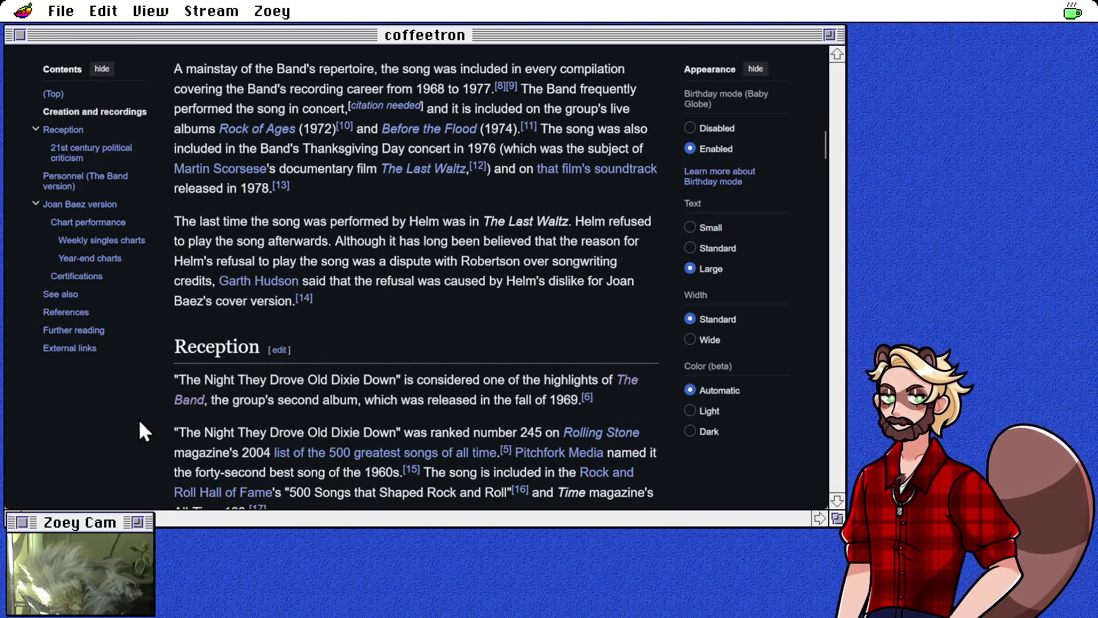
scroll(139, 420, "up", 1)
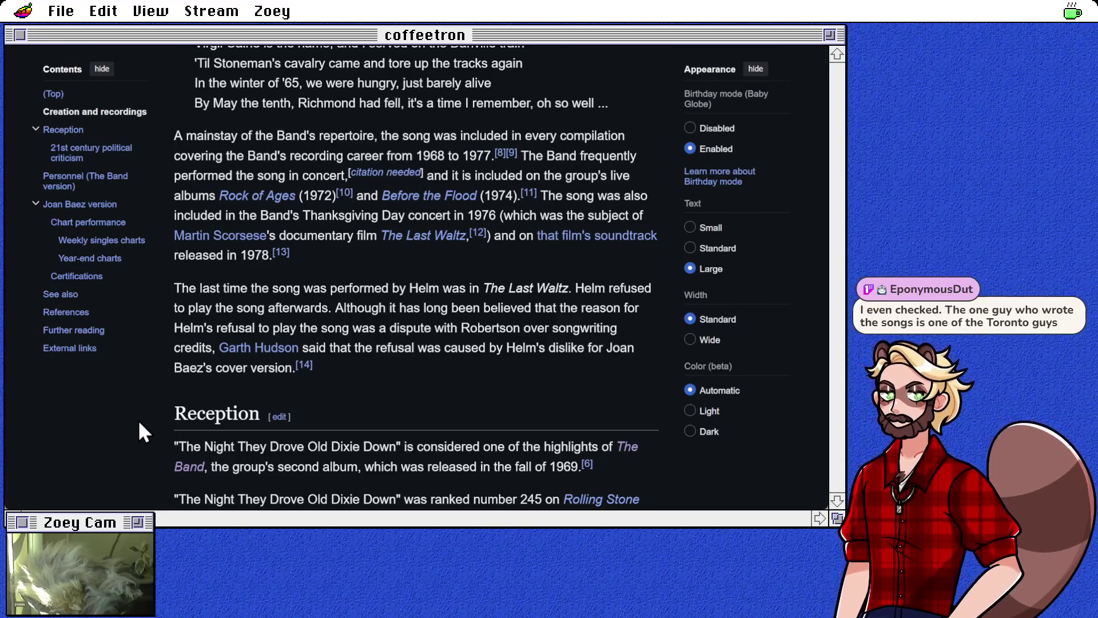
scroll(138, 420, "down", 5)
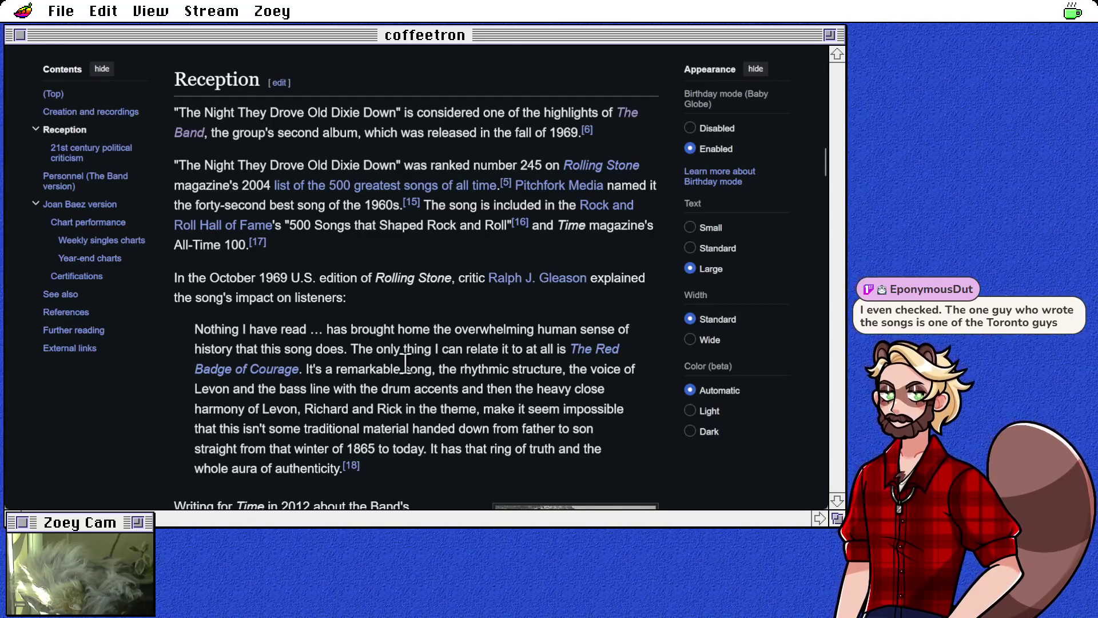
scroll(405, 361, "down", 2)
scroll(135, 422, "down", 1)
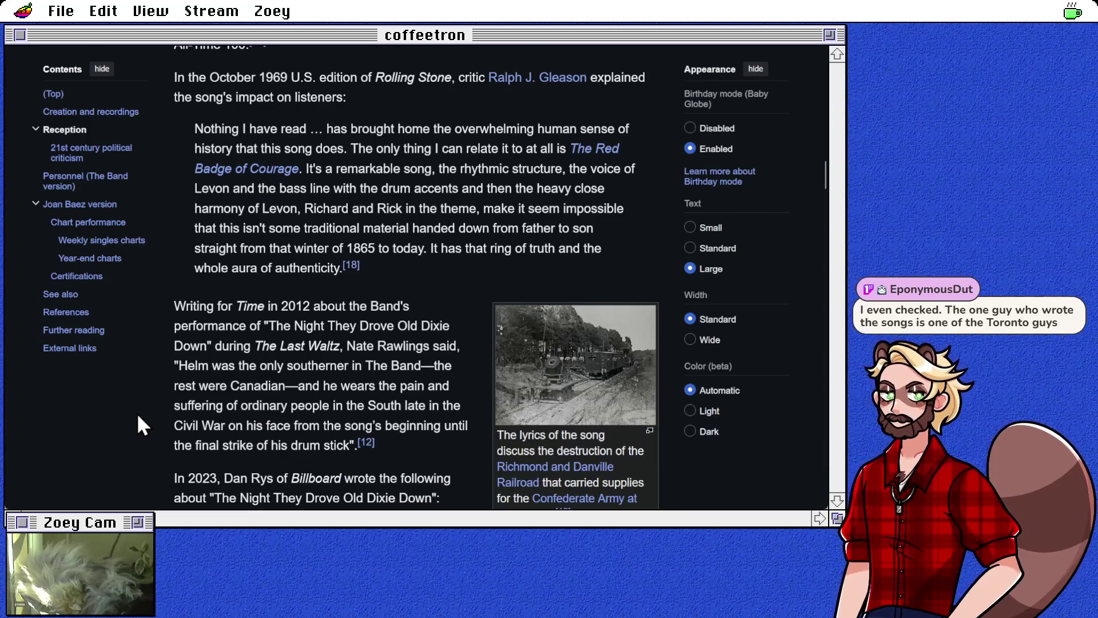
scroll(137, 416, "down", 7)
scroll(137, 417, "down", 5)
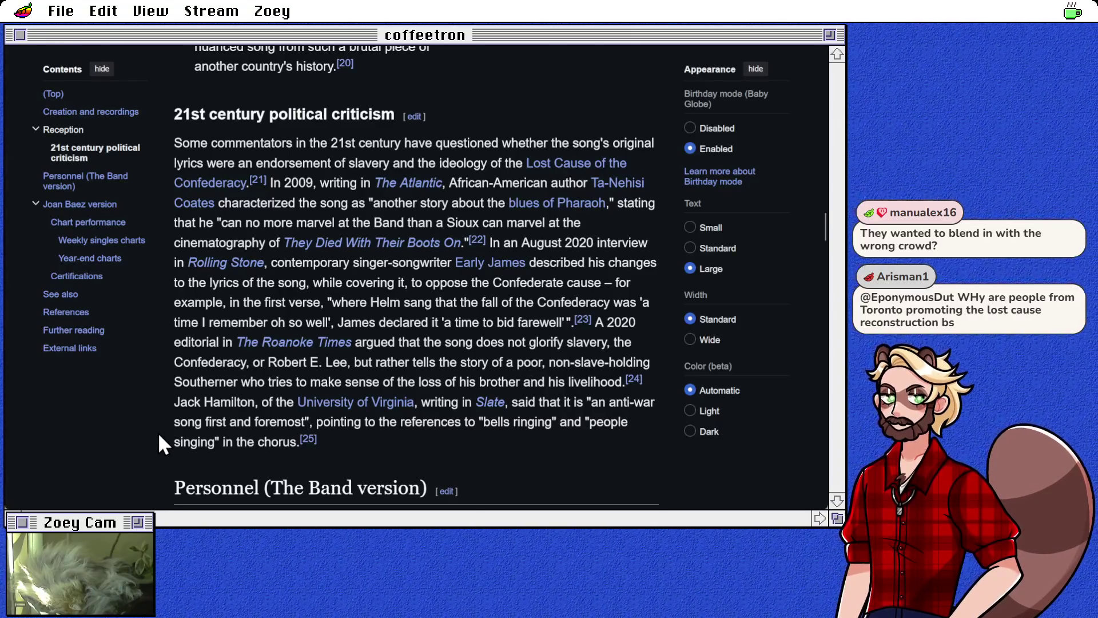
scroll(143, 438, "down", 1)
scroll(147, 419, "up", 1)
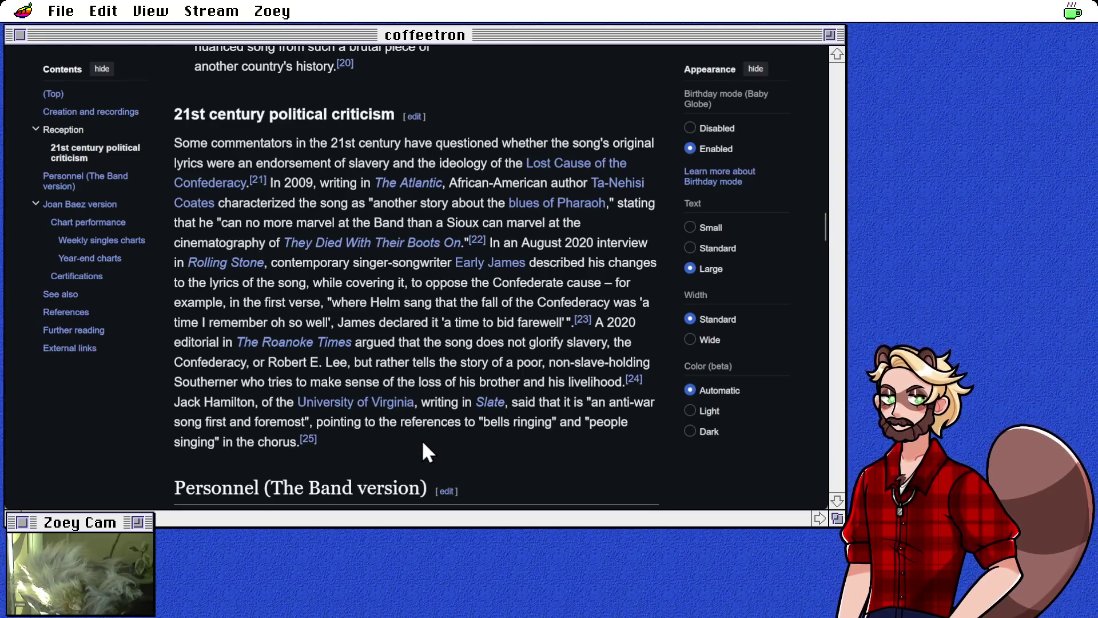
scroll(234, 439, "down", 10)
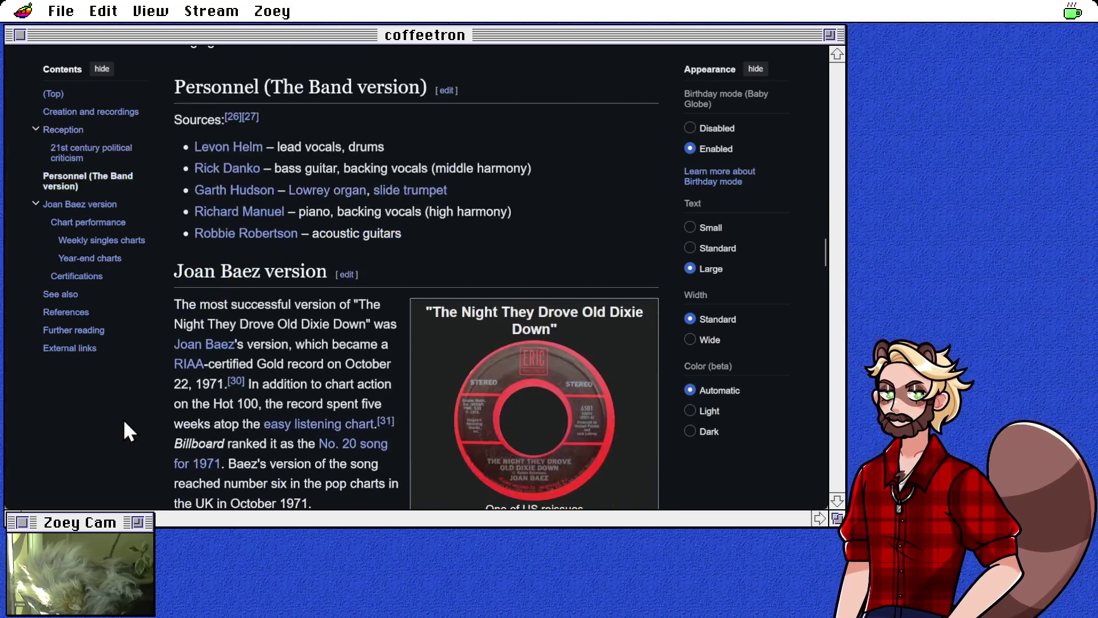
scroll(124, 423, "down", 7)
scroll(125, 424, "down", 4)
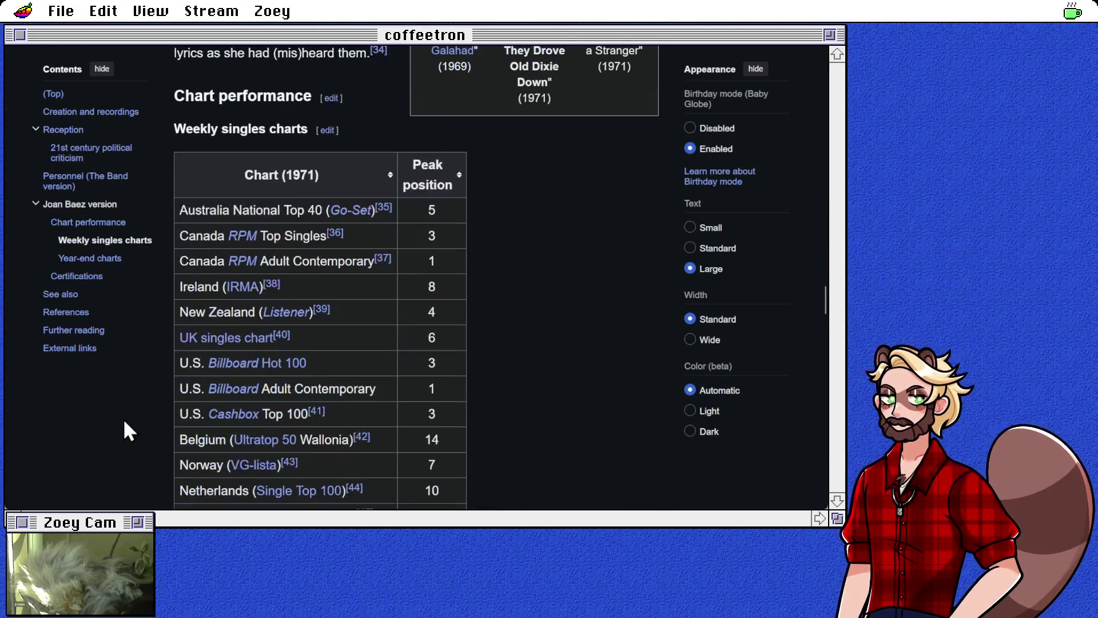
scroll(146, 307, "up", 12)
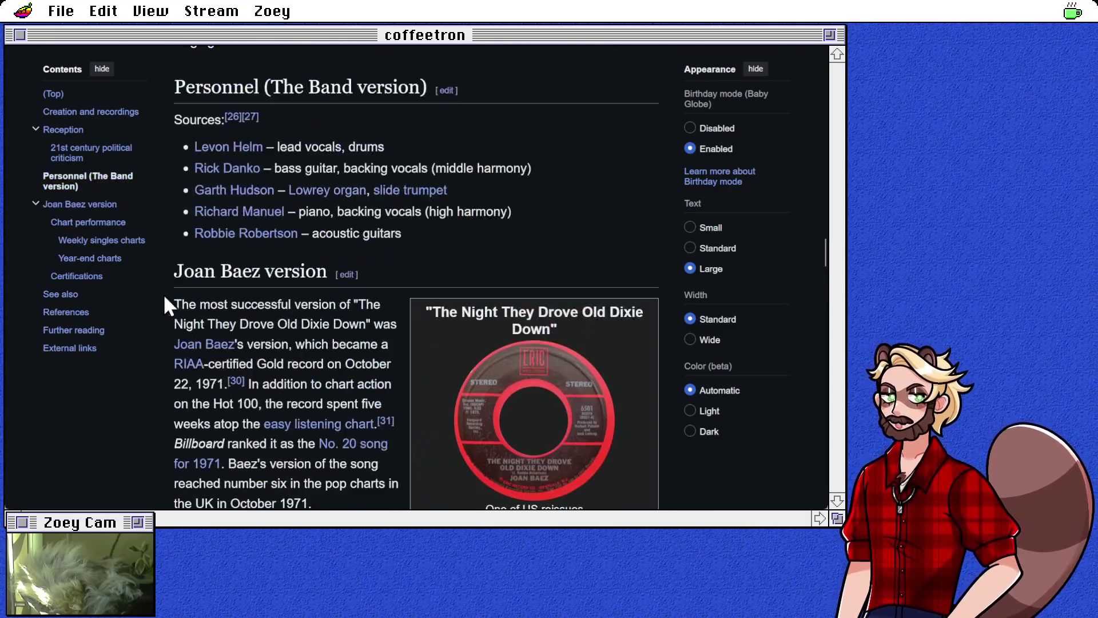
scroll(561, 240, "up", 15)
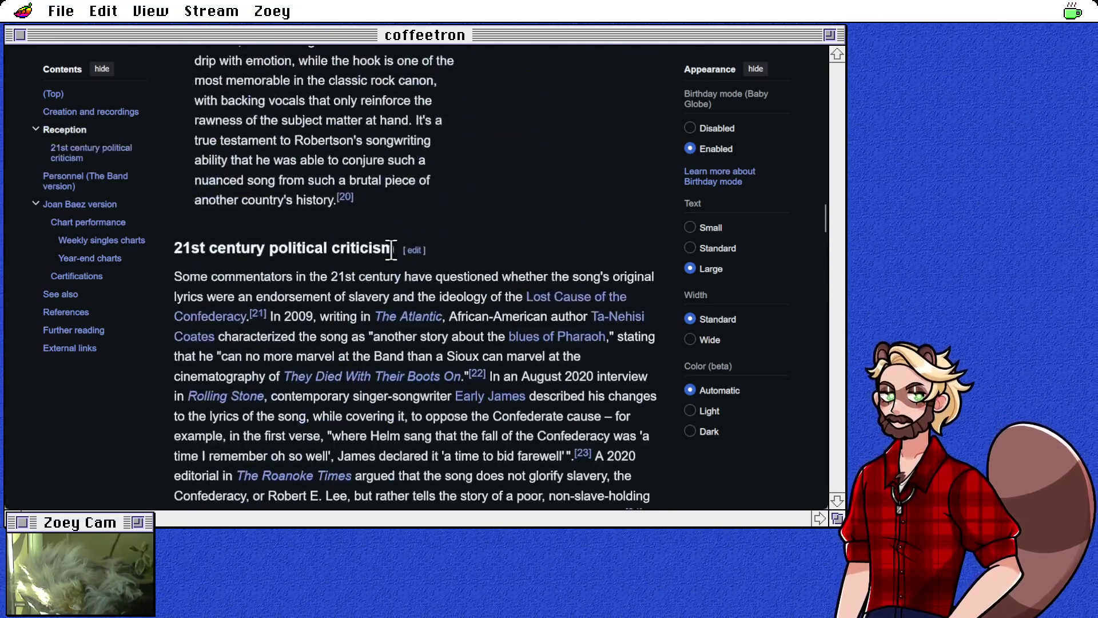
scroll(401, 265, "up", 3)
scroll(429, 258, "down", 3)
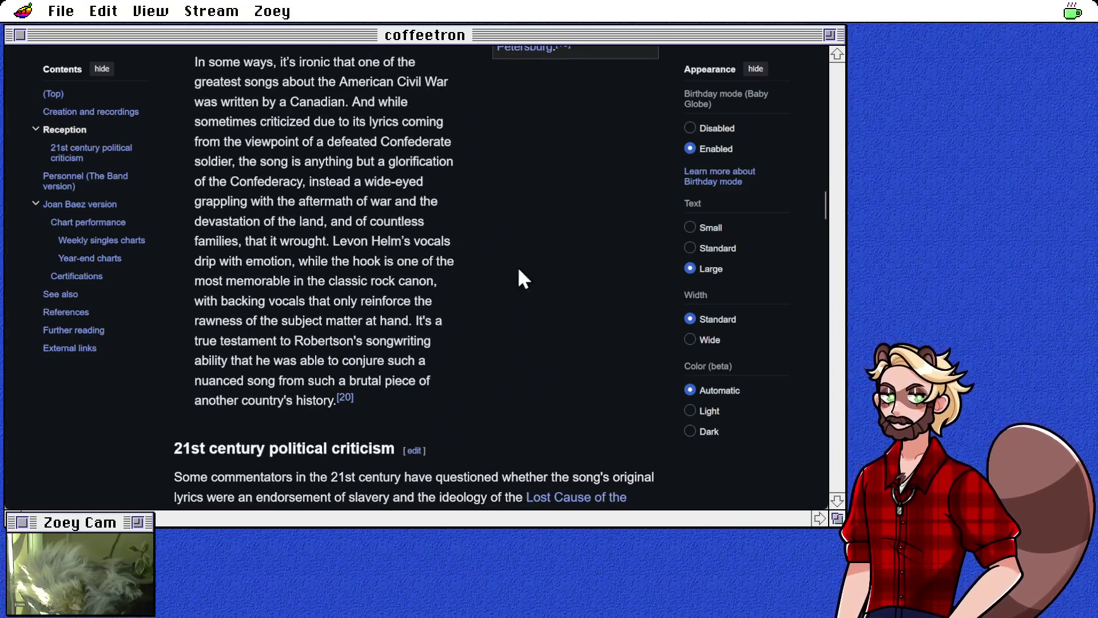
scroll(511, 278, "up", 1)
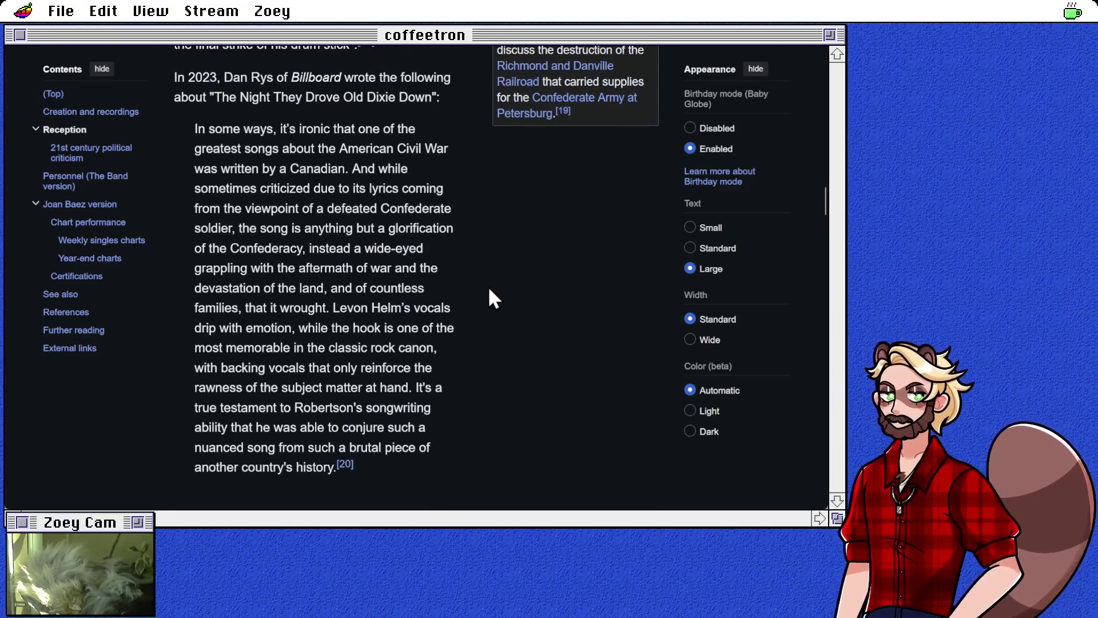
scroll(253, 269, "up", 1)
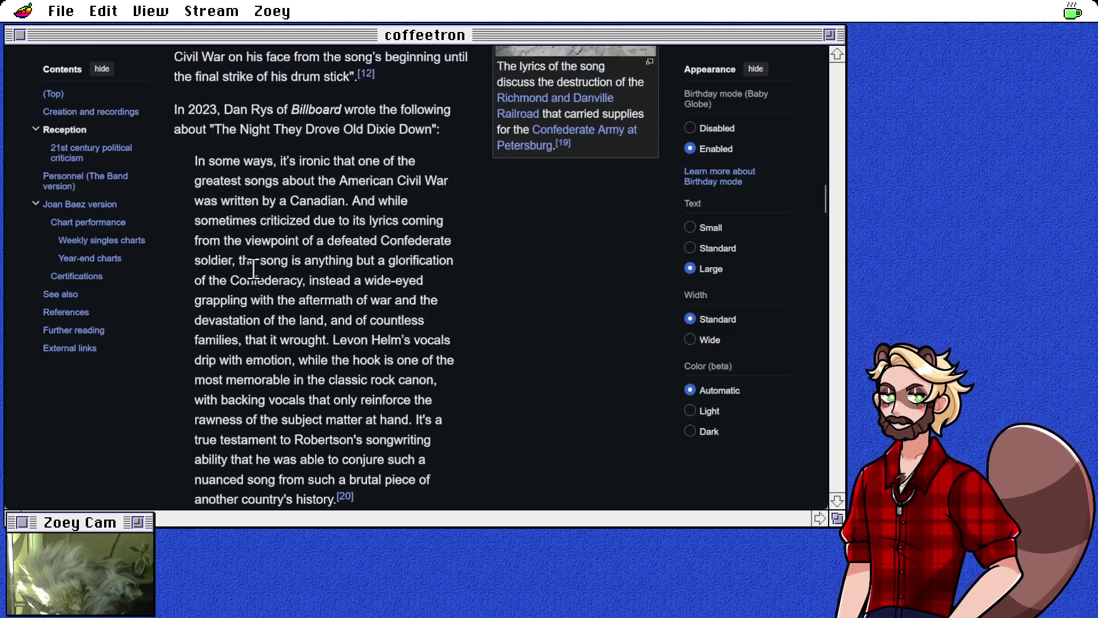
scroll(253, 269, "up", 3)
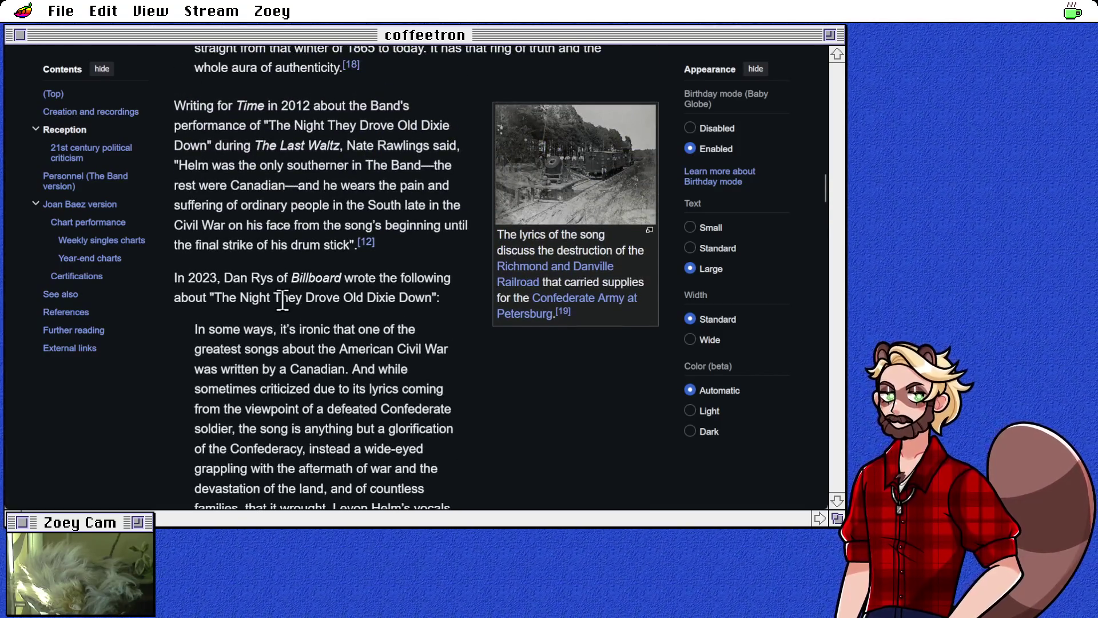
scroll(282, 301, "up", 3)
key("alt+Left")
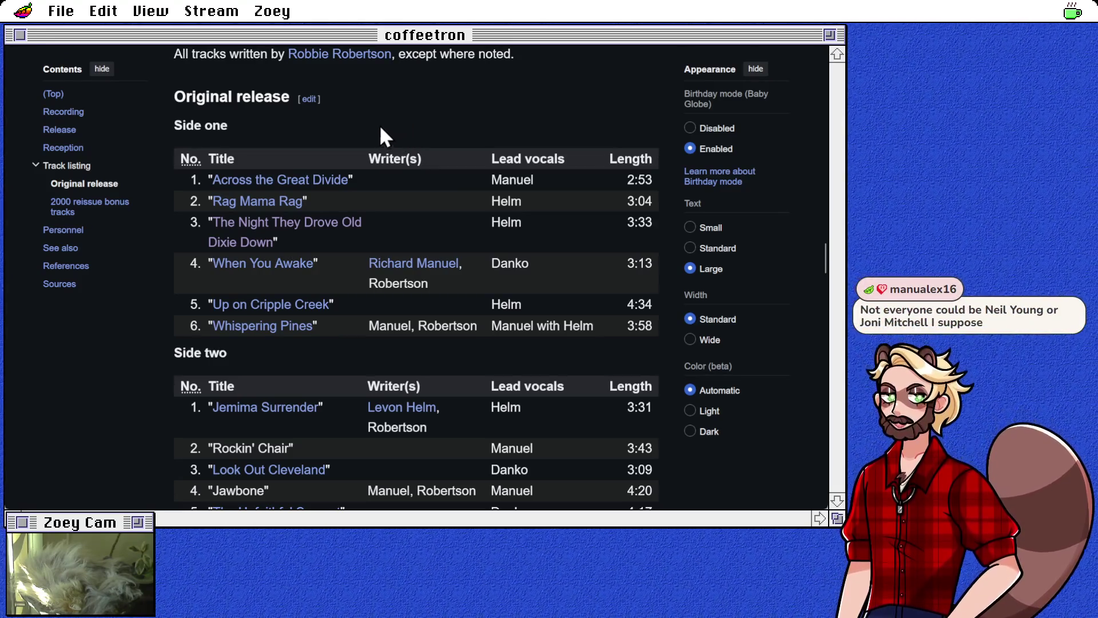
Glance over the Wikipedia track listing, then return to The Band's listening notes page
scroll(475, 108, "down", 3)
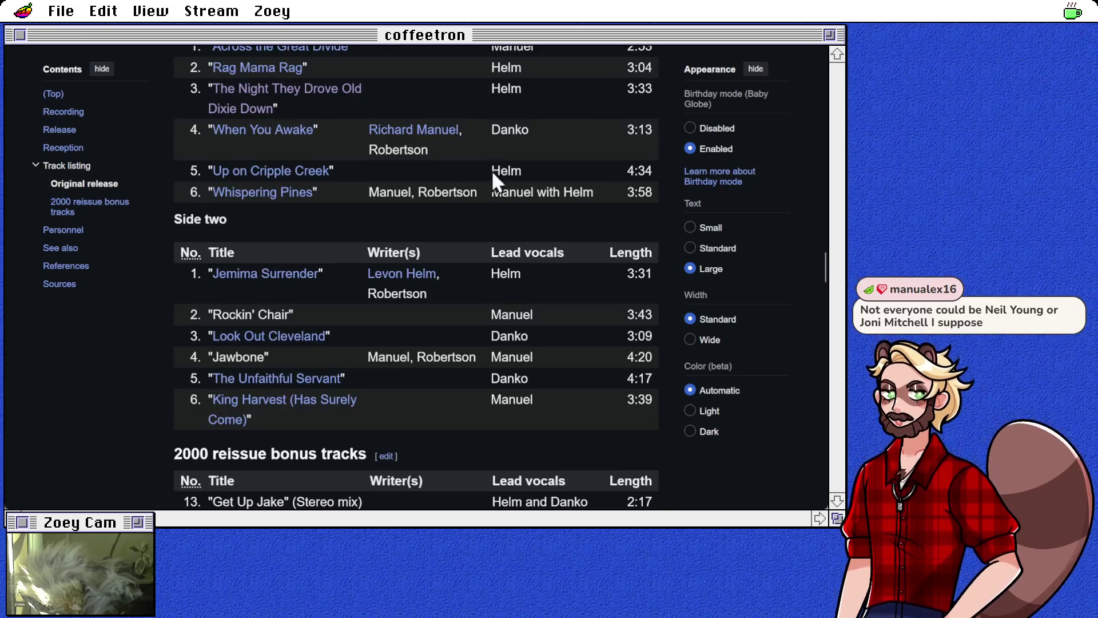
scroll(487, 270, "up", 2)
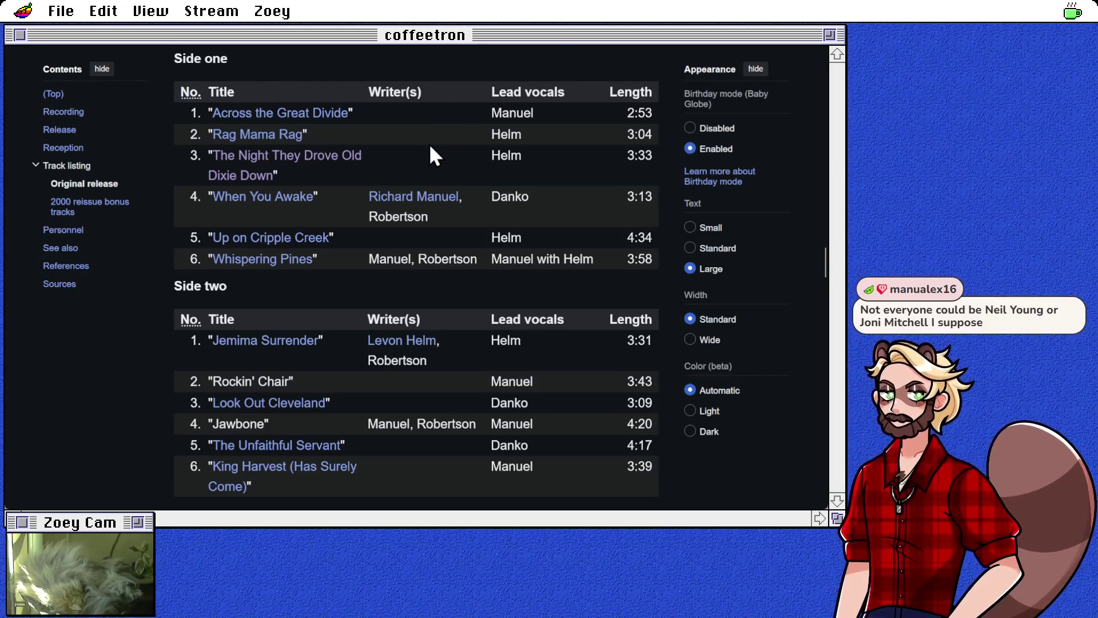
left_click(282, 113)
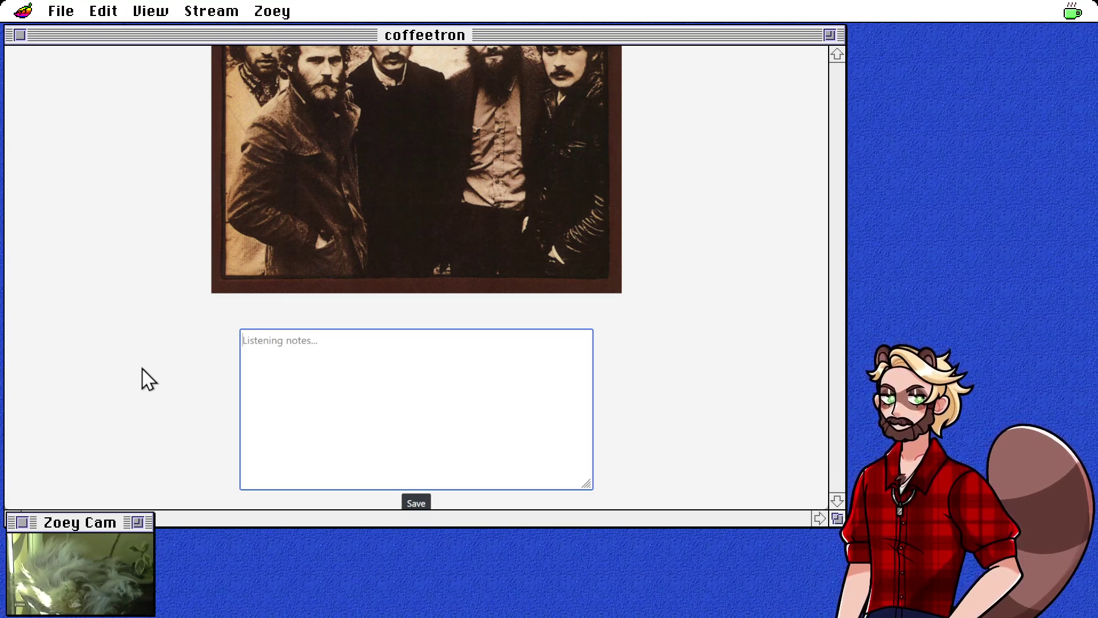
Continue the review: the confederate apologist whitewash 'really makes this unlikeable', fixing typos
type("notmy ")
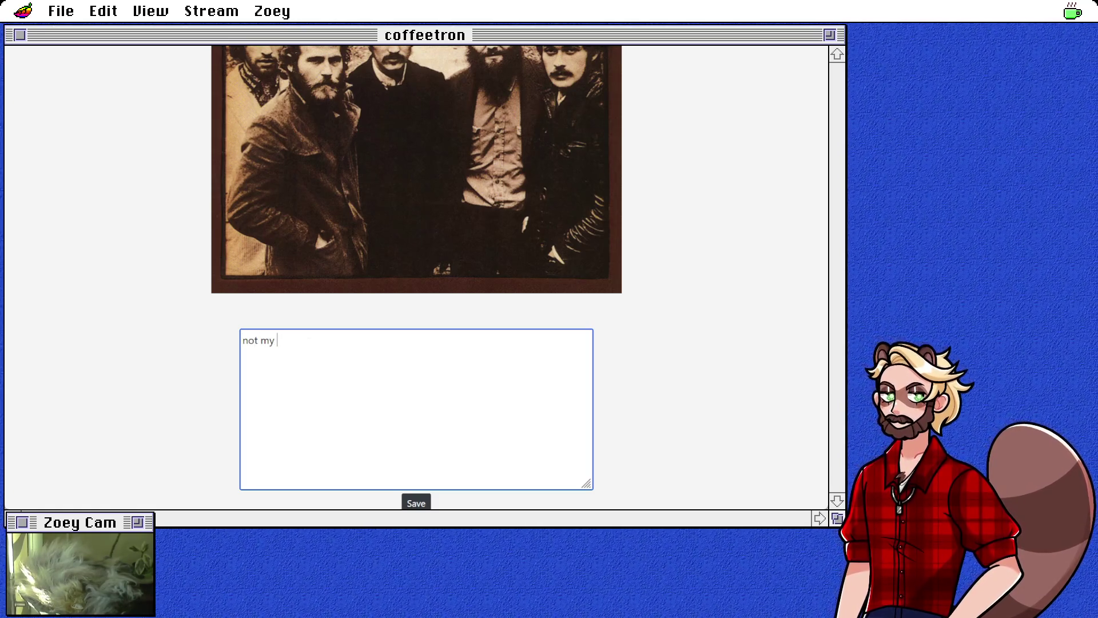
type("old st")
key("BackSpace")
key("BackSpace")
key("BackSpace")
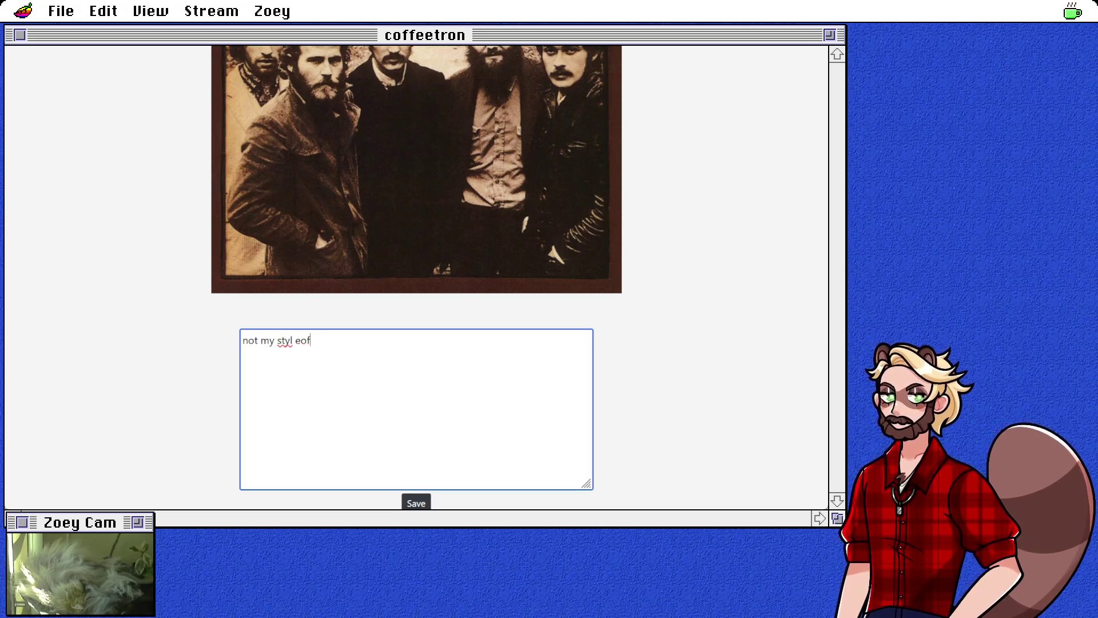
type("style of music ")
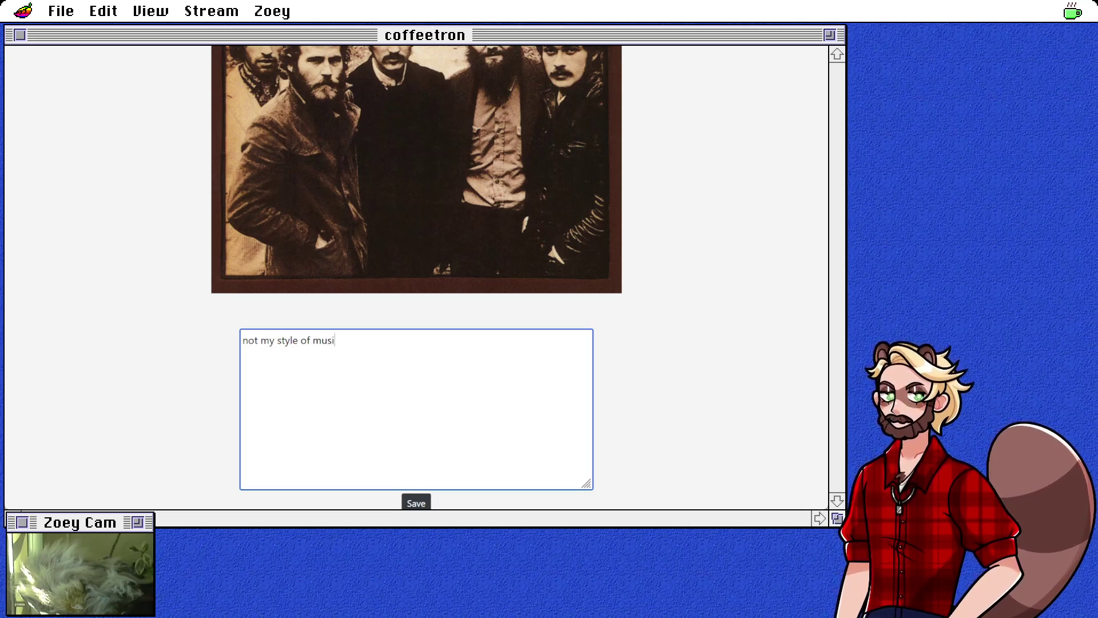
type("in the first place,")
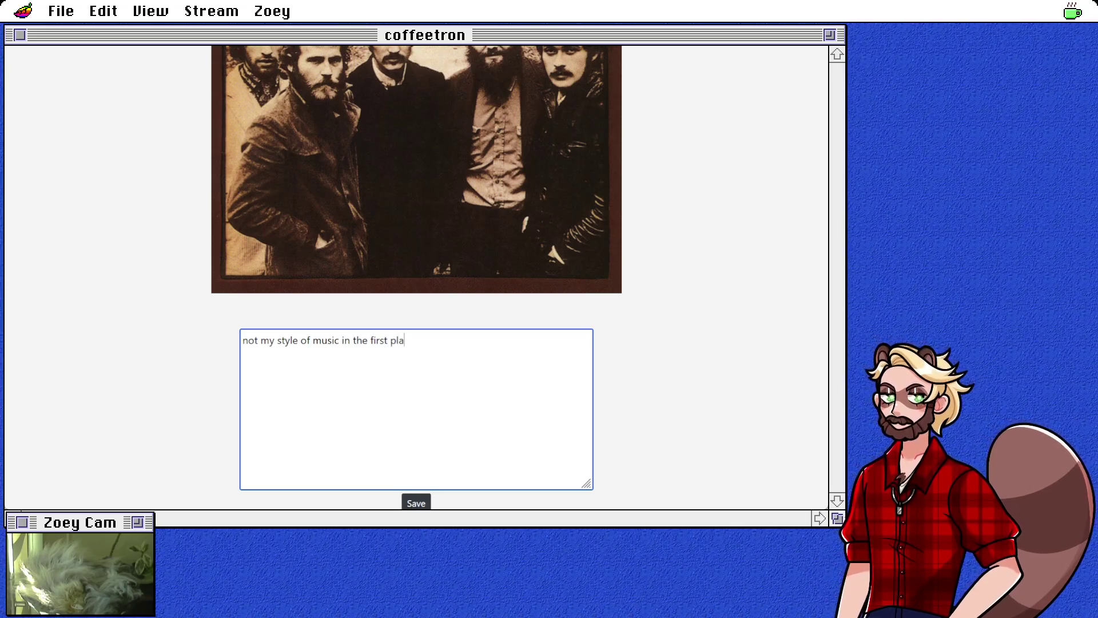
type(" but throwing a confederate ")
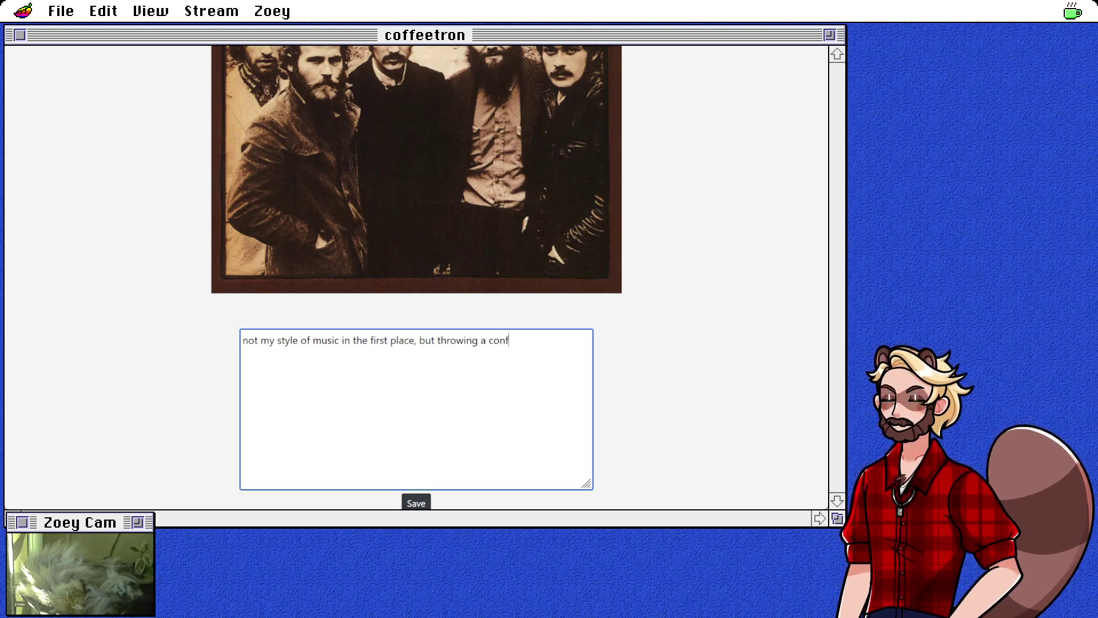
type("apologist ")
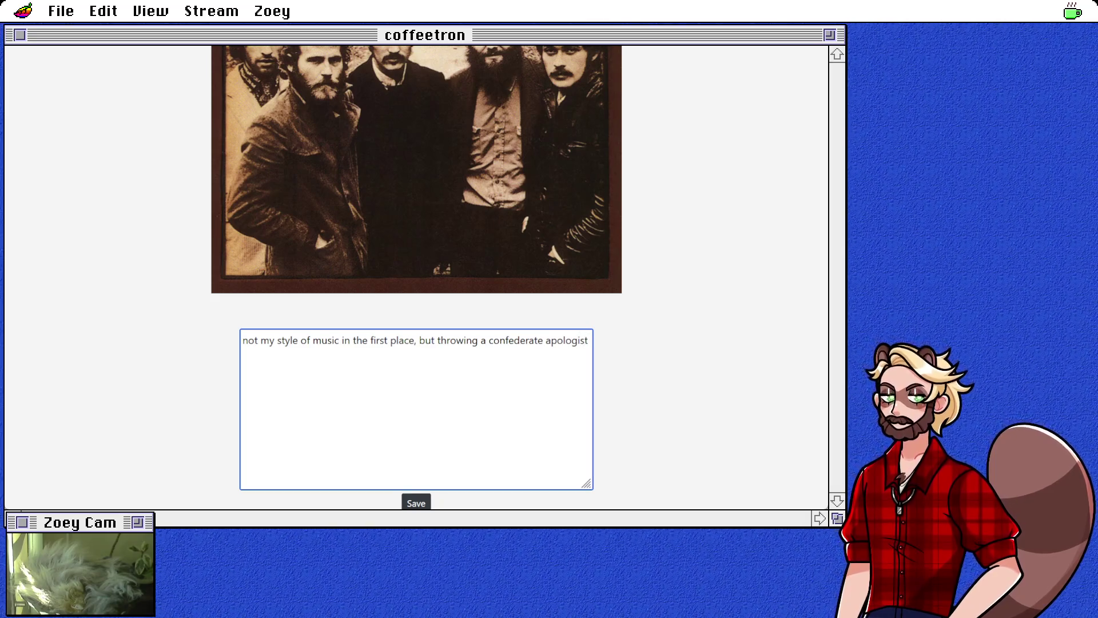
type("whitewash in there")
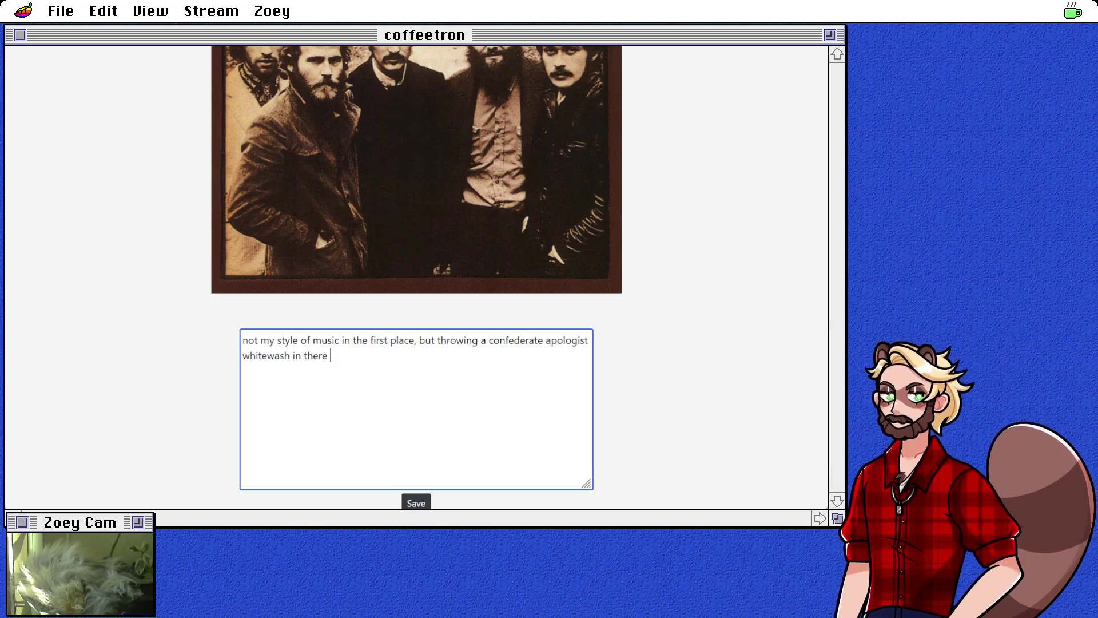
type("really makes this unlikeable")
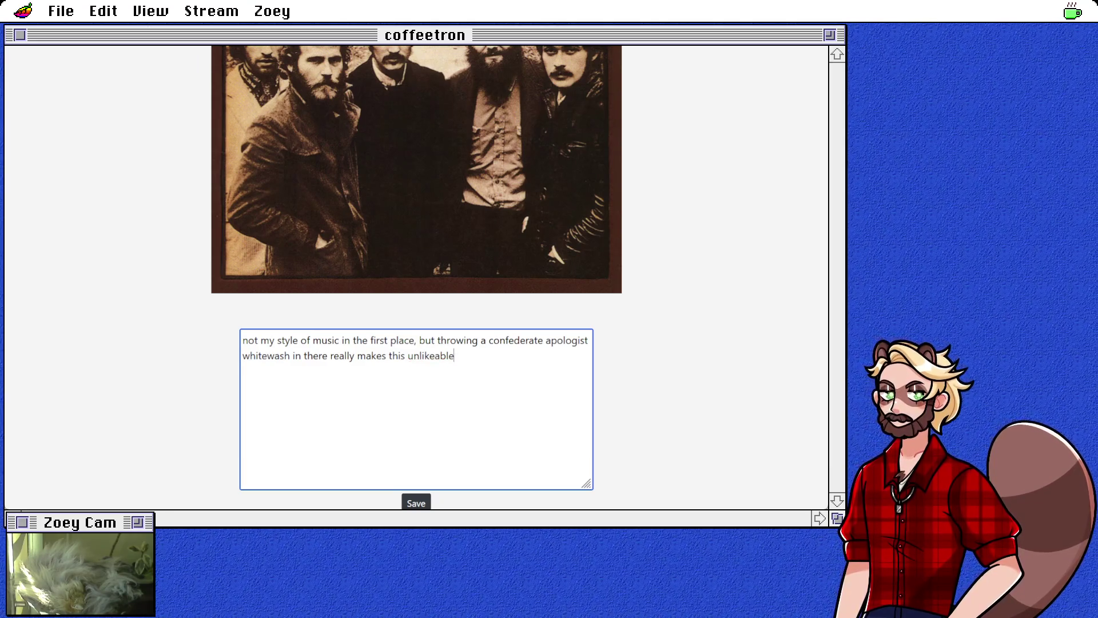
key("BackSpace")
key("BackSpace")
key("BackSpace")
key("BackSpace")
key("BackSpace")
type("able")
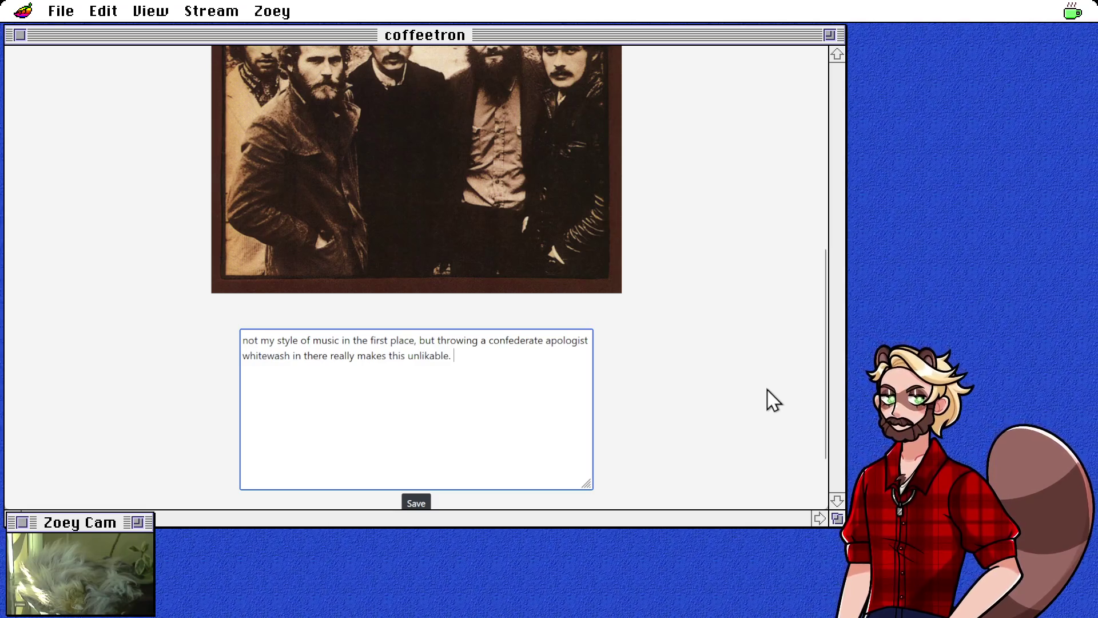
End the review with 'you can do better than this, canada.' and a 1/5 rating
type("you can do bette")
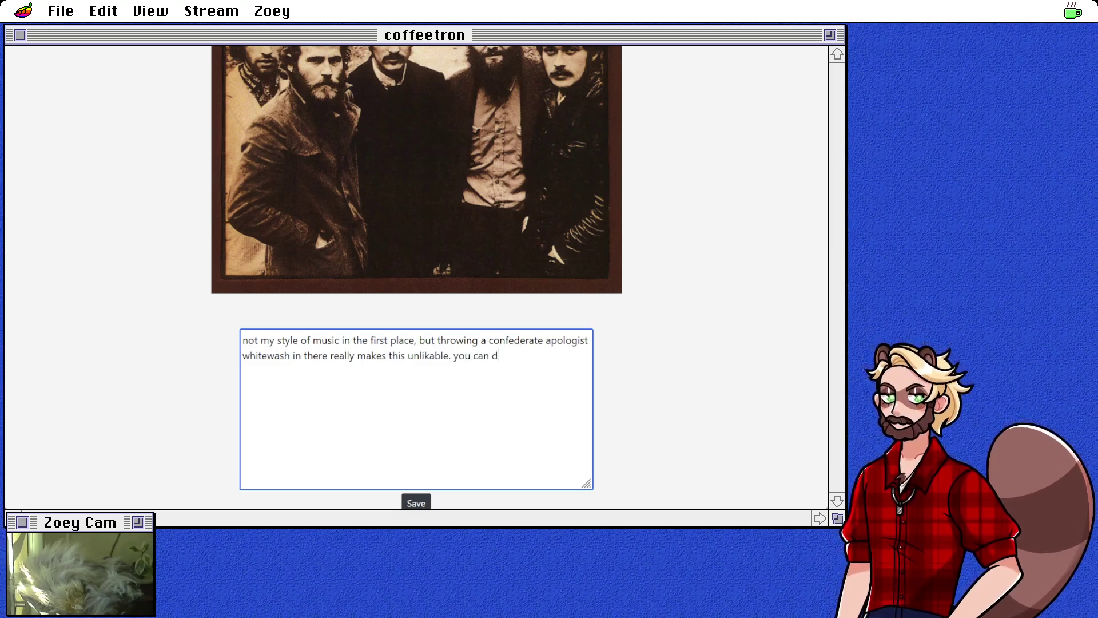
type("r")
key("BackSpace")
key("BackSpace")
type("ter than this")
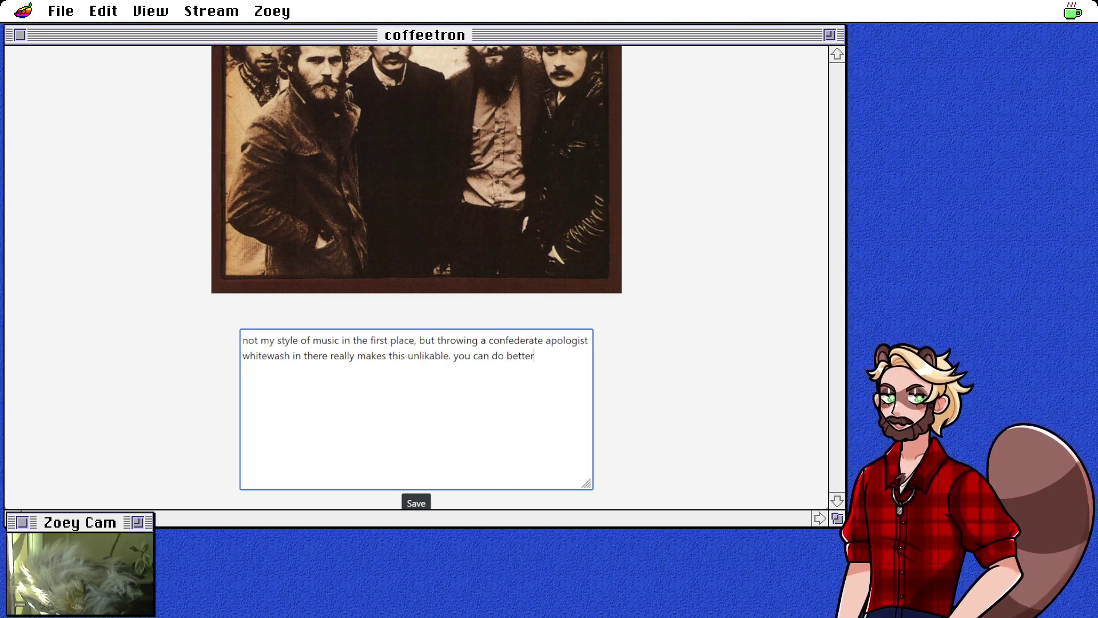
type(", canada.")
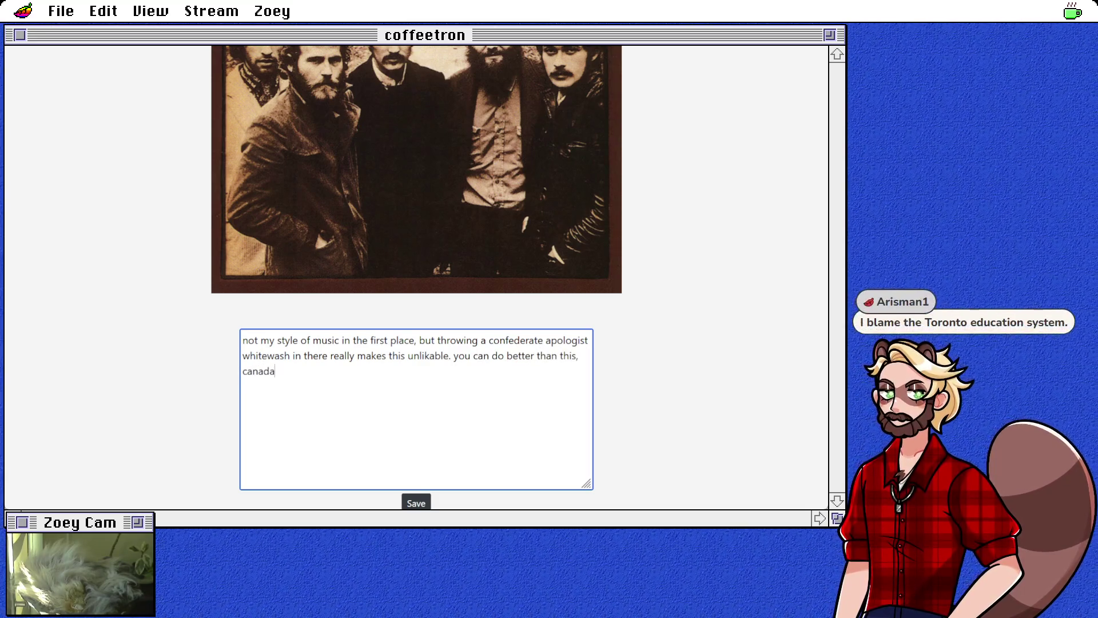
scroll(749, 366, "down", 3)
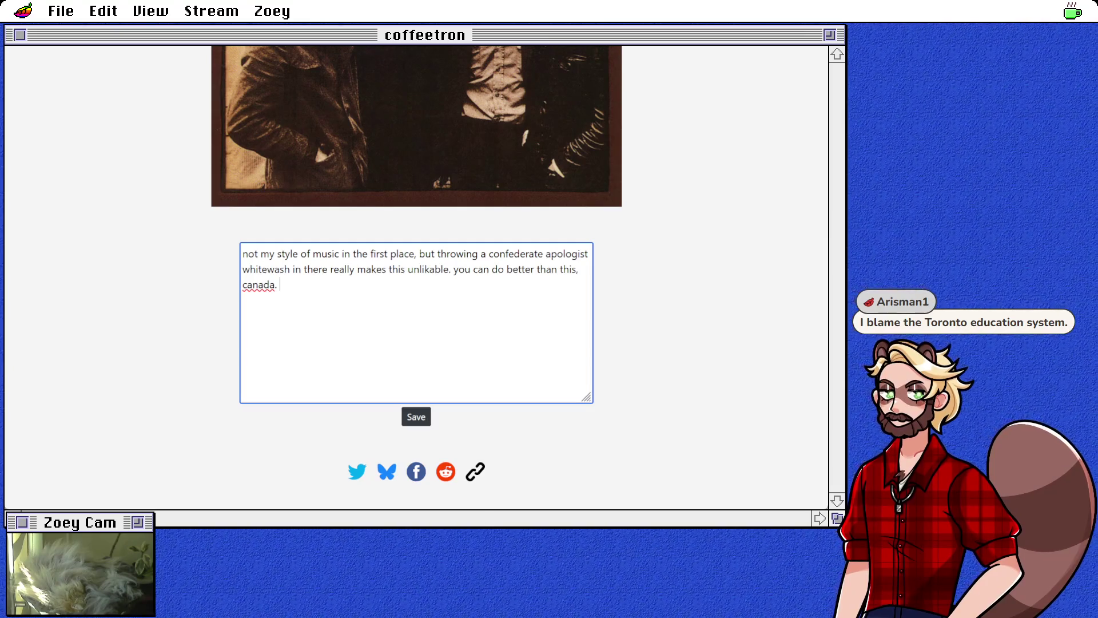
type("1/5")
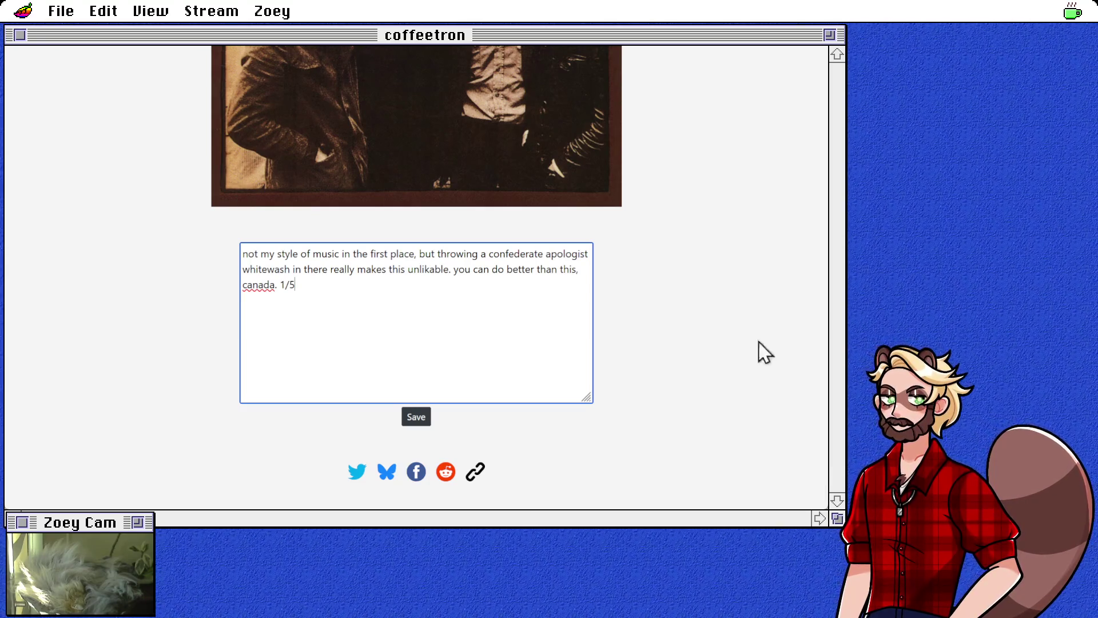
Insert 'on both a technical and spiritual level' after 'unlikable' and save the review
left_click(450, 269)
type("on both a technical and ")
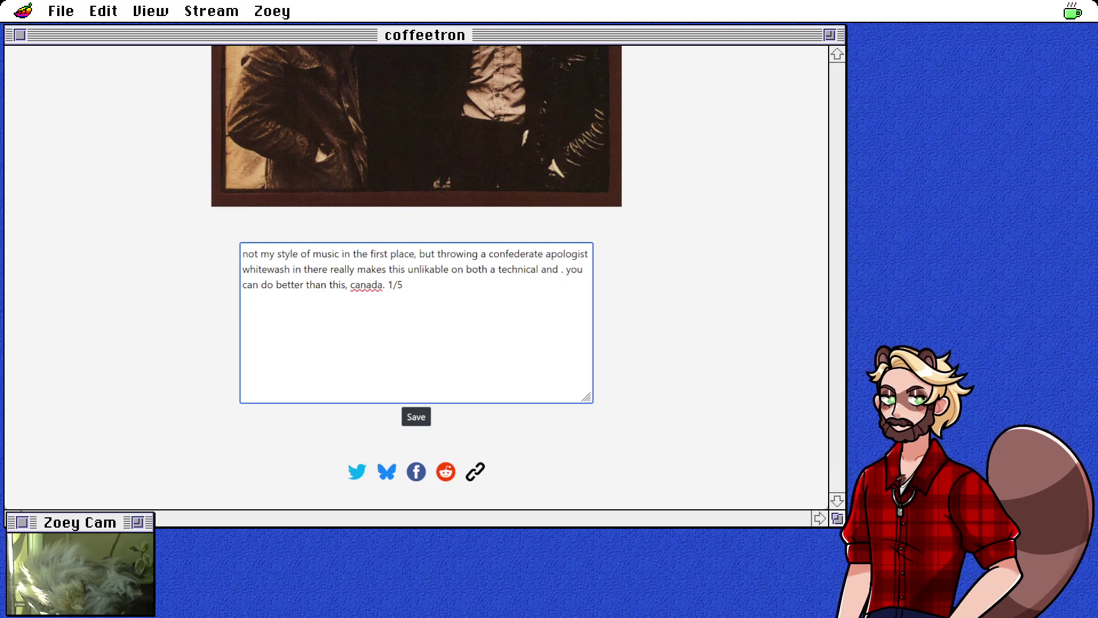
type("sp")
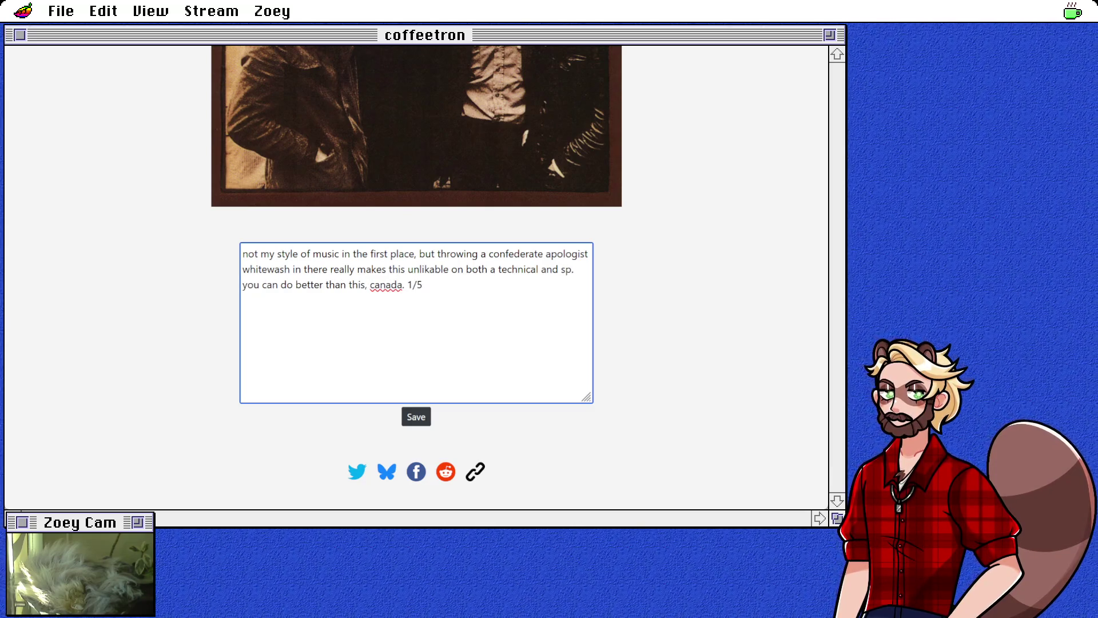
type("iritual ")
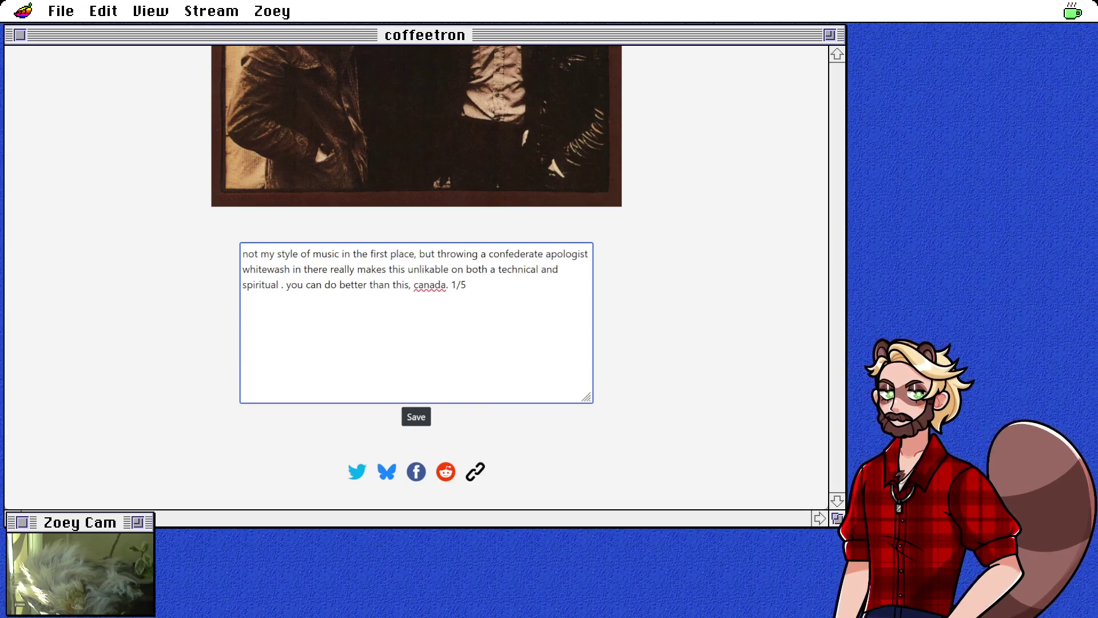
type("level")
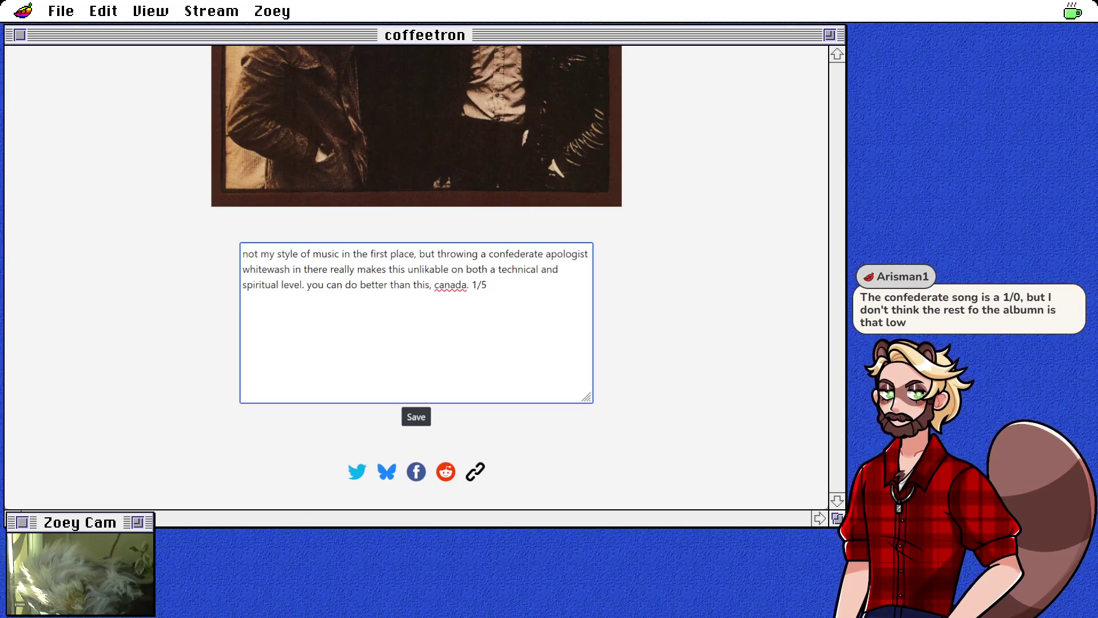
left_click(419, 418)
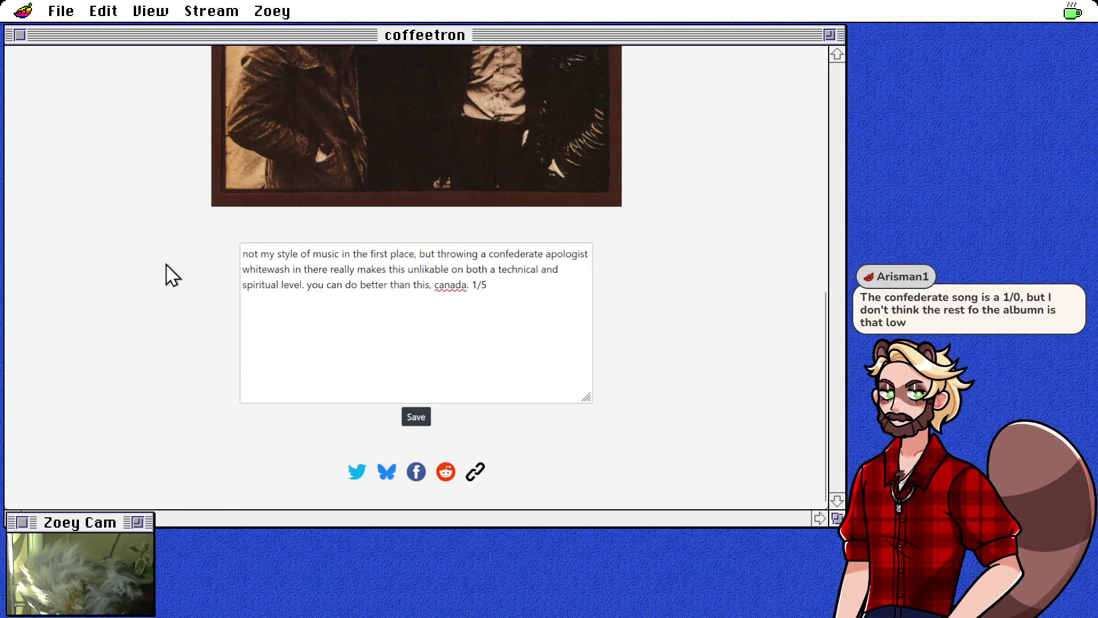
Append '. maybe 2/5?' to the review, save again, and open the site menu
left_click(529, 297)
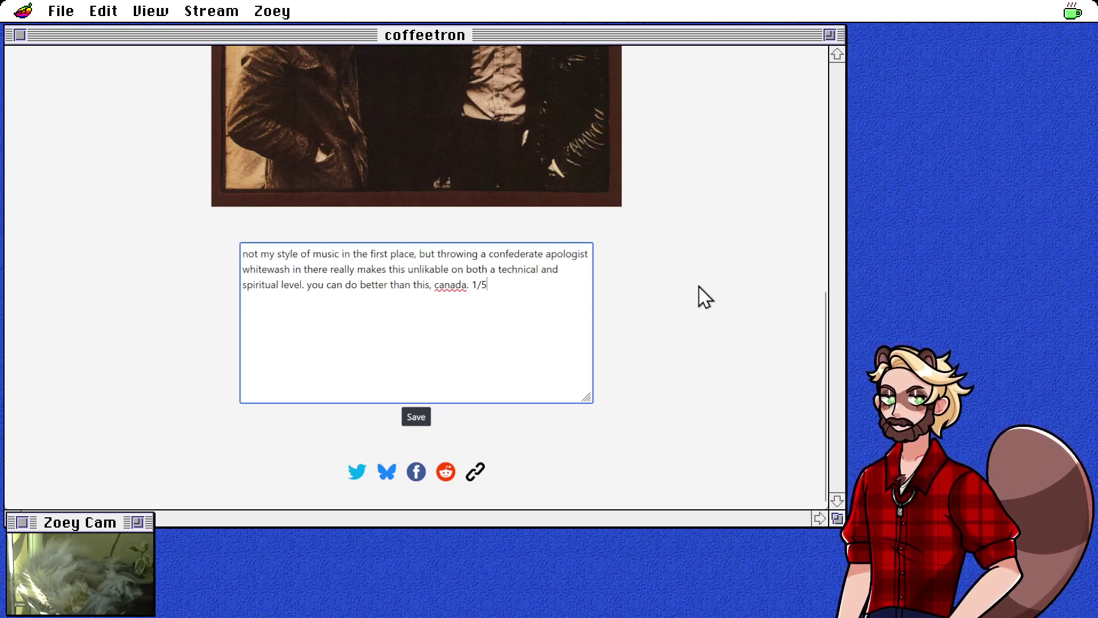
type(". maybe 2/5?")
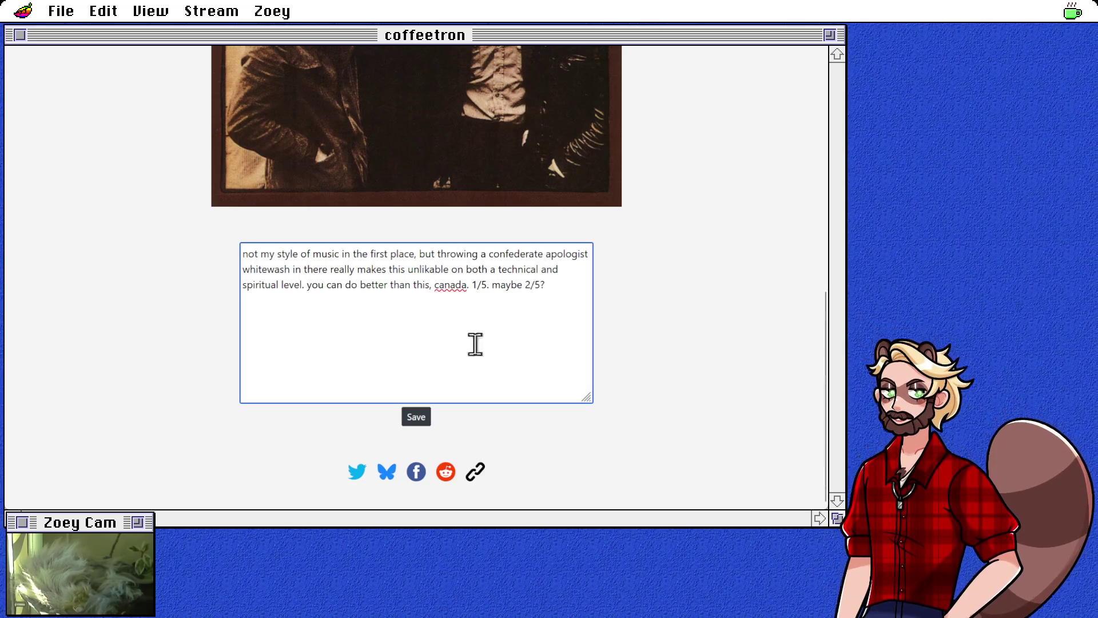
left_click(413, 419)
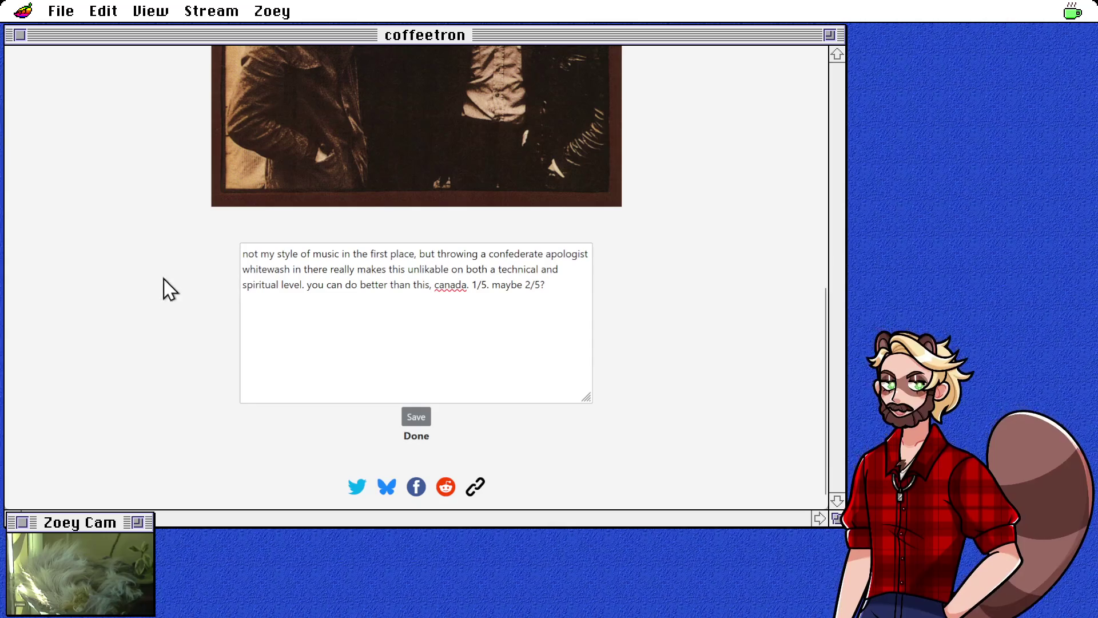
scroll(143, 315, "up", 5)
scroll(143, 317, "up", 3)
left_click(23, 63)
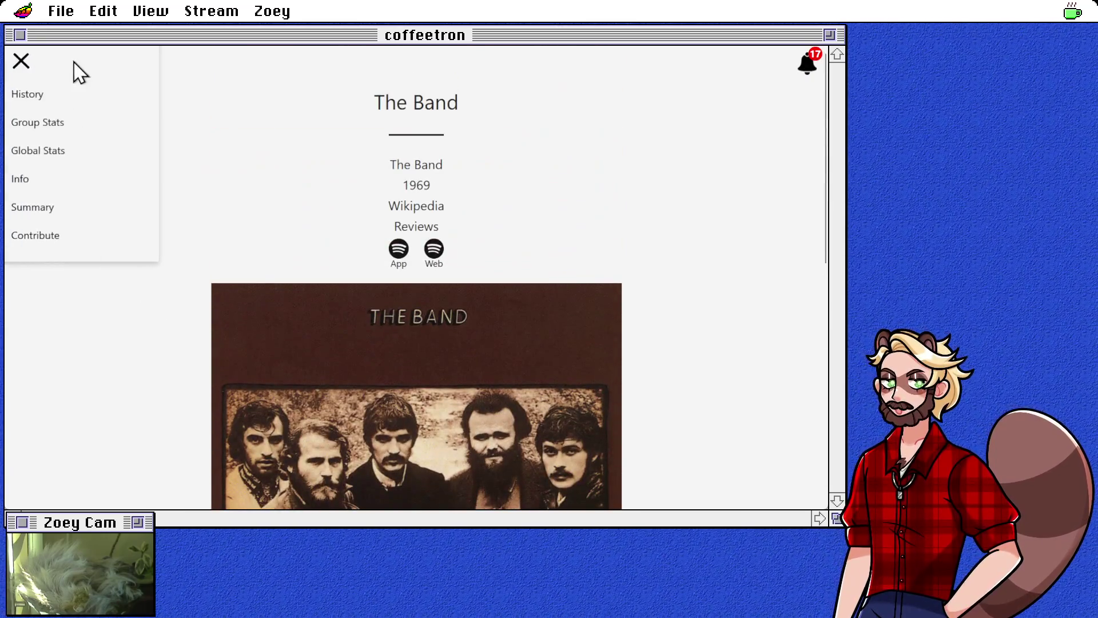
From the History table, open the Wikipedia article for SZA's Ctrl, album 422
left_click(36, 97)
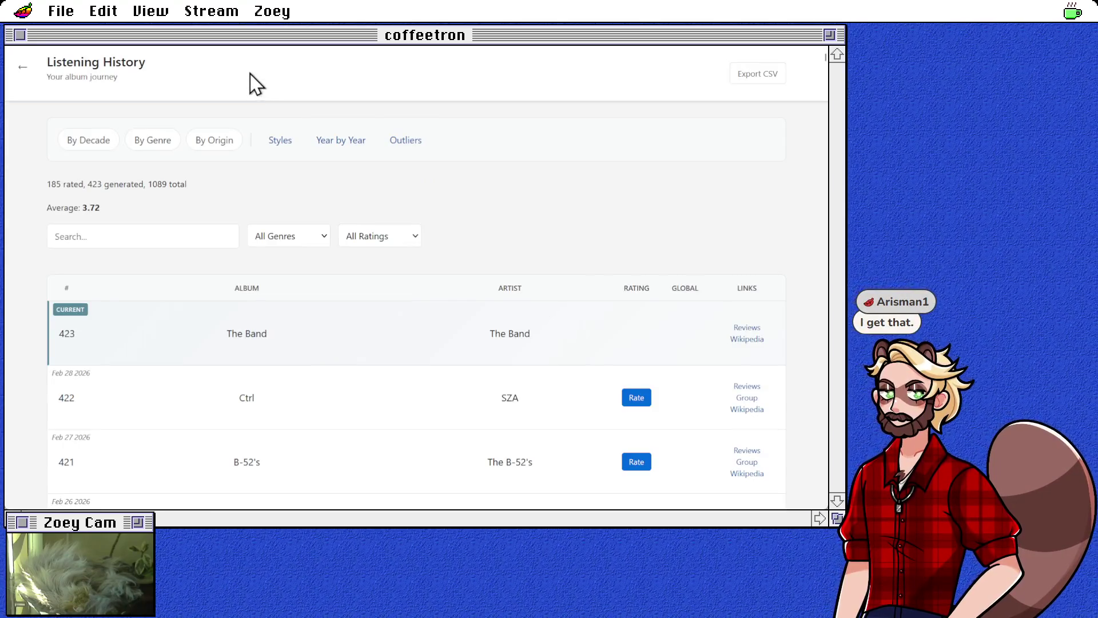
scroll(503, 145, "down", 4)
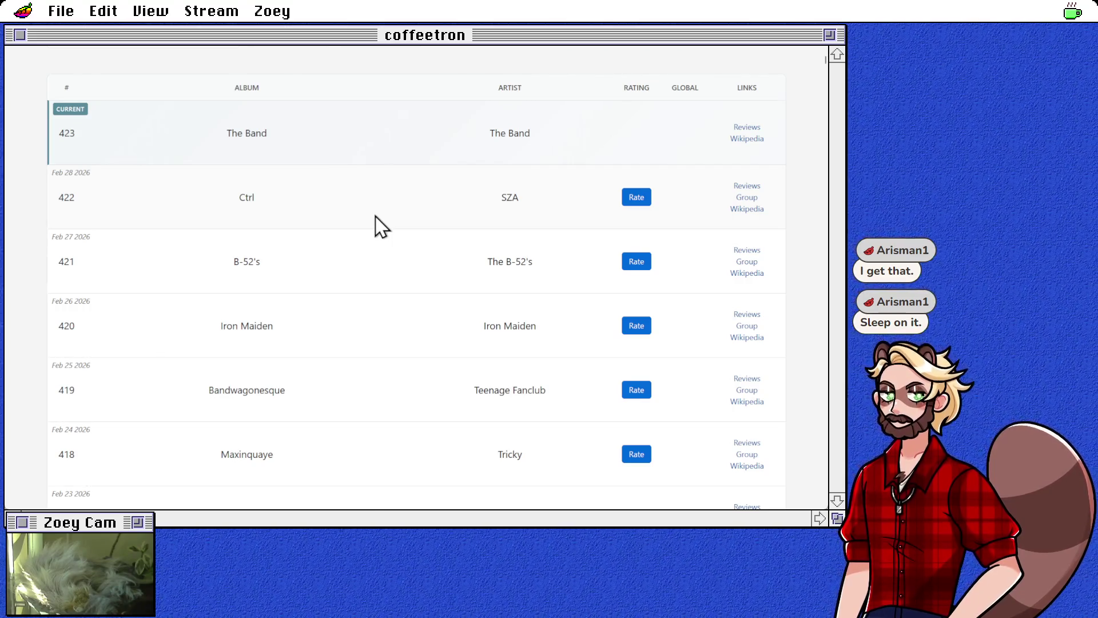
left_click(749, 197)
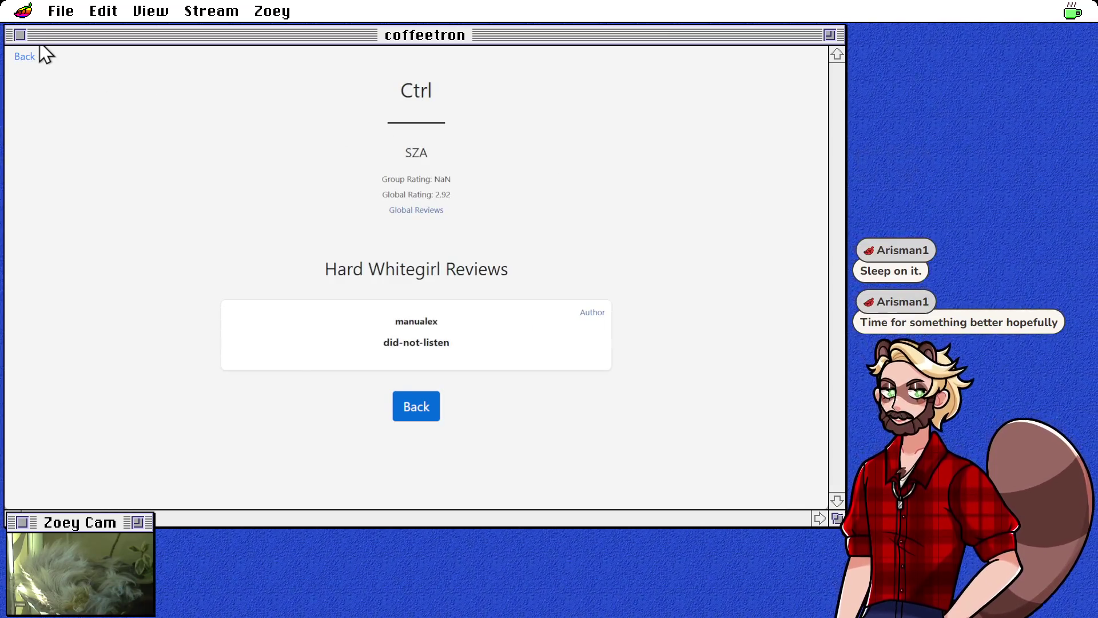
left_click(31, 56)
left_click(748, 211)
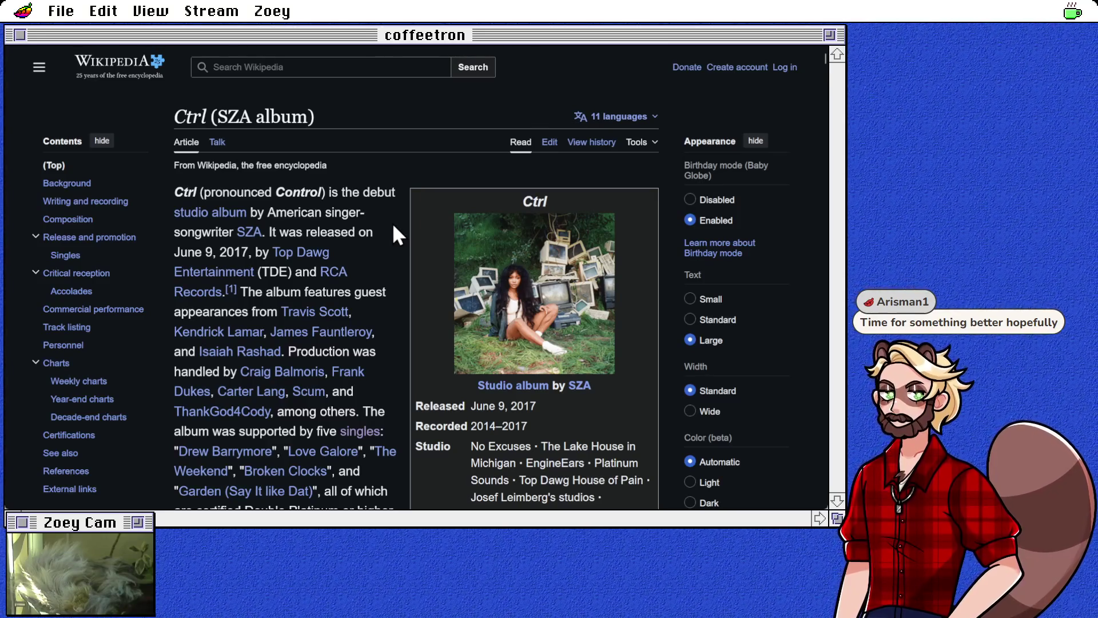
Skim the Ctrl article, go back to the listening history, and open SZA's artist page
scroll(393, 225, "down", 8)
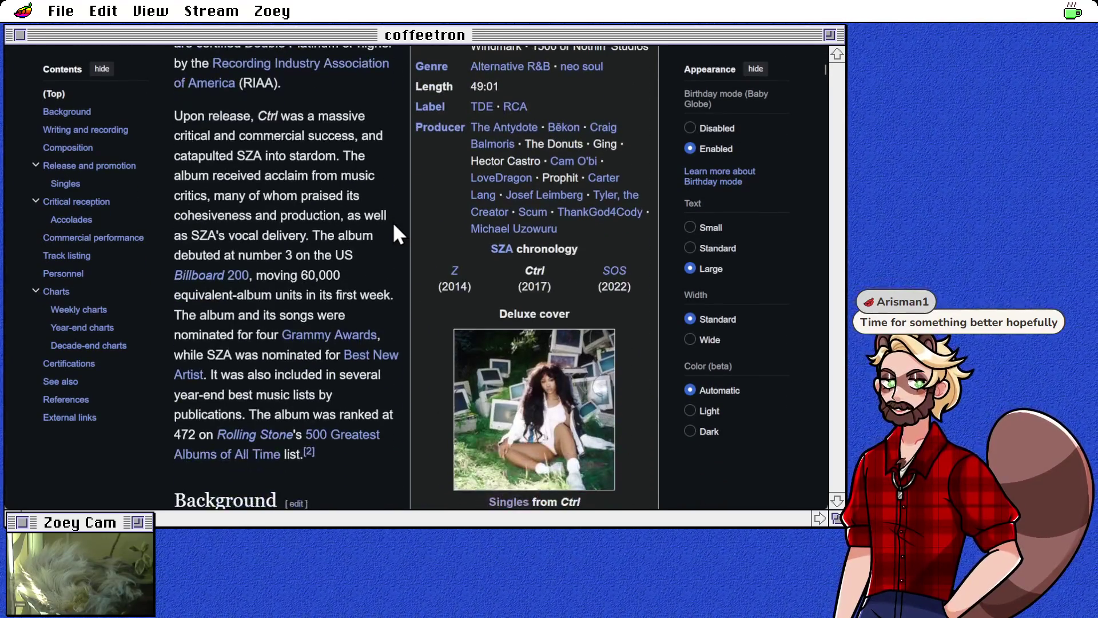
scroll(389, 227, "down", 3)
scroll(387, 223, "down", 5)
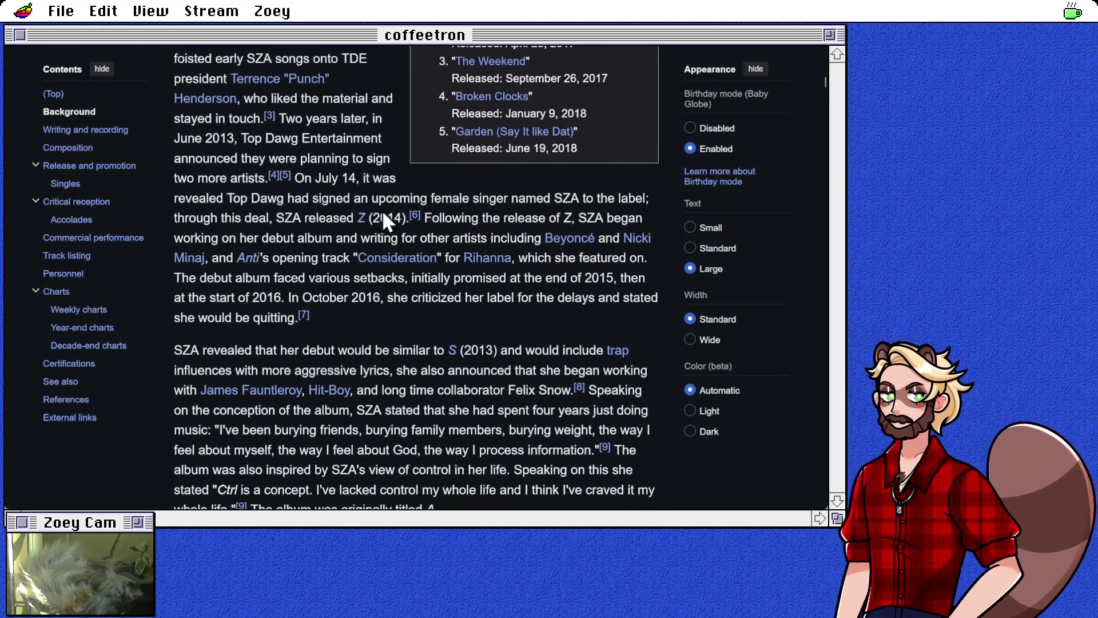
scroll(389, 214, "up", 1)
scroll(396, 214, "up", 4)
scroll(397, 213, "up", 6)
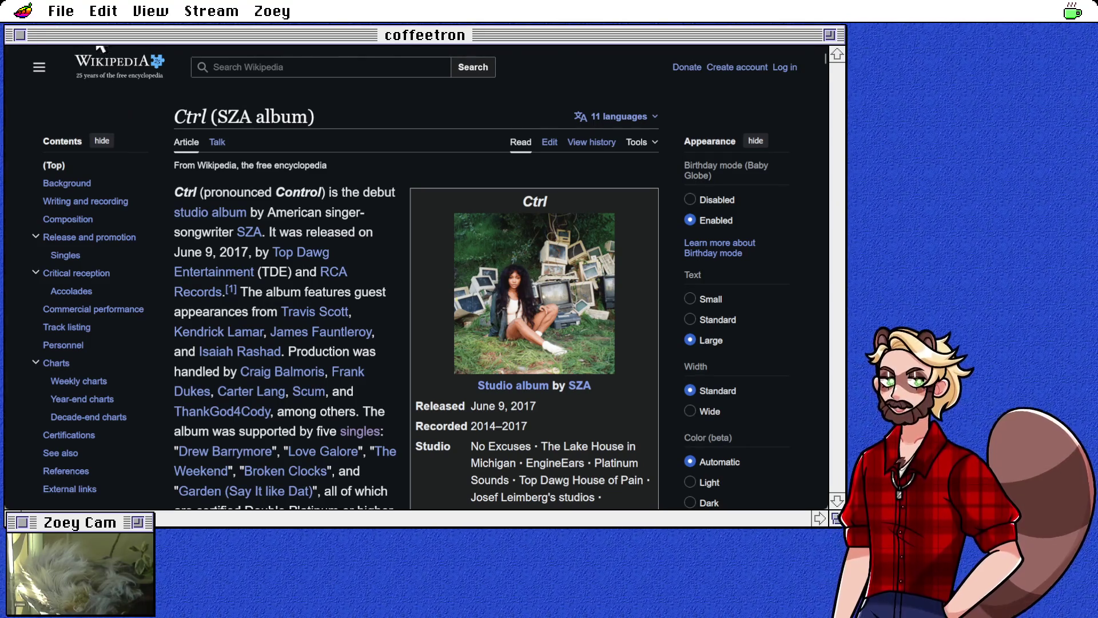
key("ctrl+w")
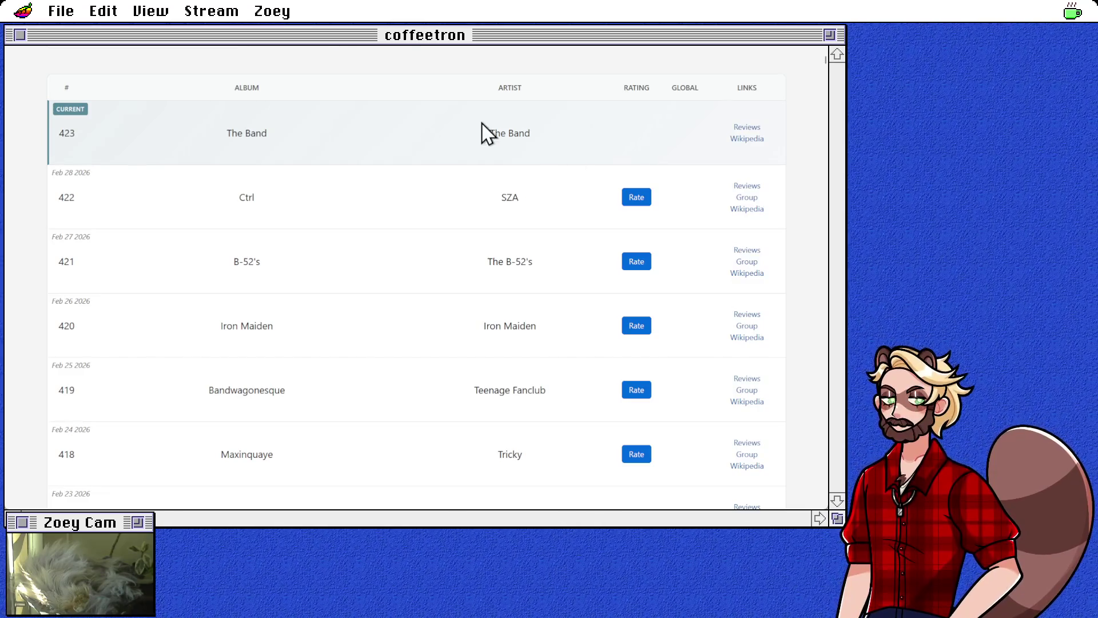
scroll(283, 154, "up", 3)
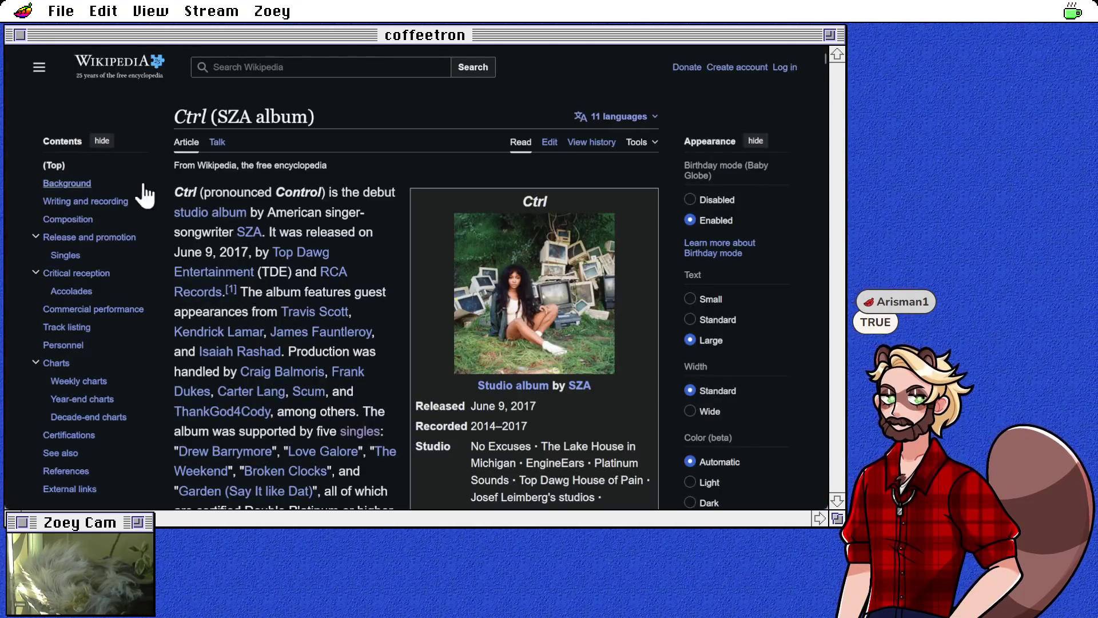
key("alt+Left")
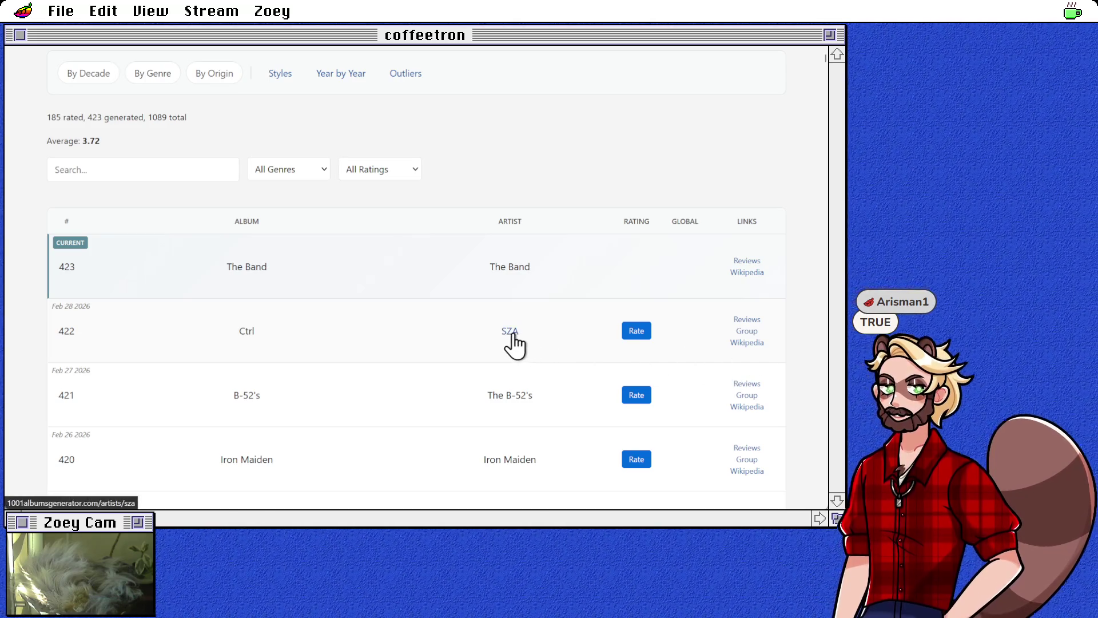
left_click(246, 335)
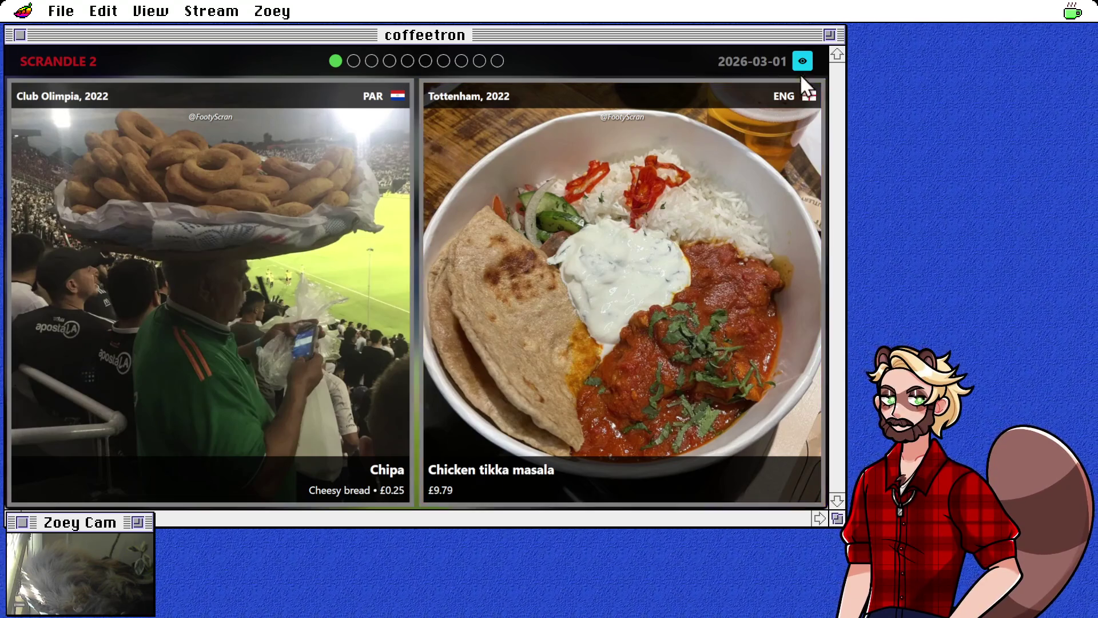
Hide and reshow the card captions, then pick Chipa over chicken tikka masala
left_click(802, 63)
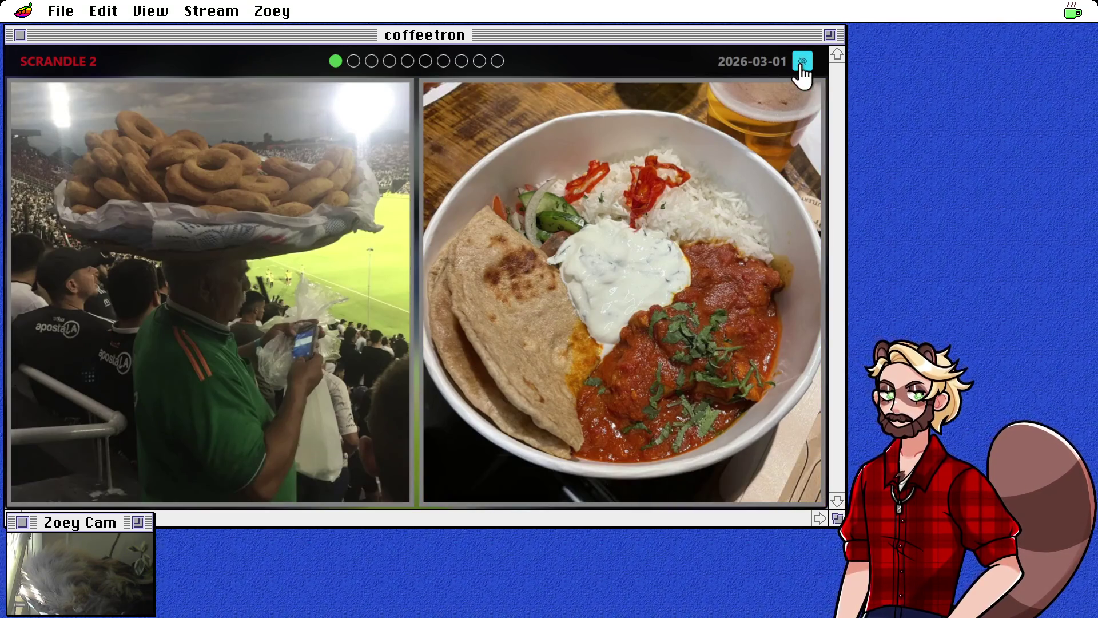
left_click(802, 62)
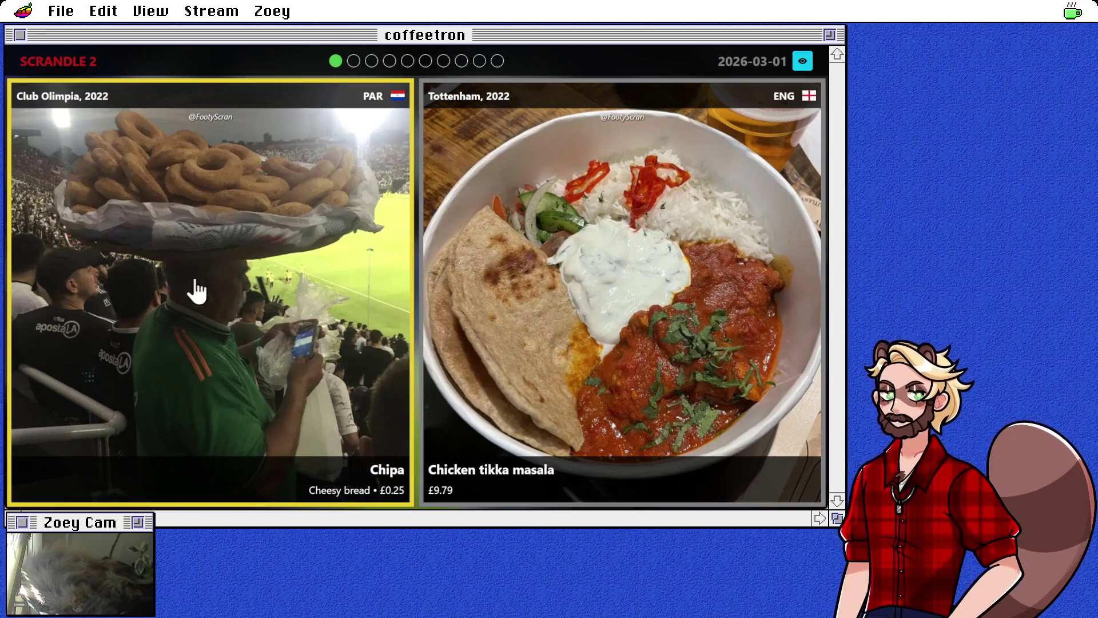
left_click(183, 418)
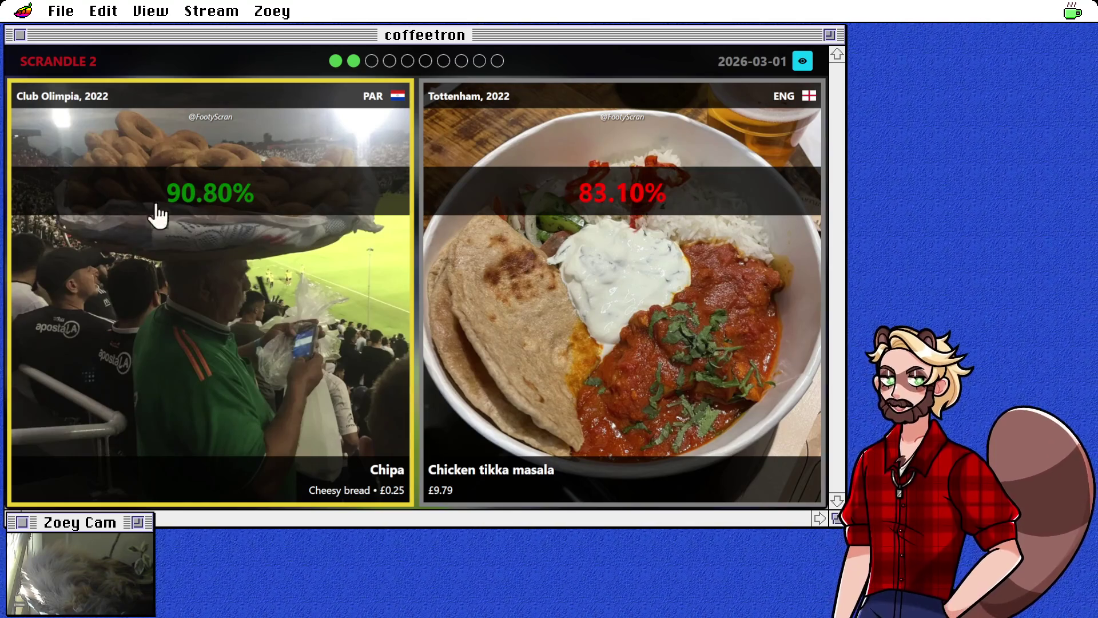